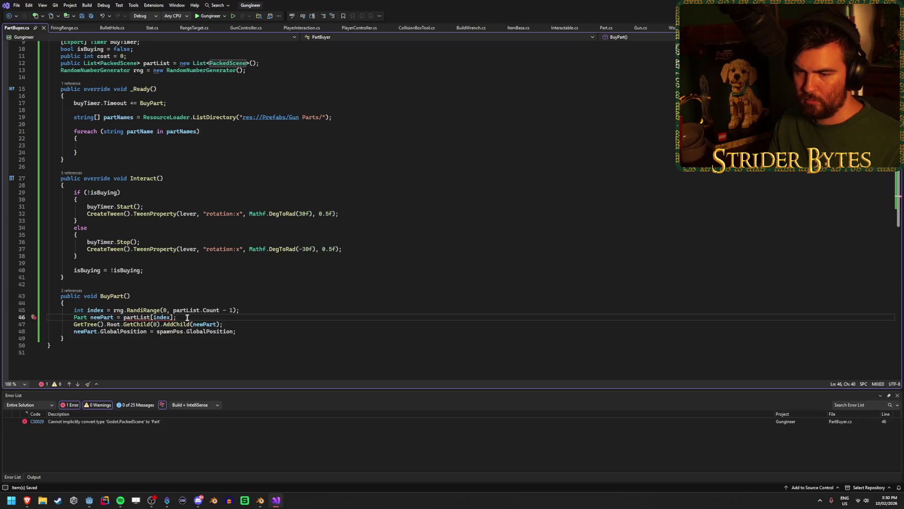
Step: Rewrite line 46 as 'Part newPart = partList[index].Instantiate() as Part;' to clear the conversion error
left_click_drag(123, 317, 73, 318)
key("BackSpace")
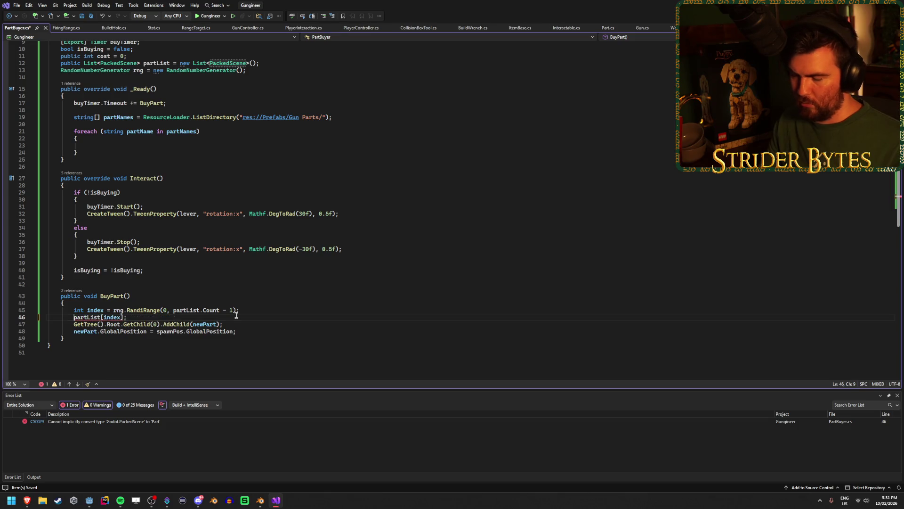
type(".Inst")
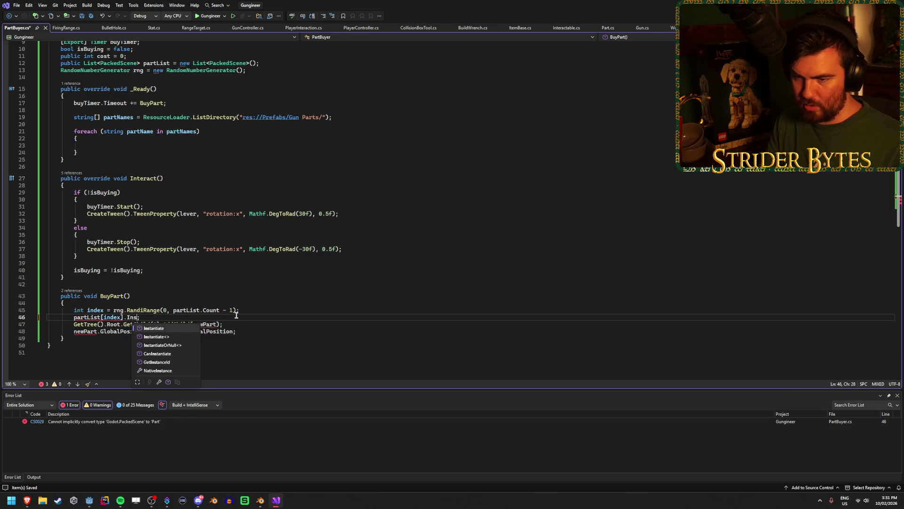
key("Tab")
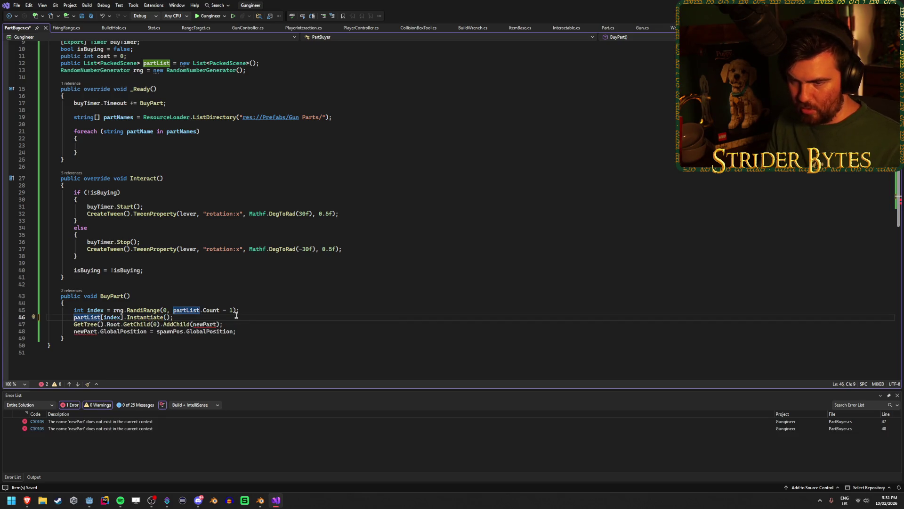
type("Part n")
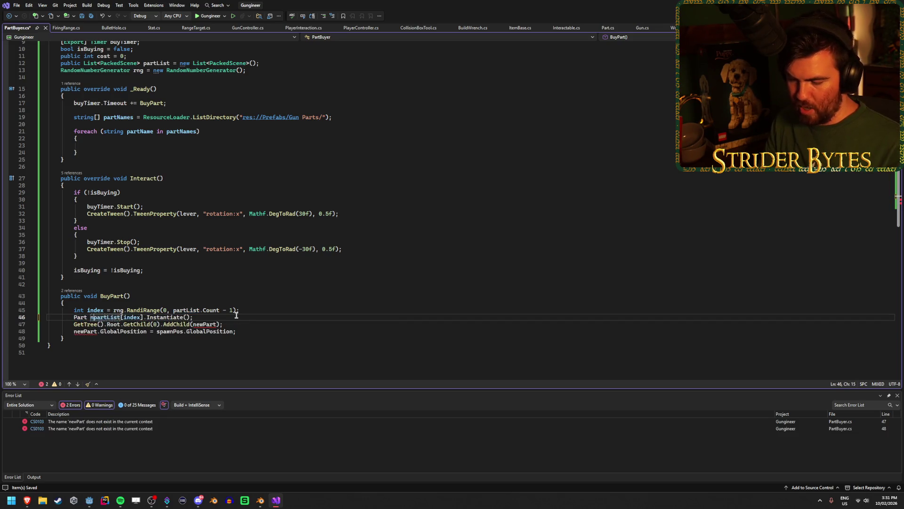
type(" =")
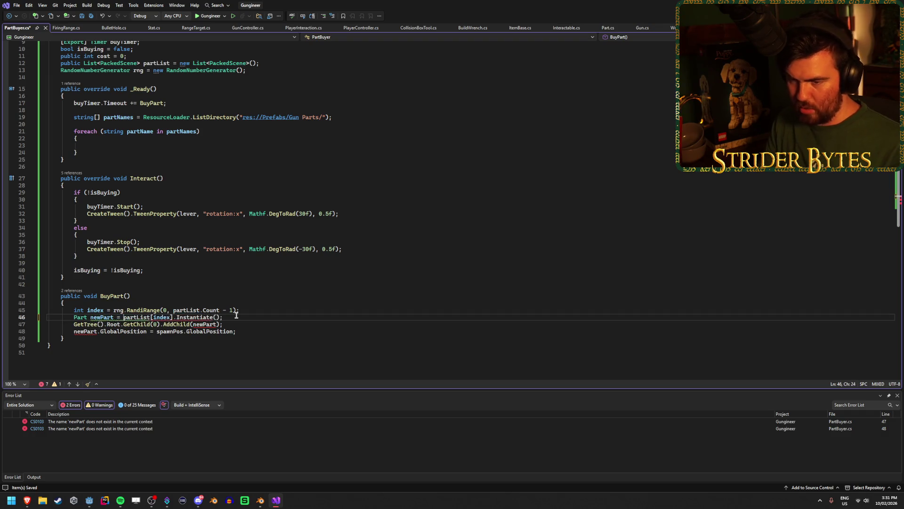
key("End")
key("Left")
type("as Pa")
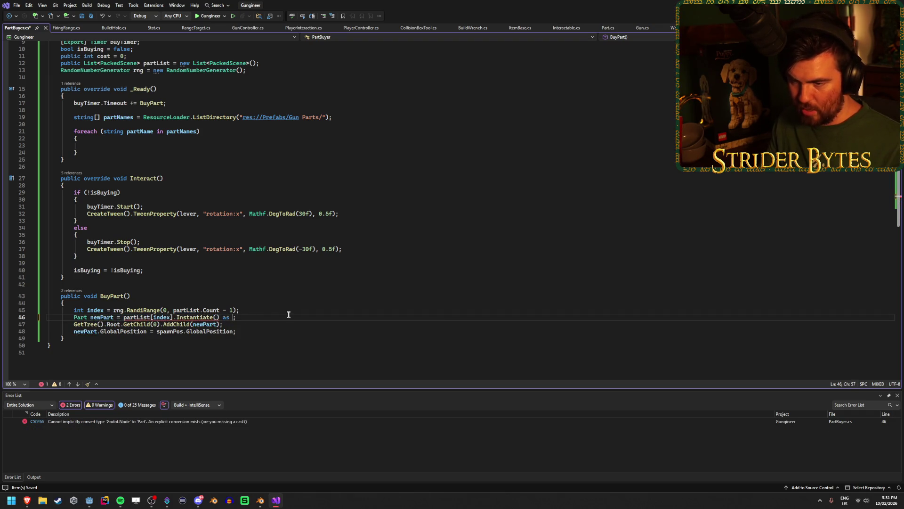
type("rt")
left_click(287, 321)
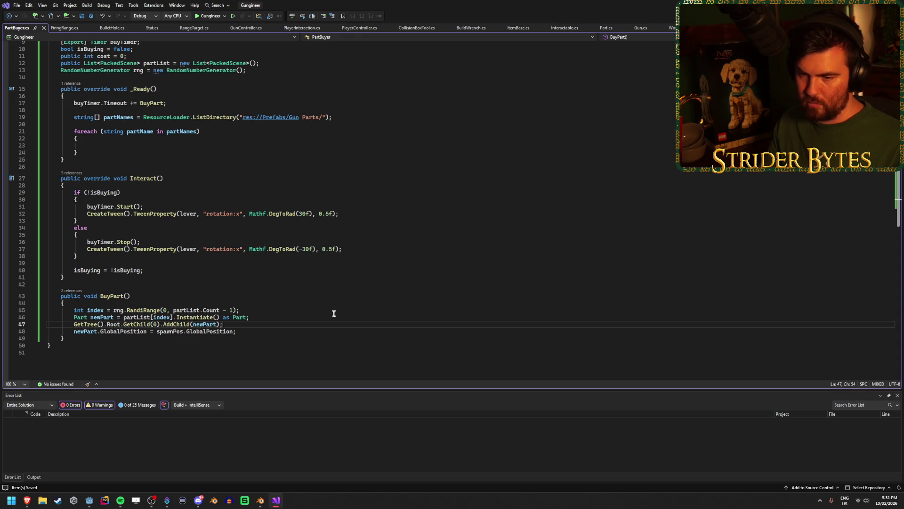
scroll(334, 313, "up", 3)
Step: In the foreach loop, write ResourceLoader.Load with the Gun Parts path plus partName, and save
left_click(135, 208)
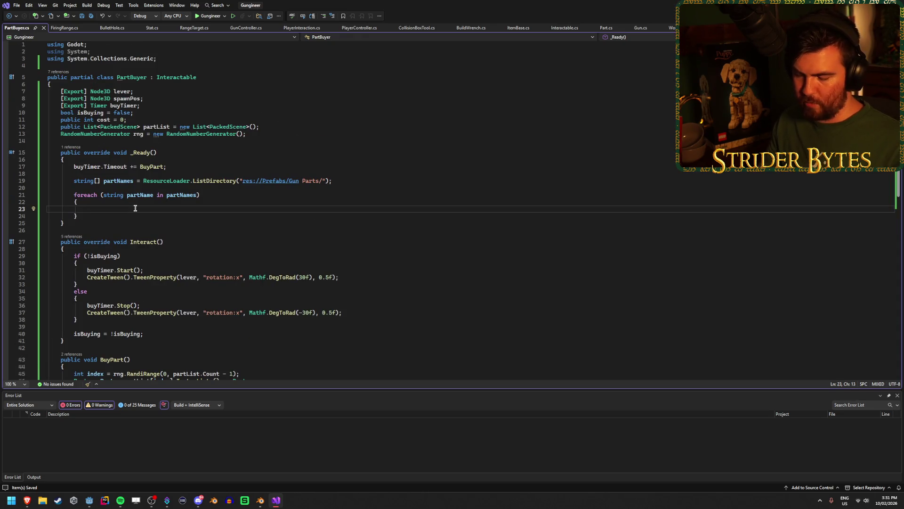
type("ResourceLoader")
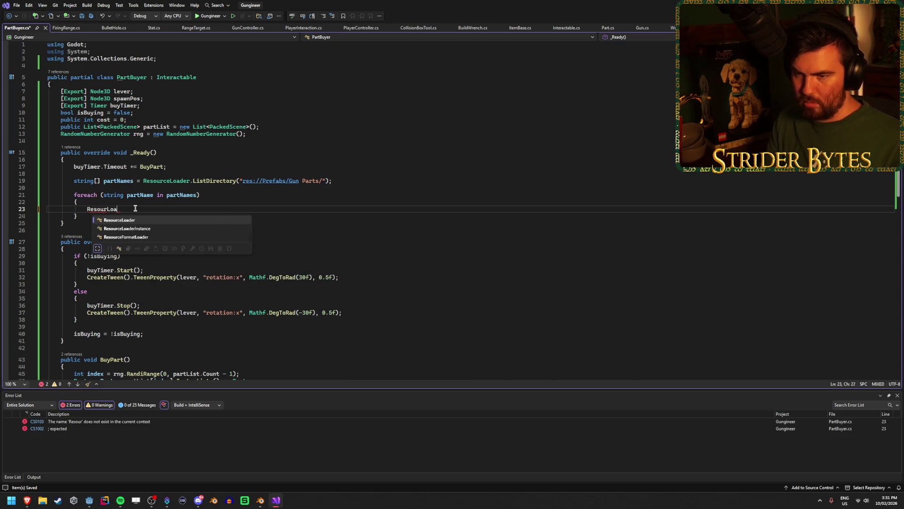
type(".Load(")
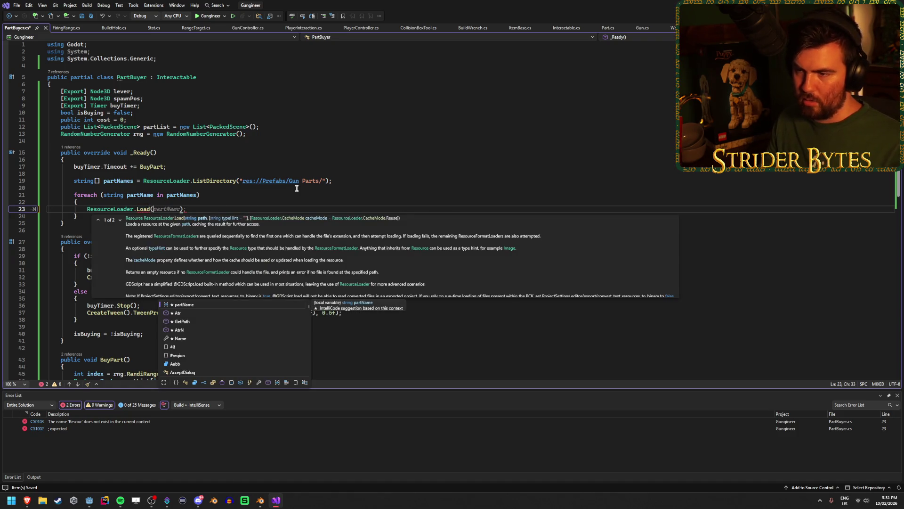
left_click_drag(326, 182, 280, 181)
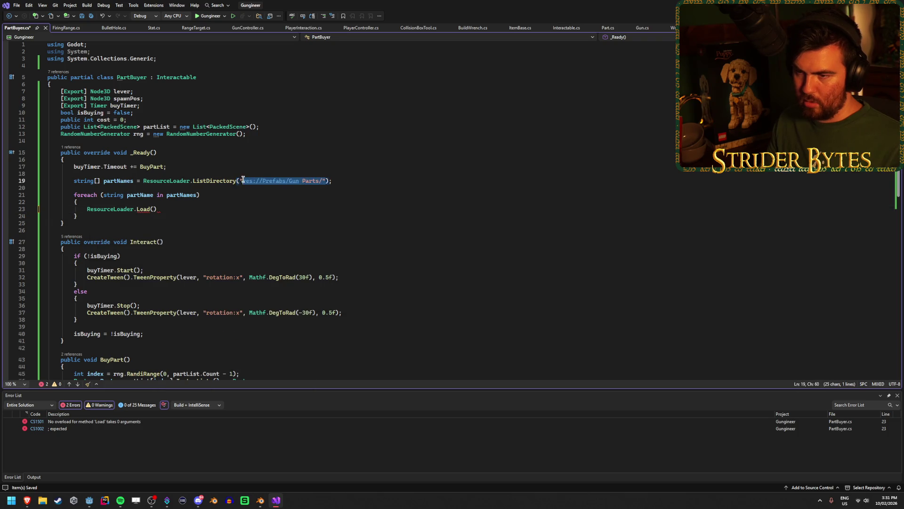
left_click(153, 209)
type("\"res://Prefabs/Gun Parts/\"")
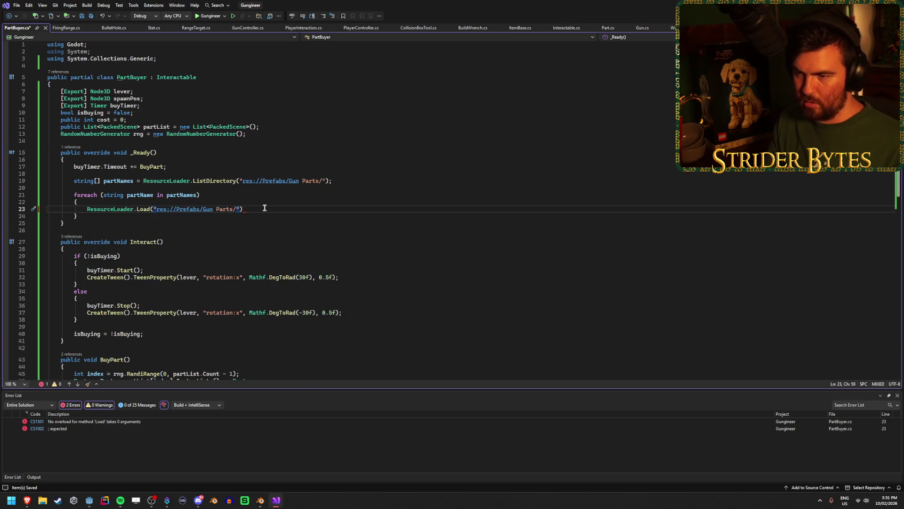
type("partN")
key("Tab")
key("ctrl+s")
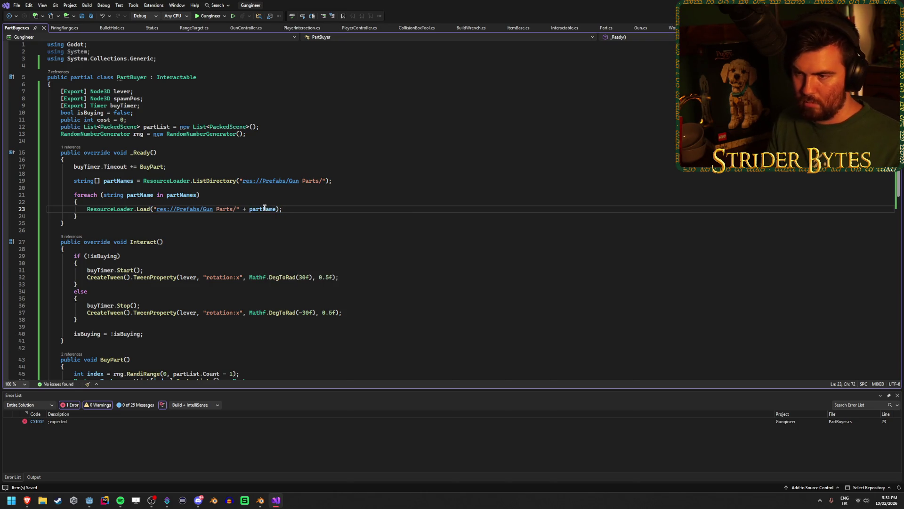
Step: Wrap the Load call in partList.Add(...) and cast it as PackedScene
left_click(88, 209)
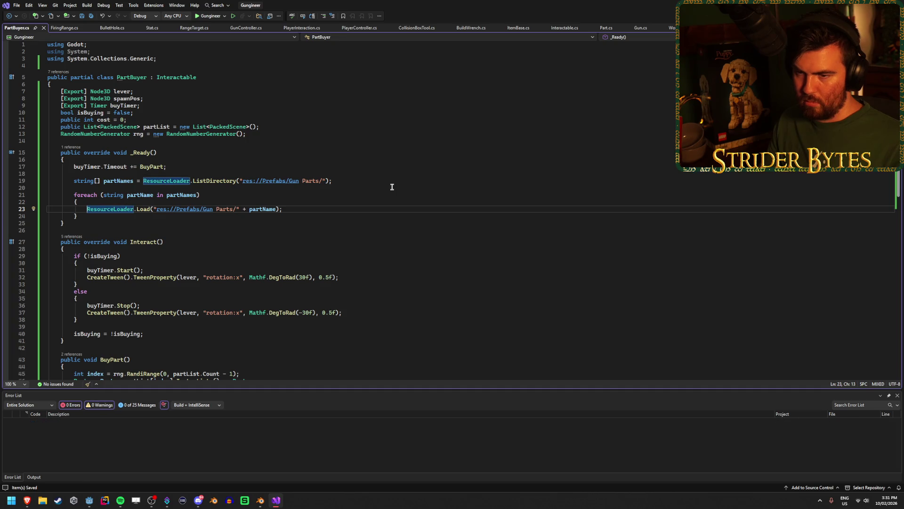
left_click(313, 209)
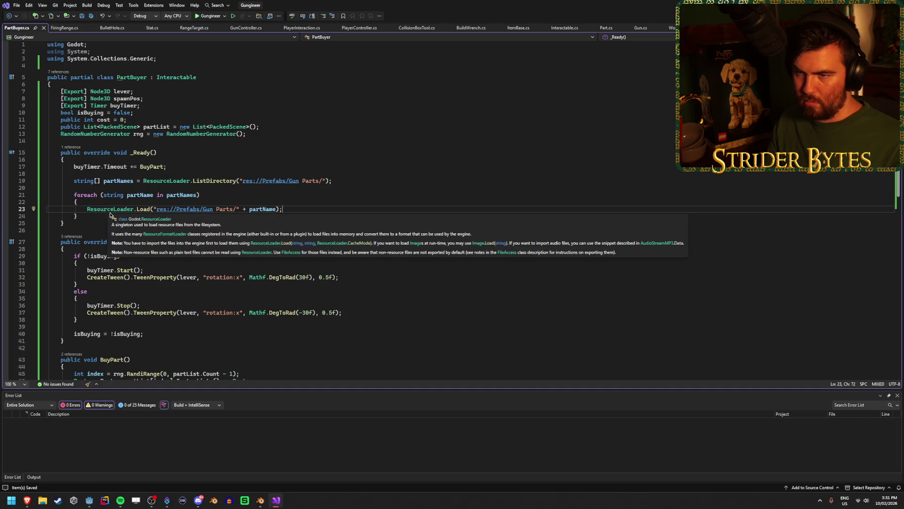
mouse_move(95, 209)
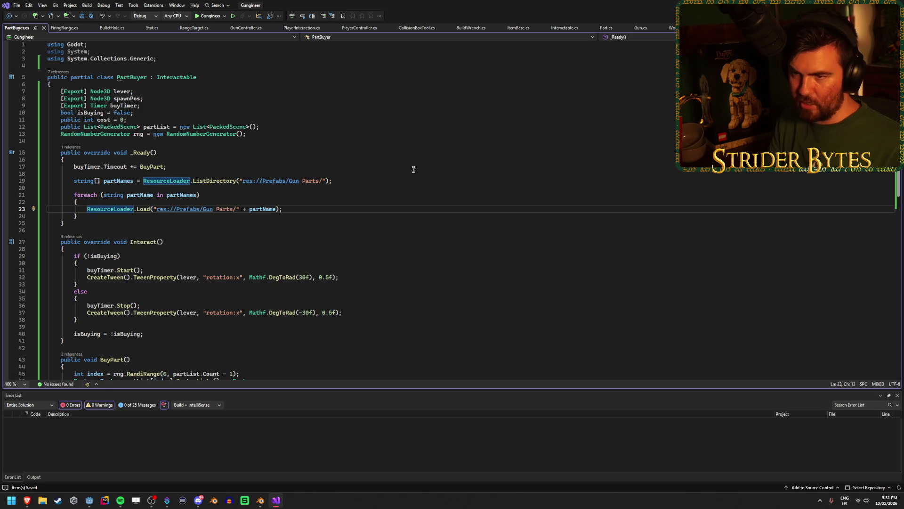
type("partList.Add")
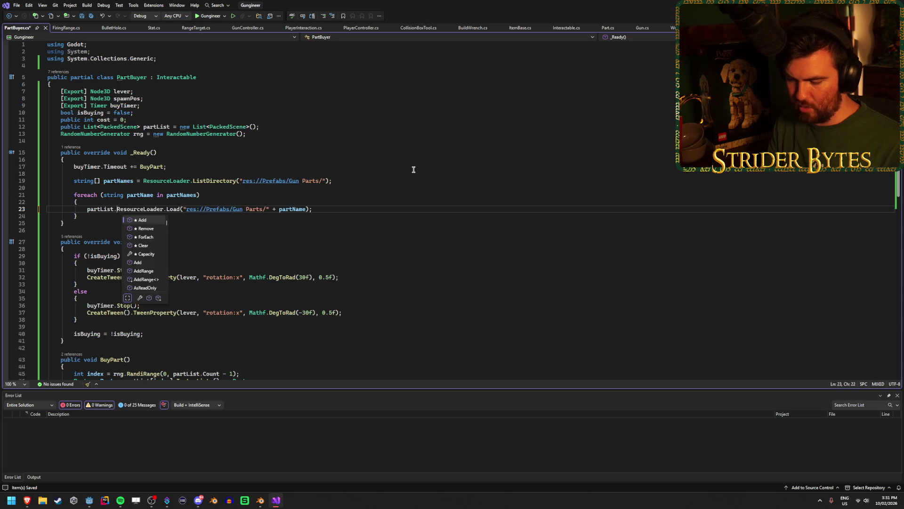
type("(")
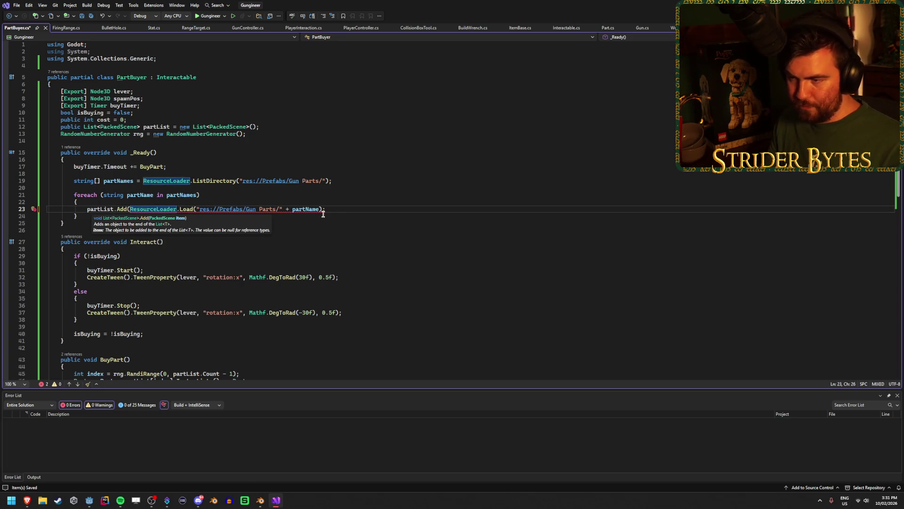
left_click(323, 210)
type(")")
left_click(292, 203)
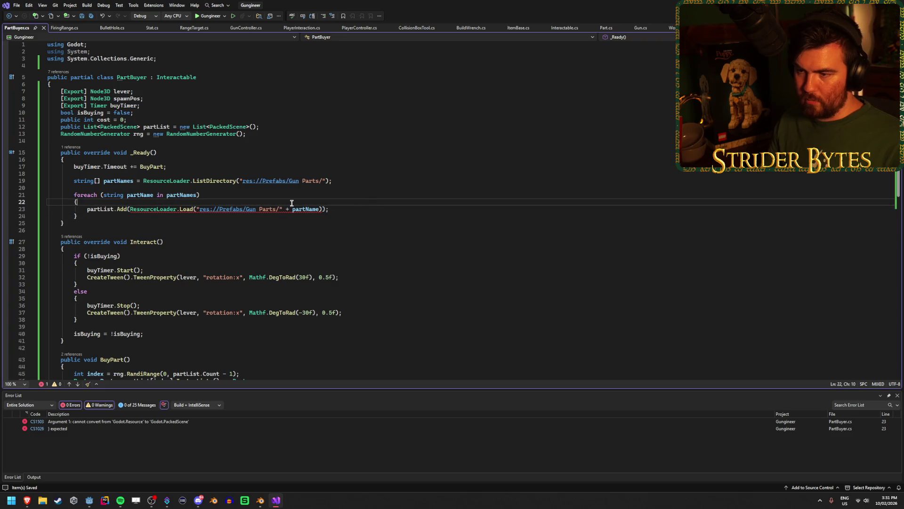
mouse_move(281, 211)
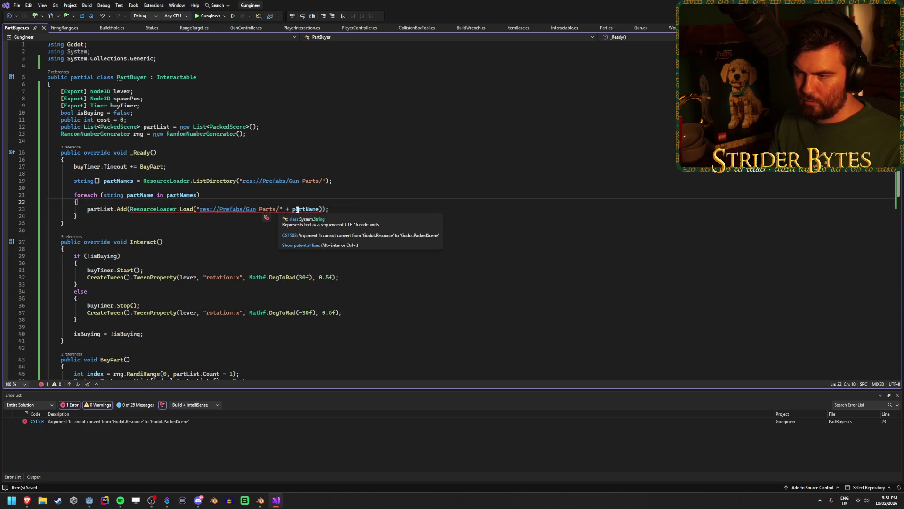
left_click(323, 209)
type("as Pa")
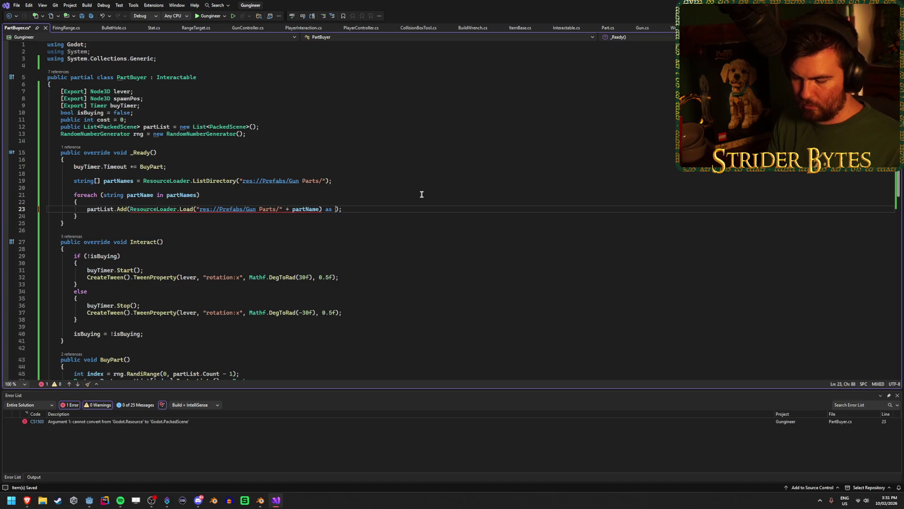
type("ckedS")
key("Tab")
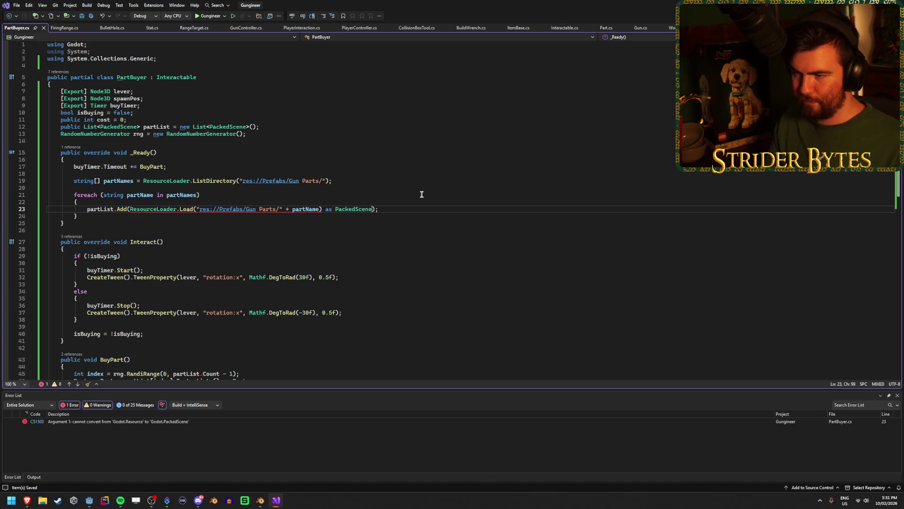
key("alt+Tab")
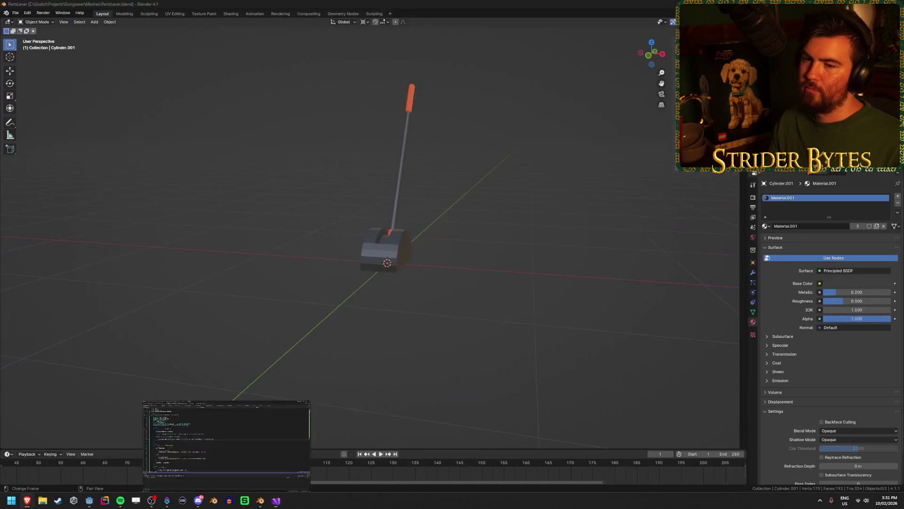
Step: Run the game with F5, walk around the tray, chute and lever, then stop it with F8
left_click(89, 502)
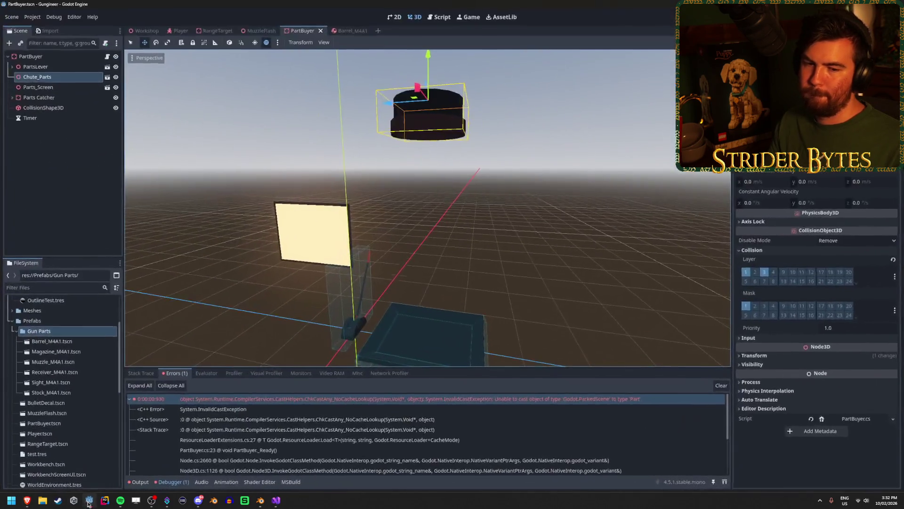
key("F5")
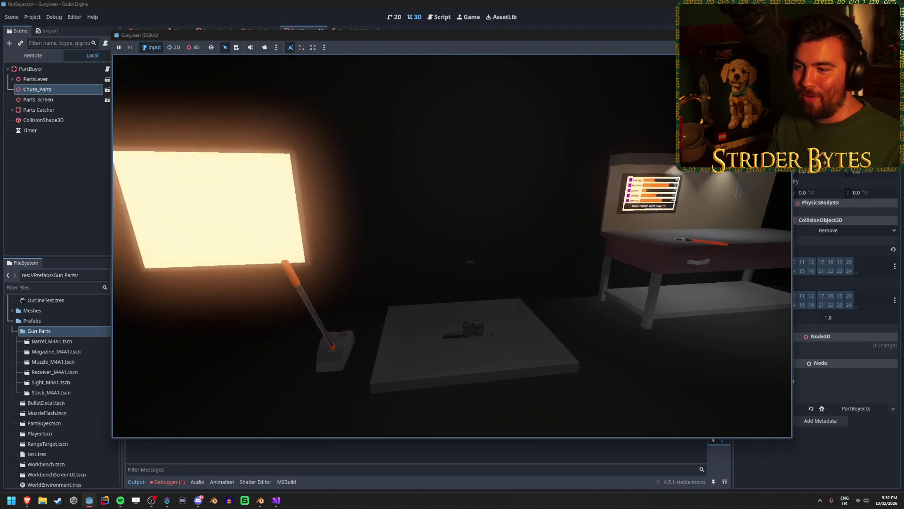
key("w")
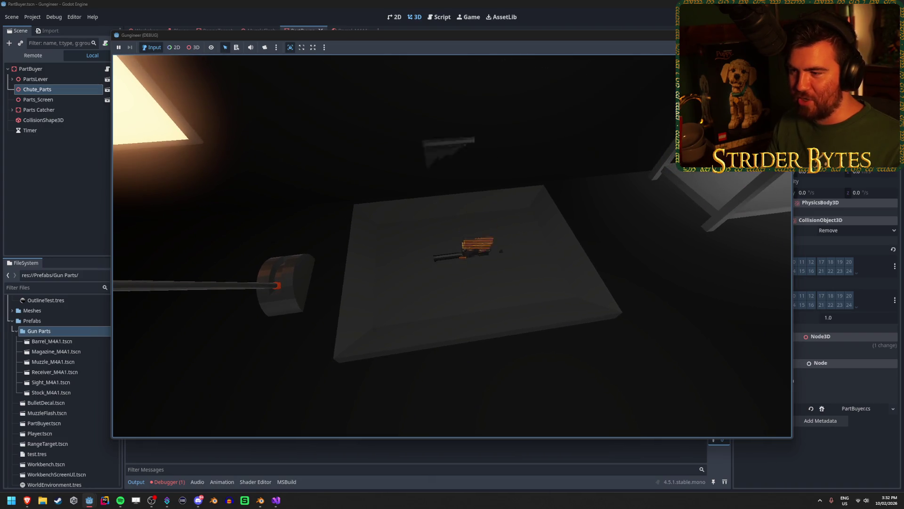
key("s")
key("w")
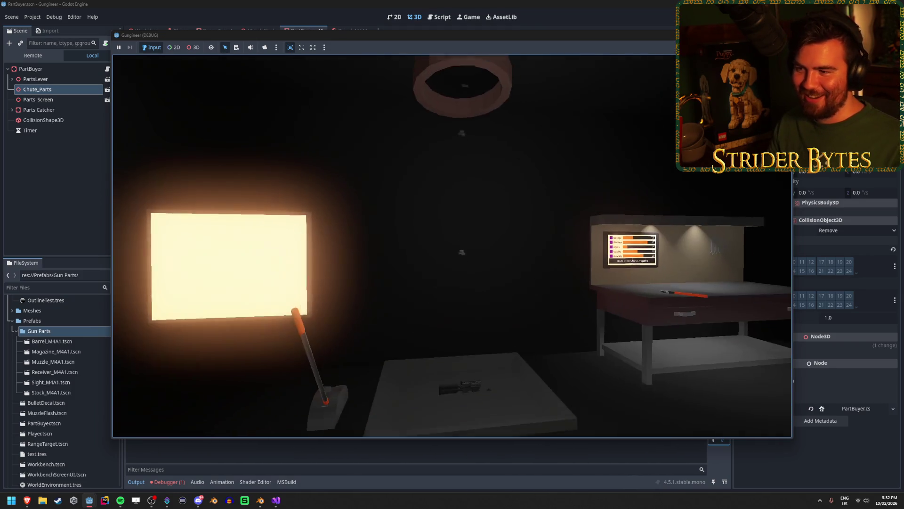
key("w")
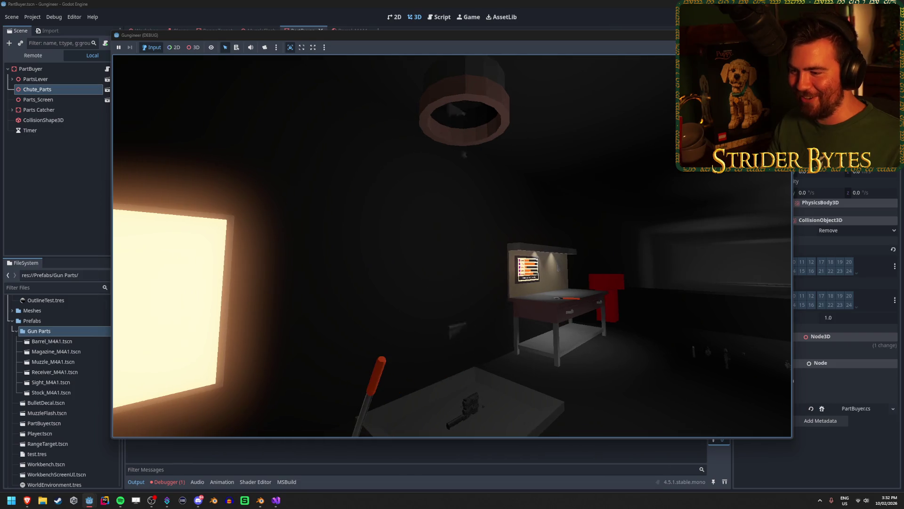
key("w")
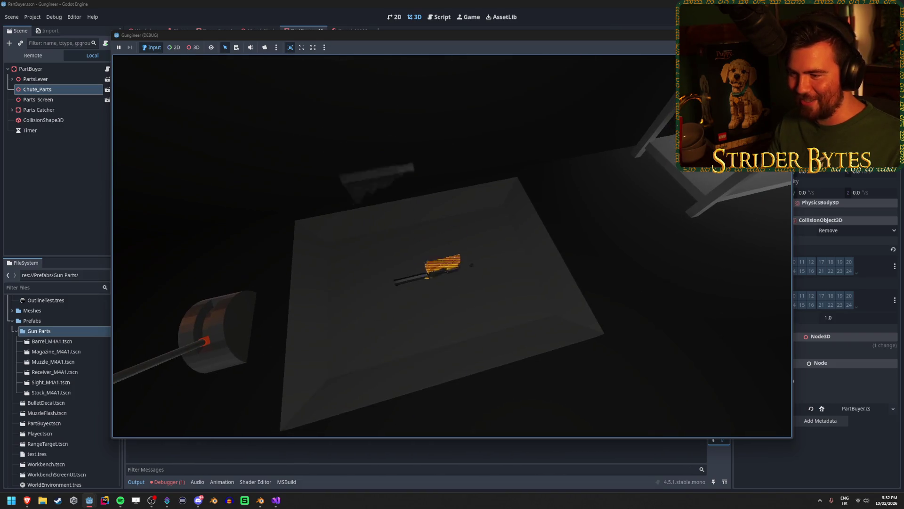
key("s")
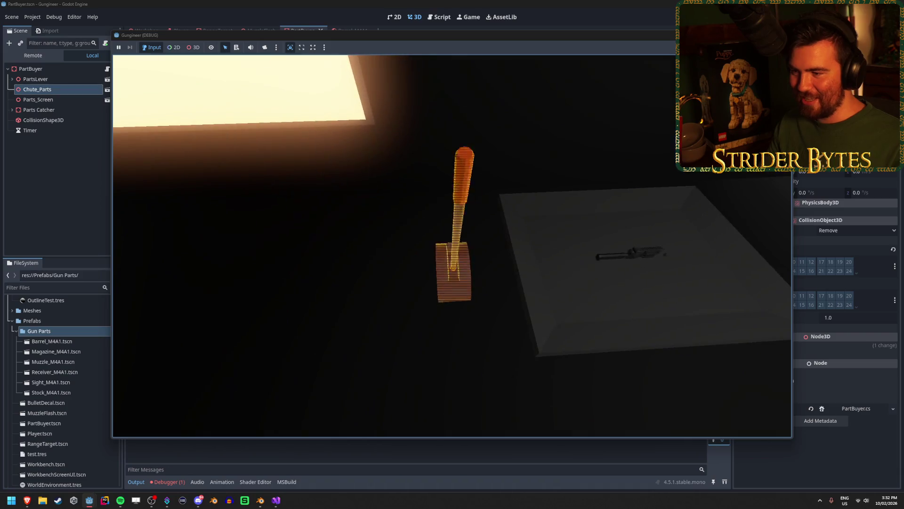
key("F8")
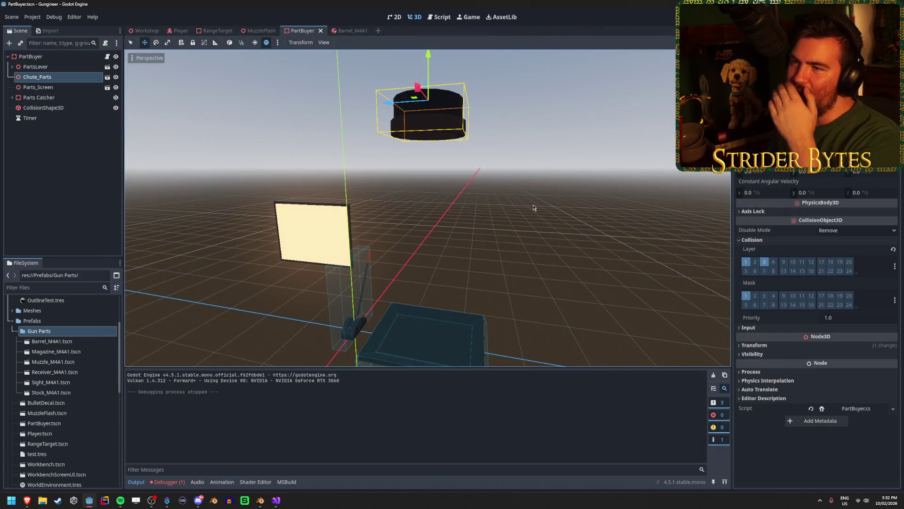
Step: Enable collision mask 3 on Barrel_M4A1, then open Magazine_M4A1 and select its root
left_click(348, 30)
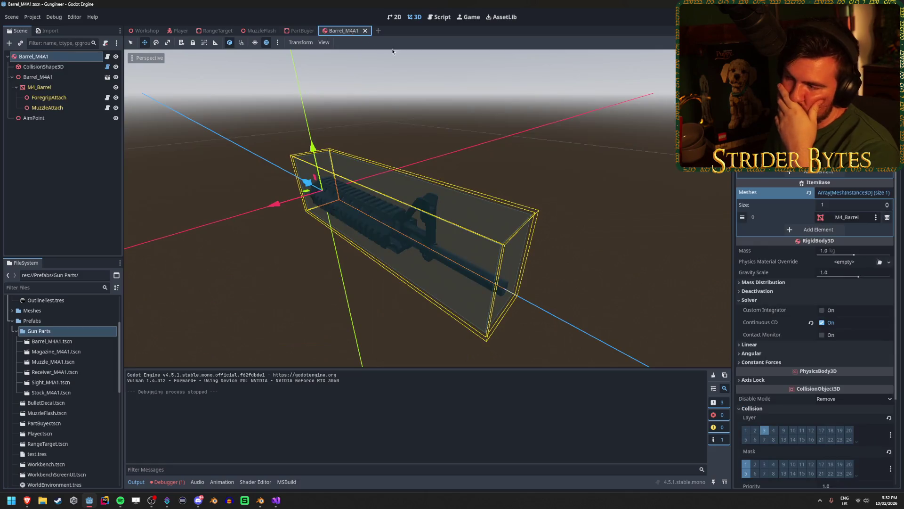
left_click(75, 87)
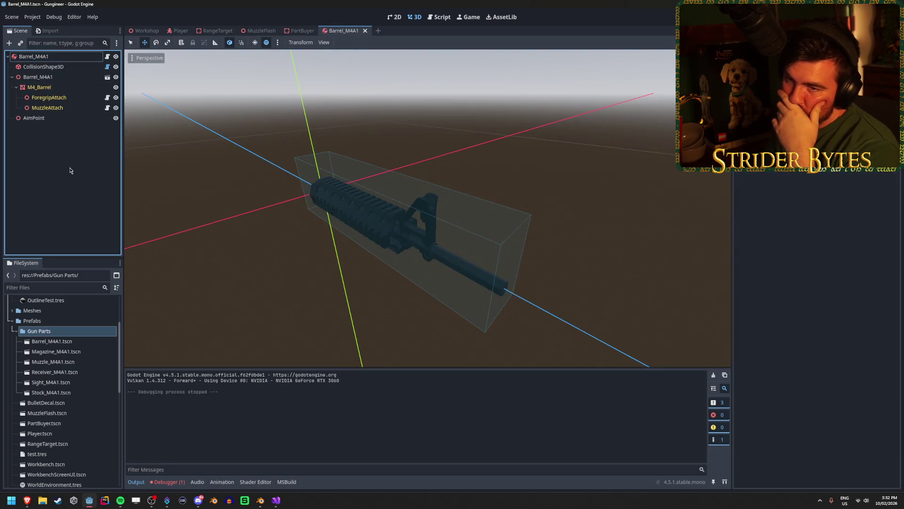
left_click(76, 57)
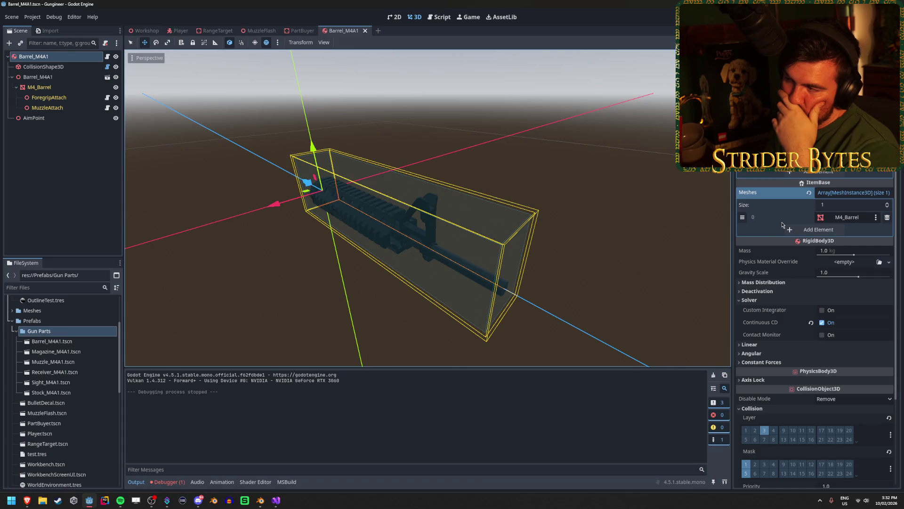
scroll(782, 225, "down", 3)
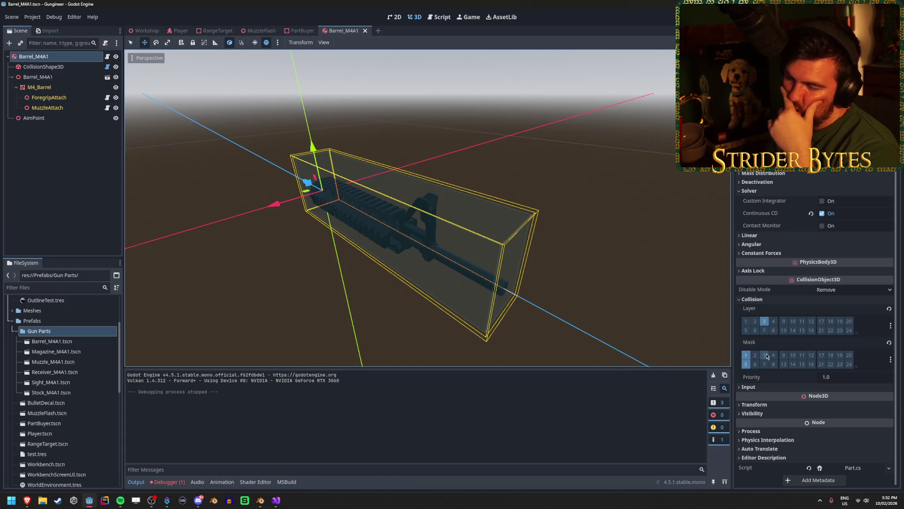
left_click(764, 354)
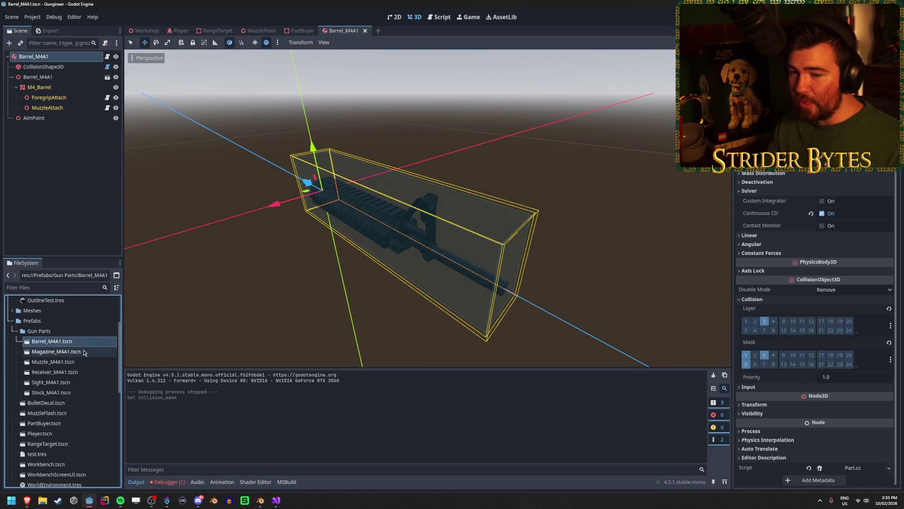
double_click(55, 351)
left_click(37, 56)
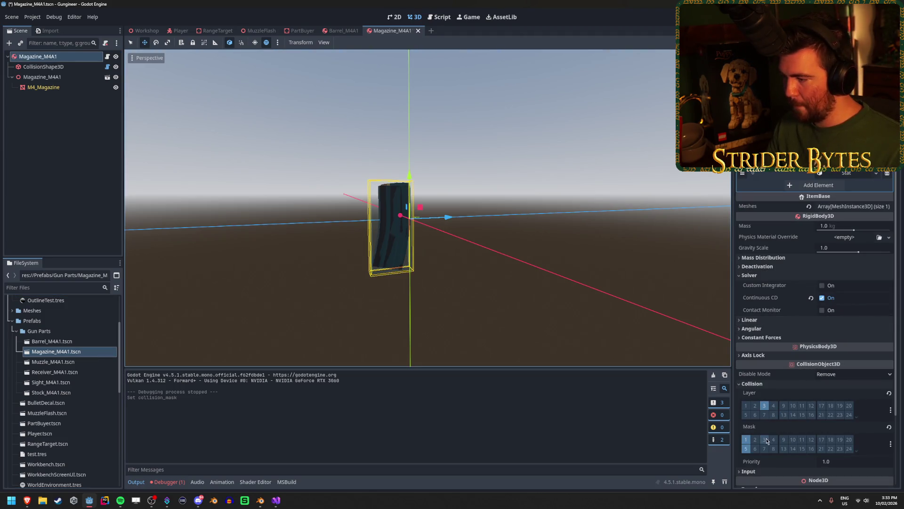
Step: Enable collision mask 3 on the Muzzle_M4A1 and Receiver_M4A1 scenes
double_click(52, 361)
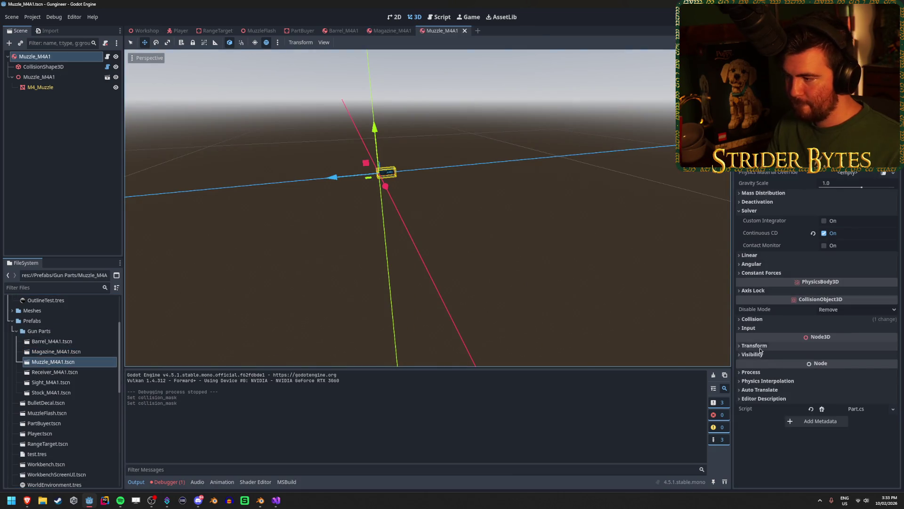
left_click(766, 375)
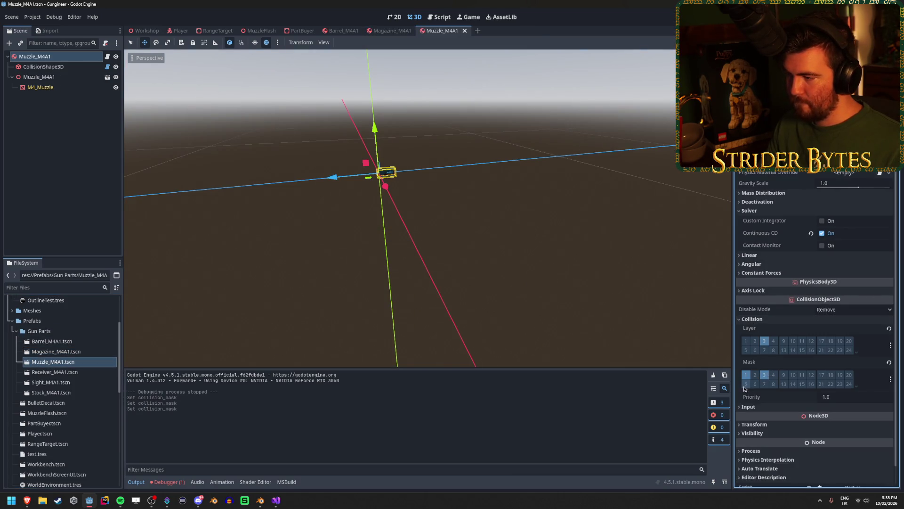
double_click(54, 371)
scroll(767, 409, "down", 2)
left_click(764, 375)
Step: Enable collision mask 3 on Sight_M4A1 and Stock_M4A1, saving each scene
left_click(71, 381)
double_click(70, 382)
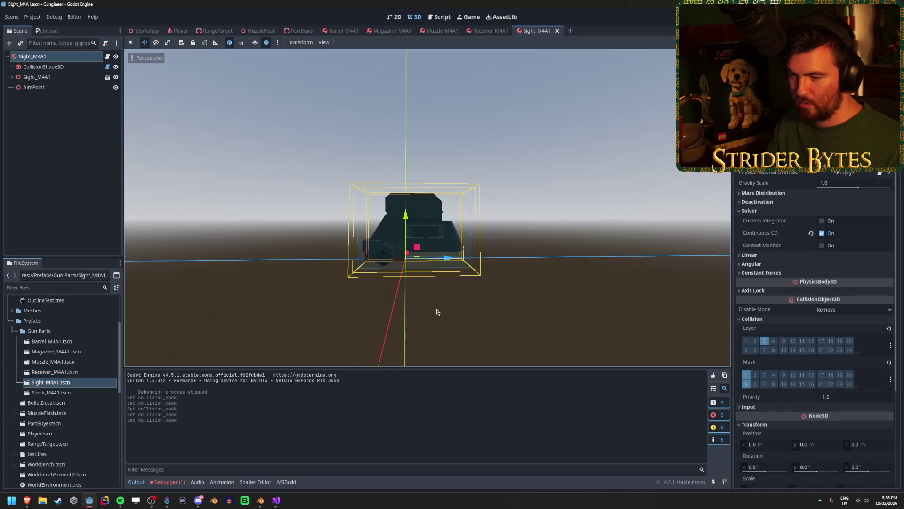
left_click(764, 374)
key("ctrl+s")
double_click(51, 392)
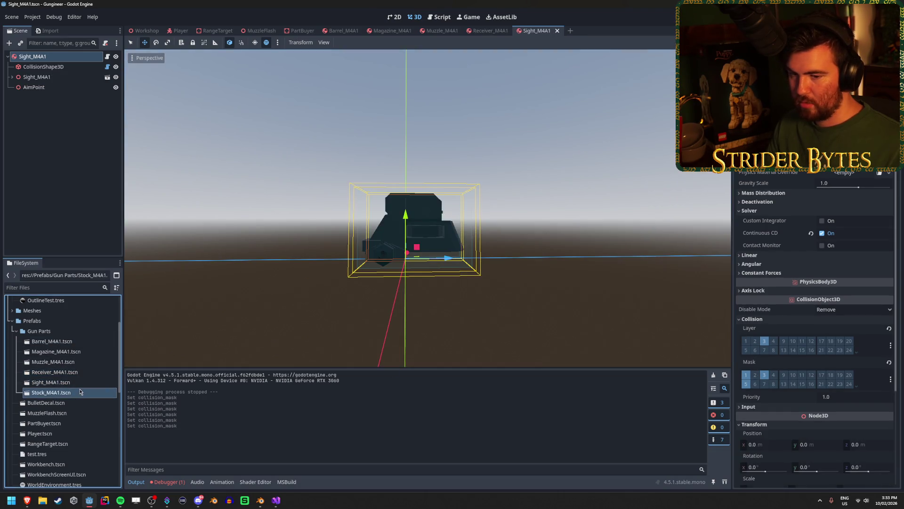
left_click(765, 375)
key("ctrl+s")
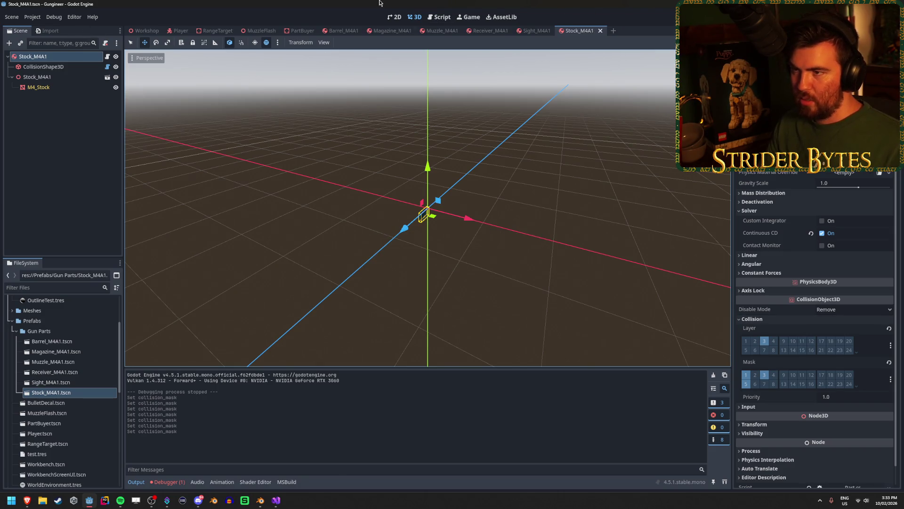
left_click(302, 31)
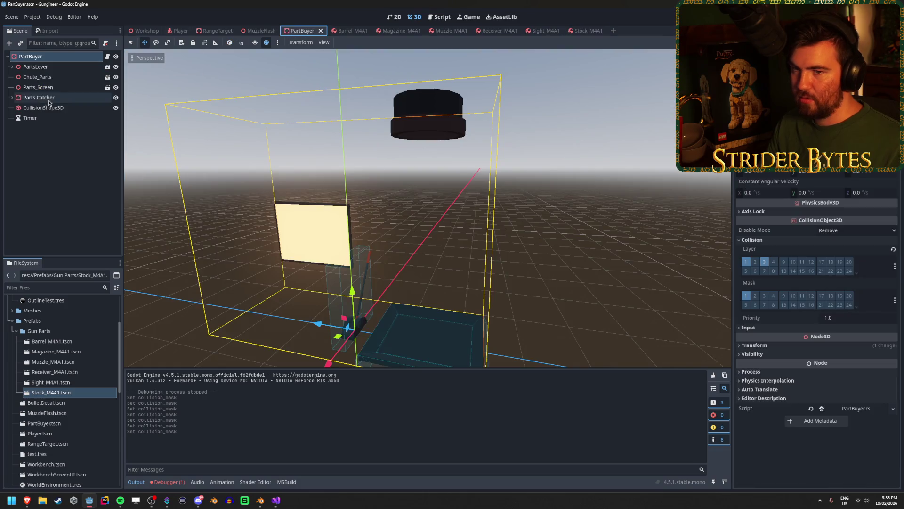
Step: Add collision layer 1 to the Parts Catcher alongside layer 4, then run the game
left_click(73, 102)
scroll(801, 236, "down", 2)
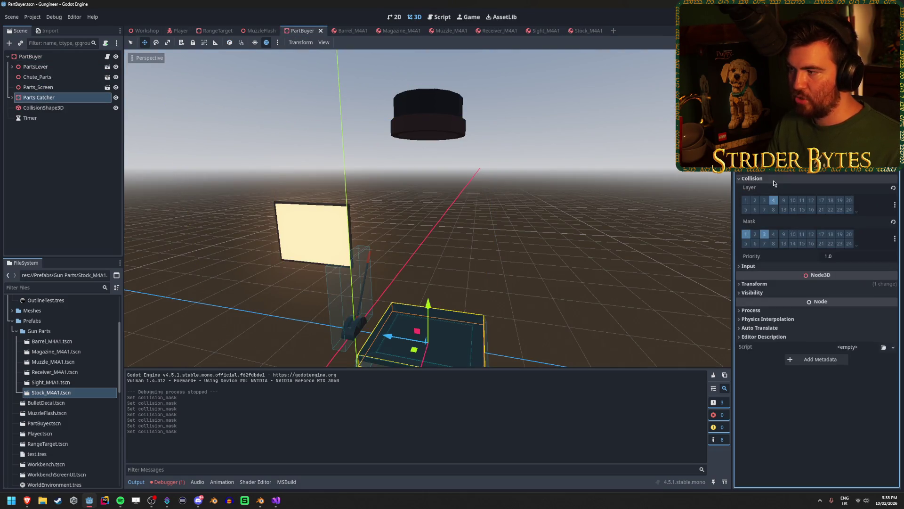
left_click(746, 200)
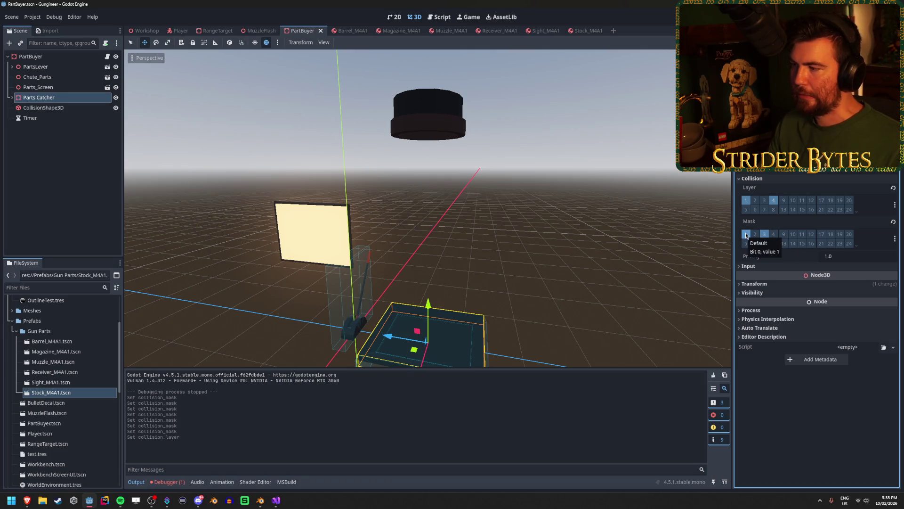
key("F5")
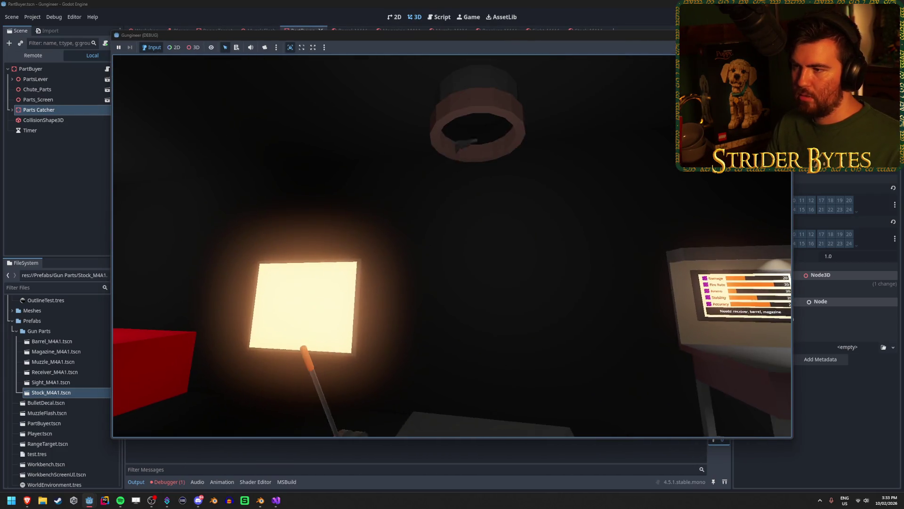
key("w")
key("s")
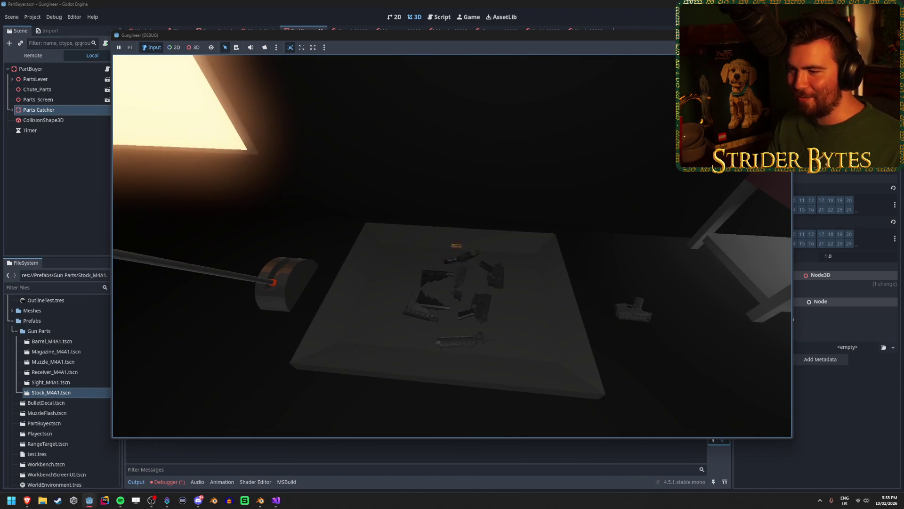
key("s")
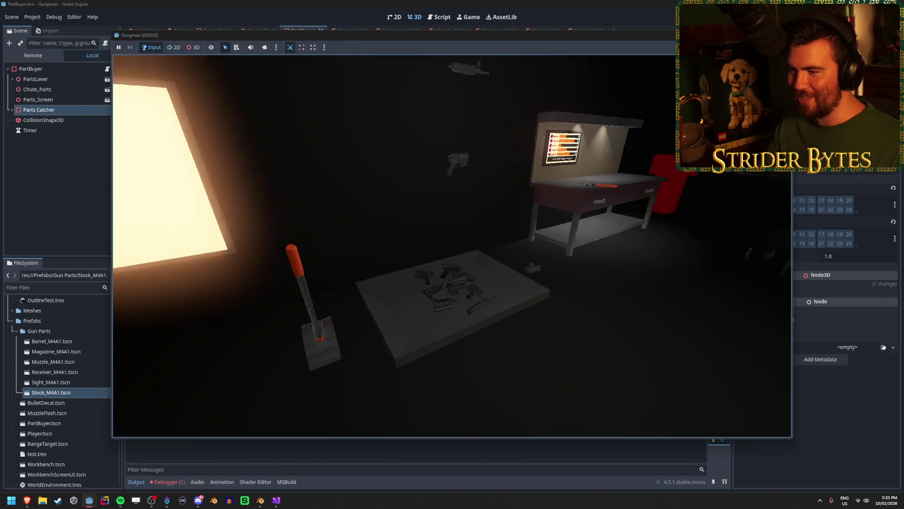
key("w")
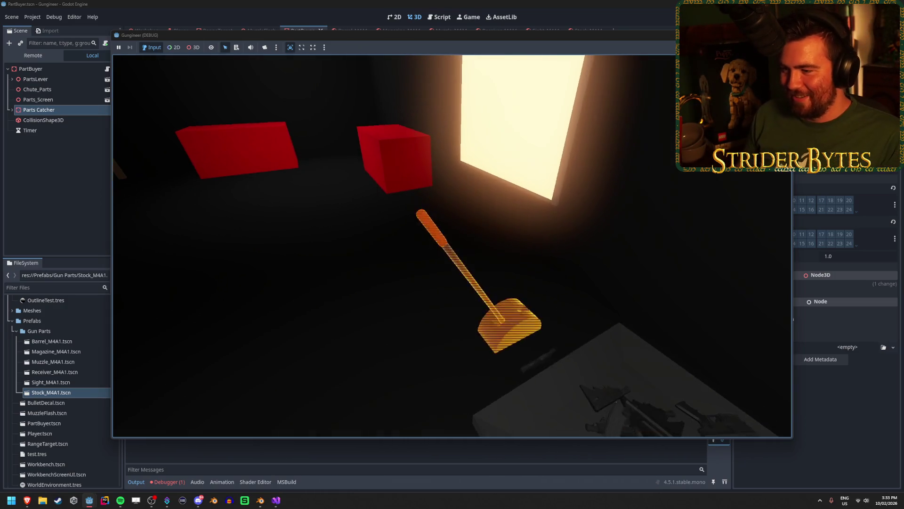
left_click(452, 246)
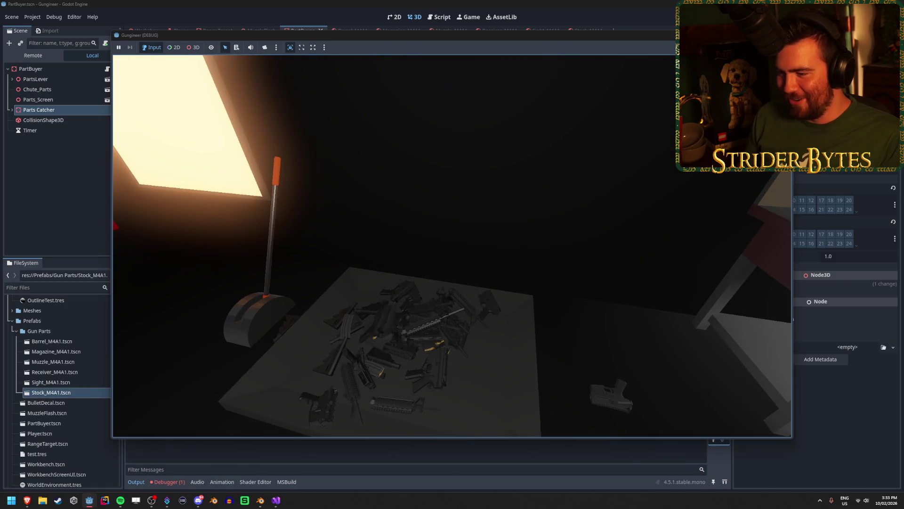
mouse_move(452, 246)
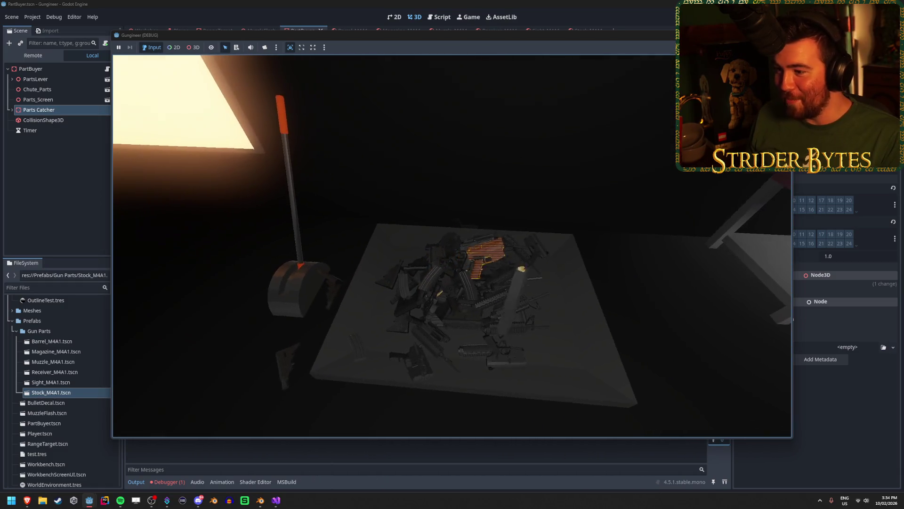
key("w")
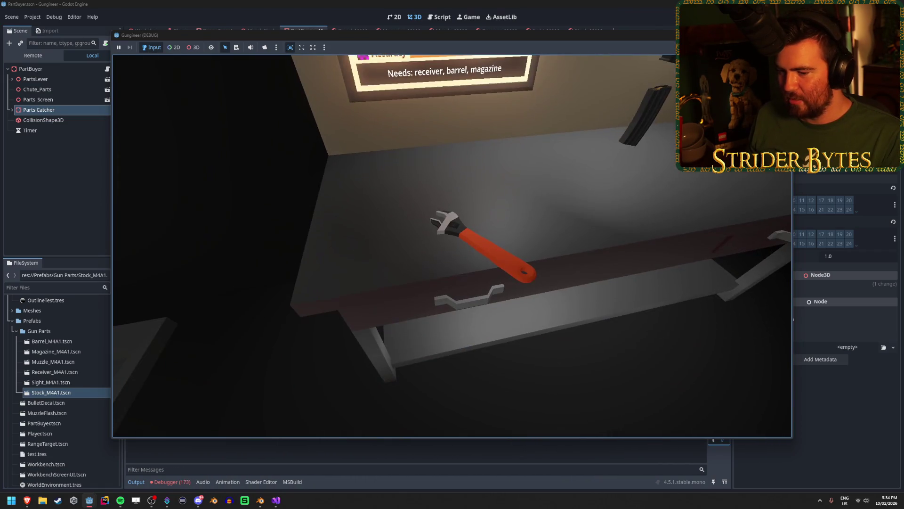
key("F8")
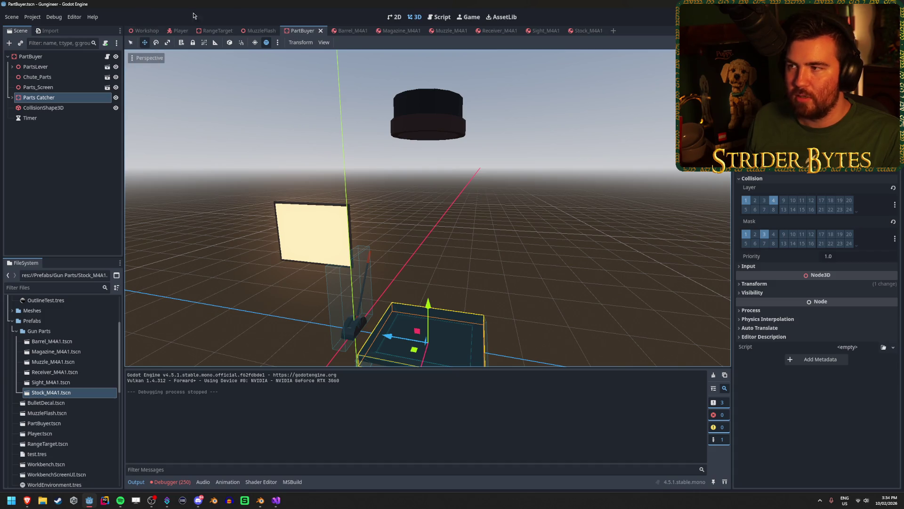
Step: Open the Workbench scene, inspect the Build Wrench and its MeshInstance3D, then run the game
middle_click(351, 31)
middle_click(351, 31)
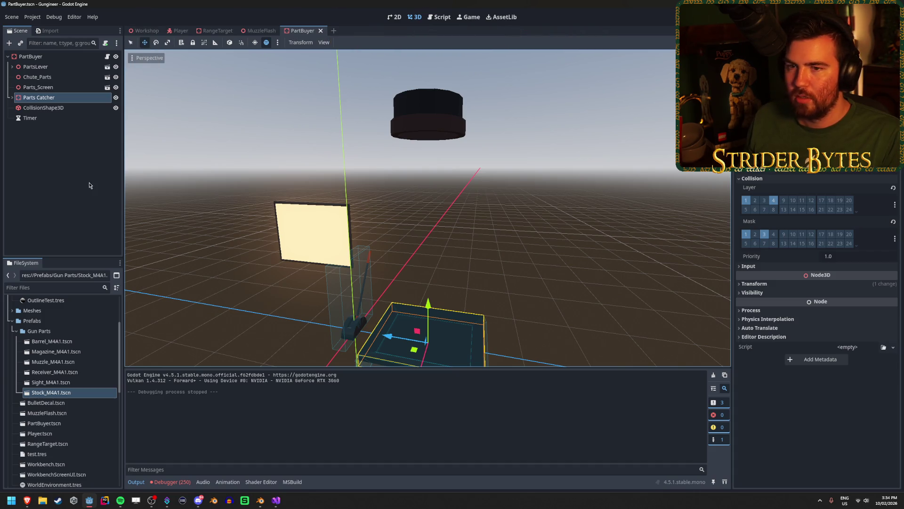
scroll(80, 368, "down", 3)
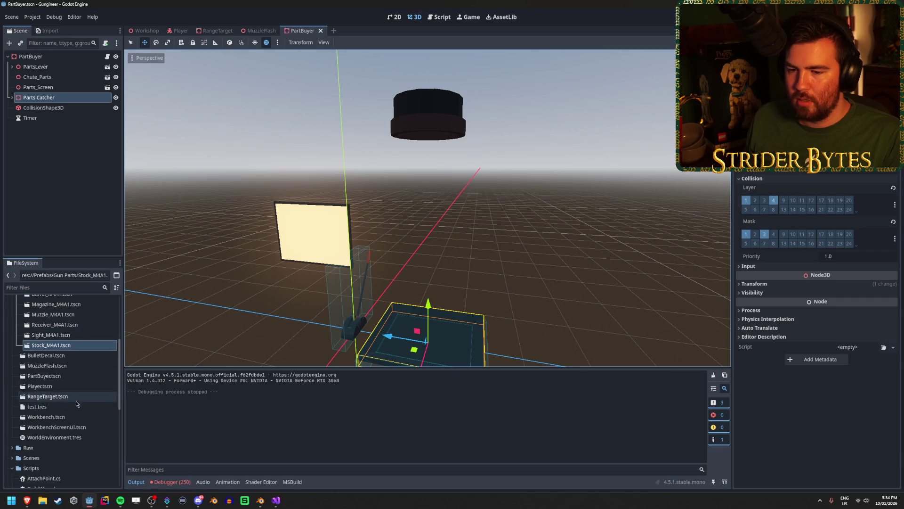
double_click(78, 417)
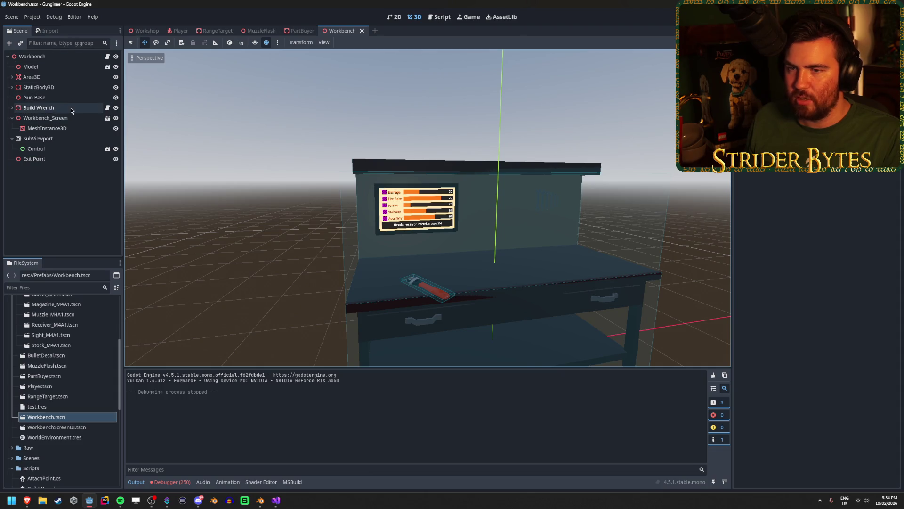
left_click(47, 107)
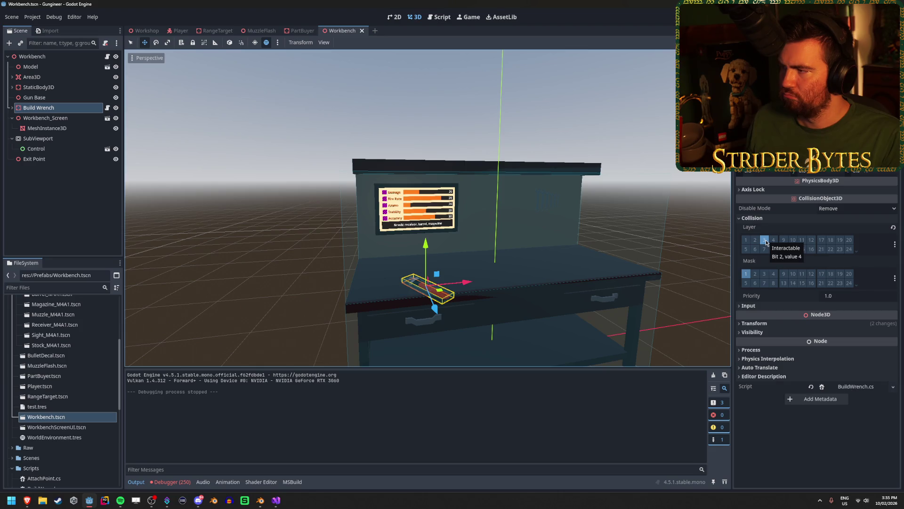
key("f")
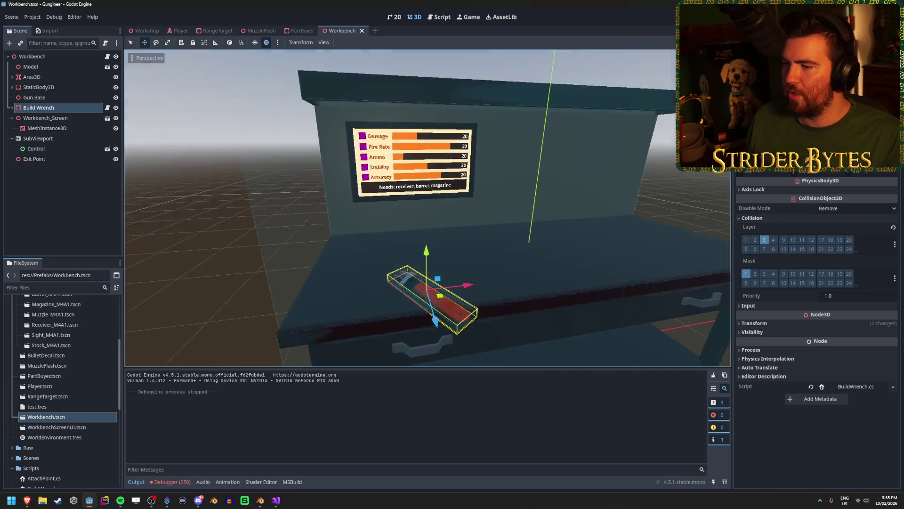
left_click(11, 107)
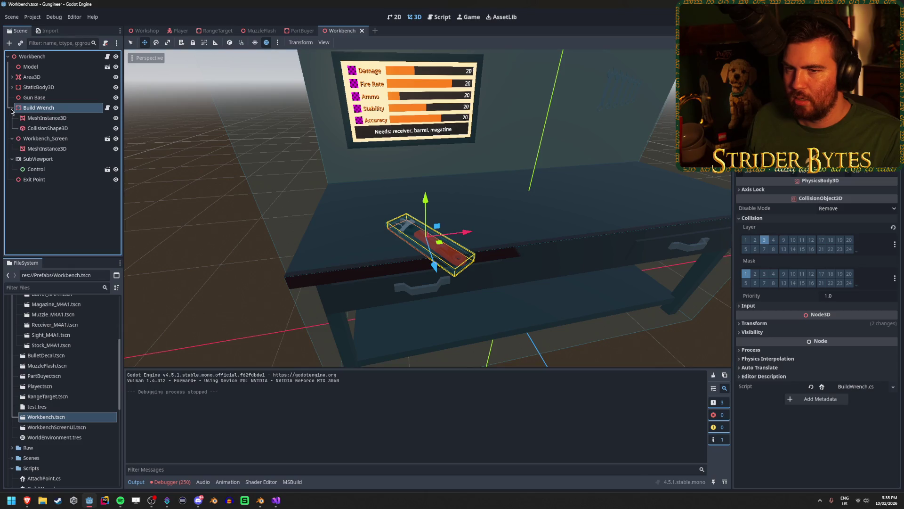
left_click(46, 117)
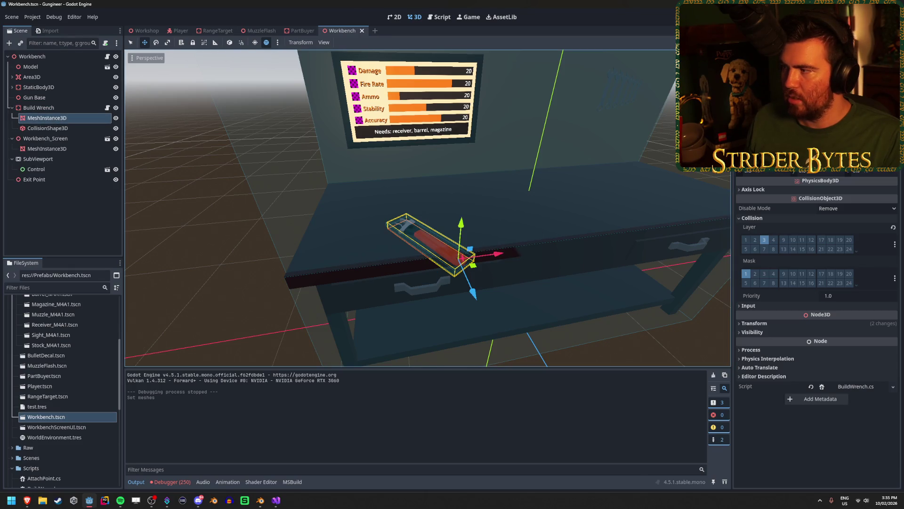
left_click(77, 245)
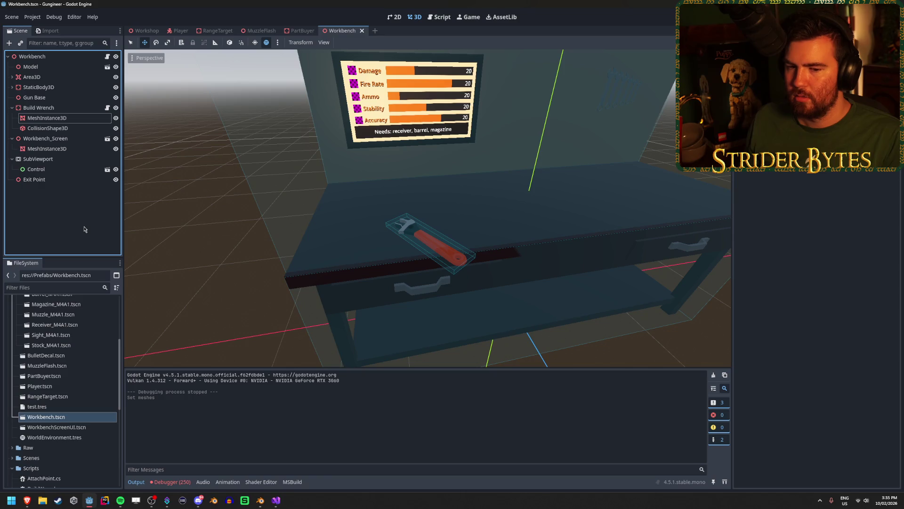
key("F5")
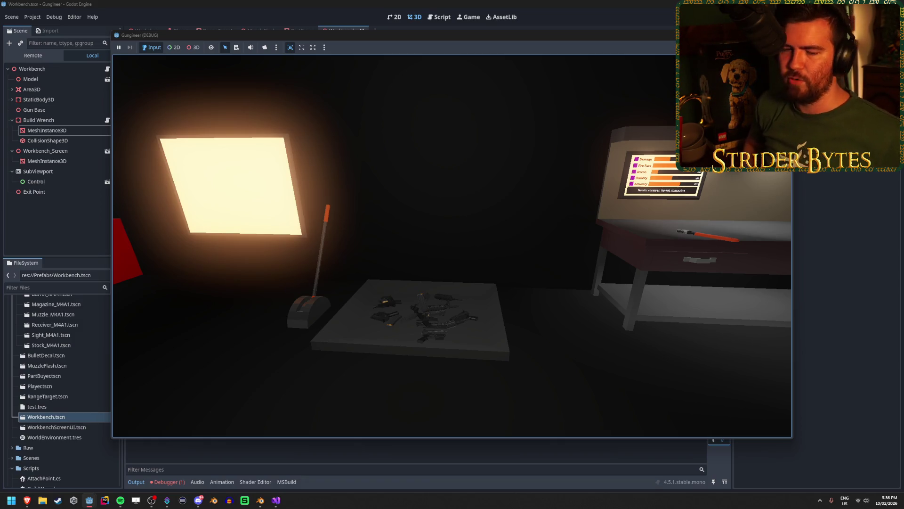
Step: Stop the running playtest with Escape once the parts have landed on the tray
key("Escape")
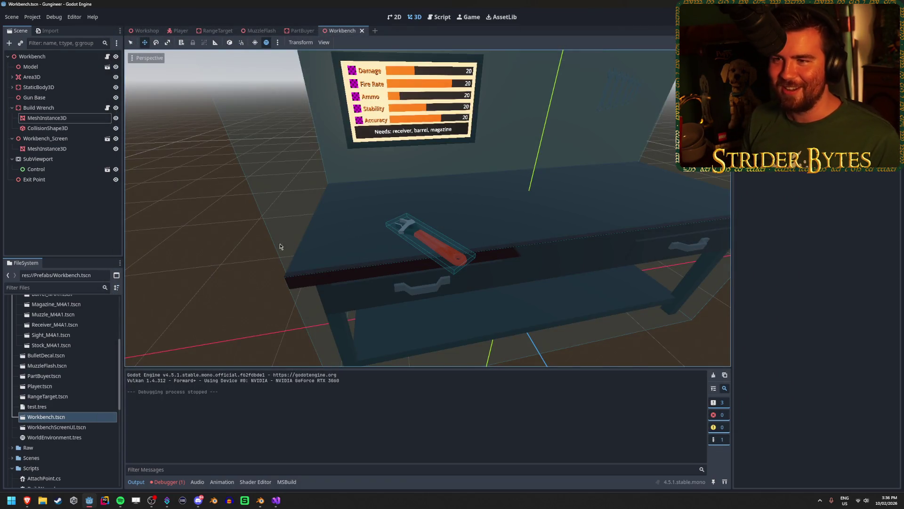
Step: Collapse Build Wrench, look over the Workshop and Player scenes, then switch to PartBuyer
left_click(12, 108)
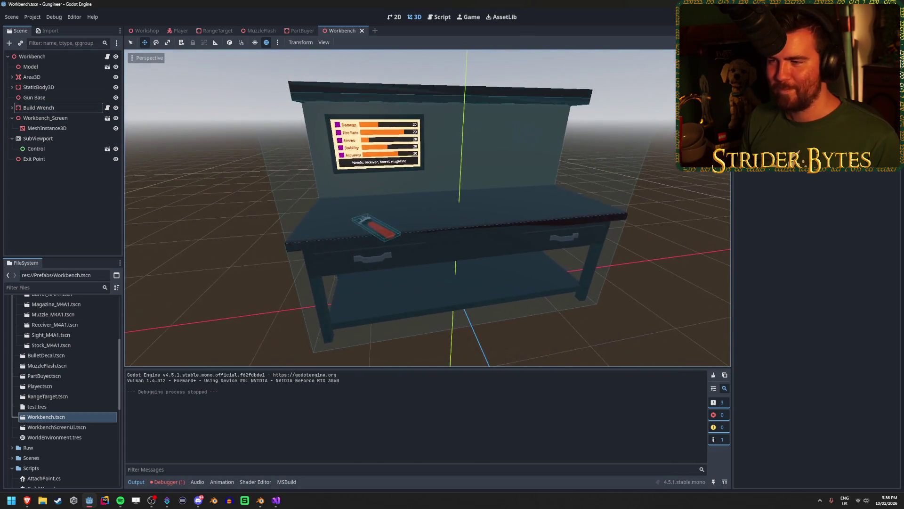
left_click(133, 31)
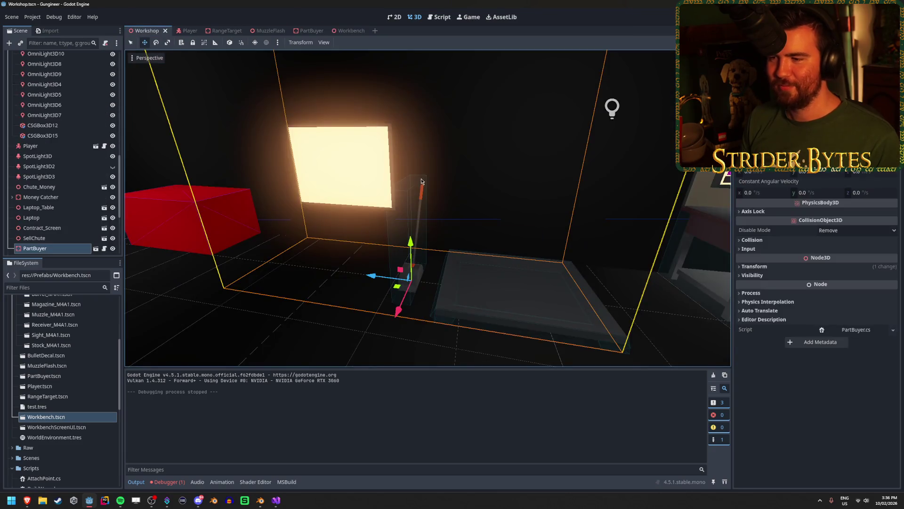
left_click(294, 331)
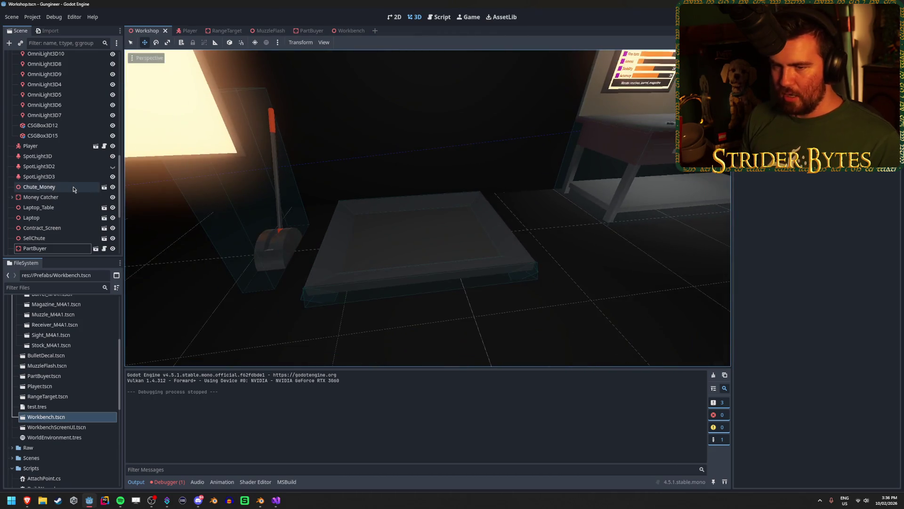
left_click(187, 31)
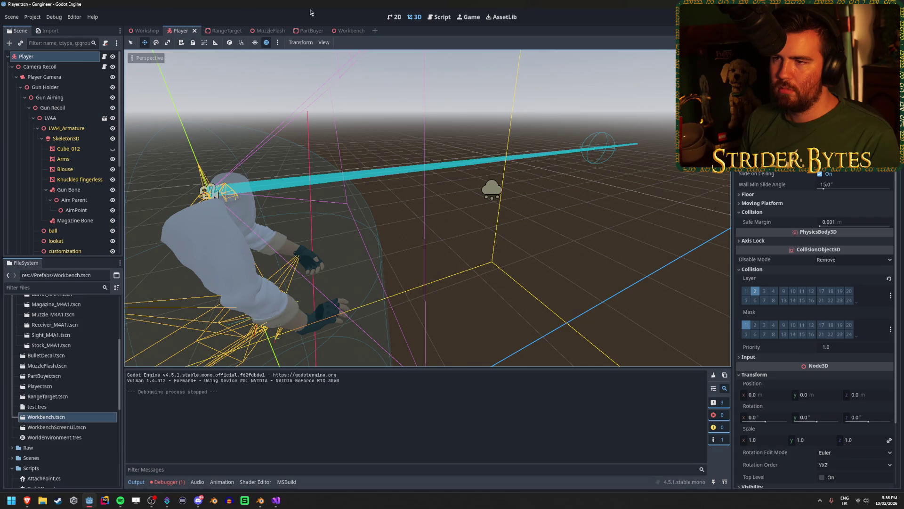
left_click(308, 30)
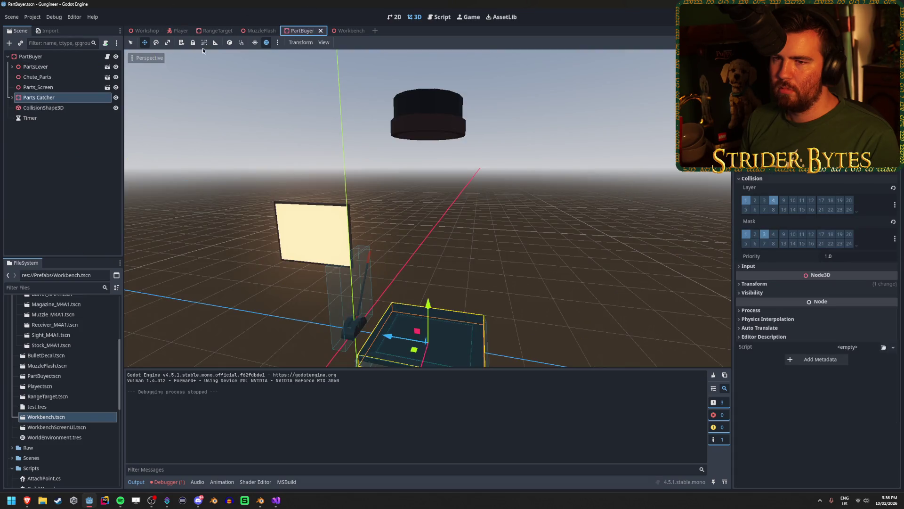
Step: Remove the Parts Catcher from collision layer 1 and open Barrel_M4A1.tscn from Gun Parts
left_click(747, 202)
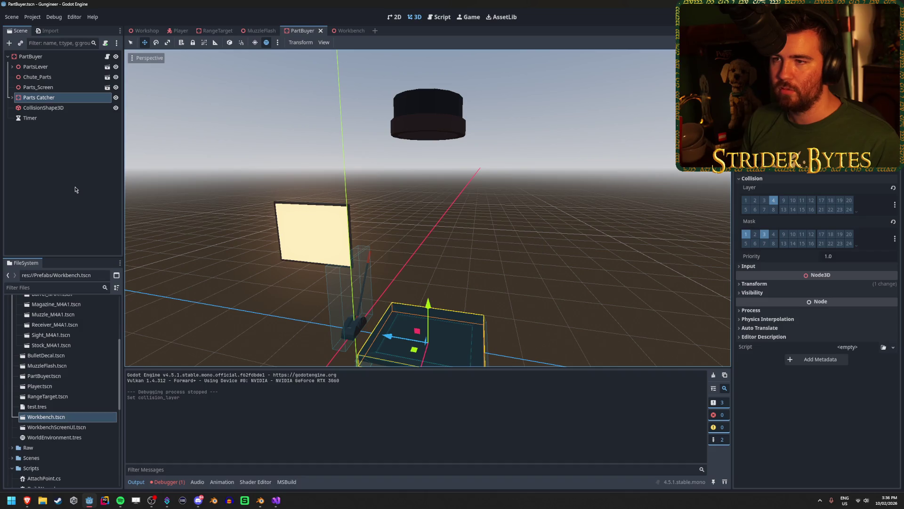
left_click(60, 345)
scroll(60, 345, "up", 2)
left_click(59, 343, "shift")
double_click(59, 345)
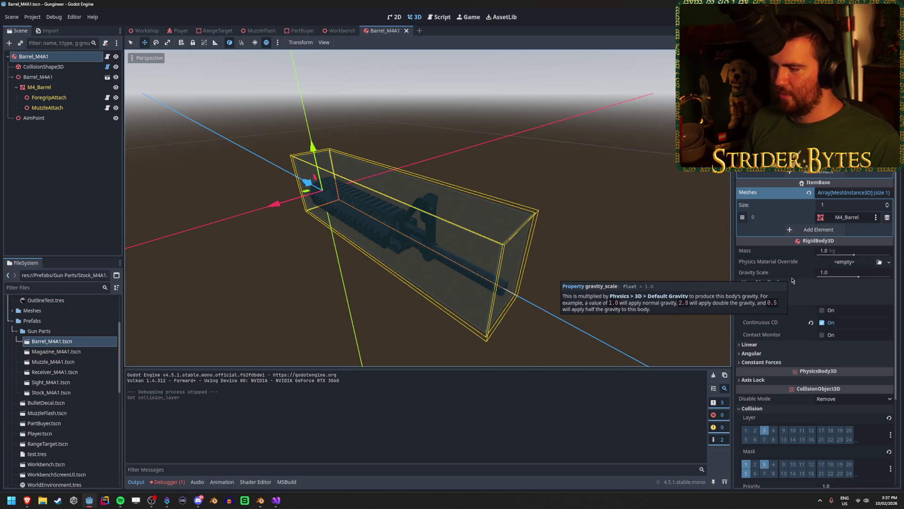
Step: Save the barrel scene, add collision mask bits 2 (Player) and 4, then run the game
scroll(792, 281, "down", 3)
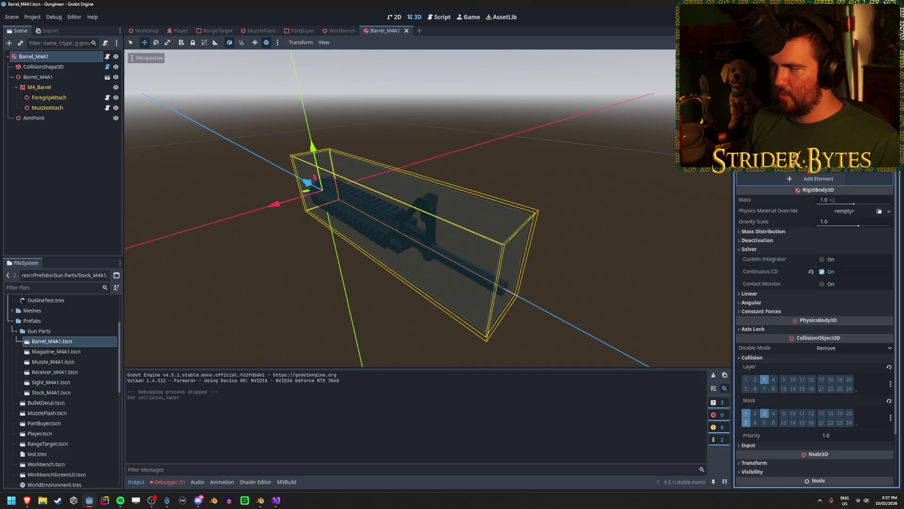
scroll(770, 332, "down", 2)
key("ctrl+s")
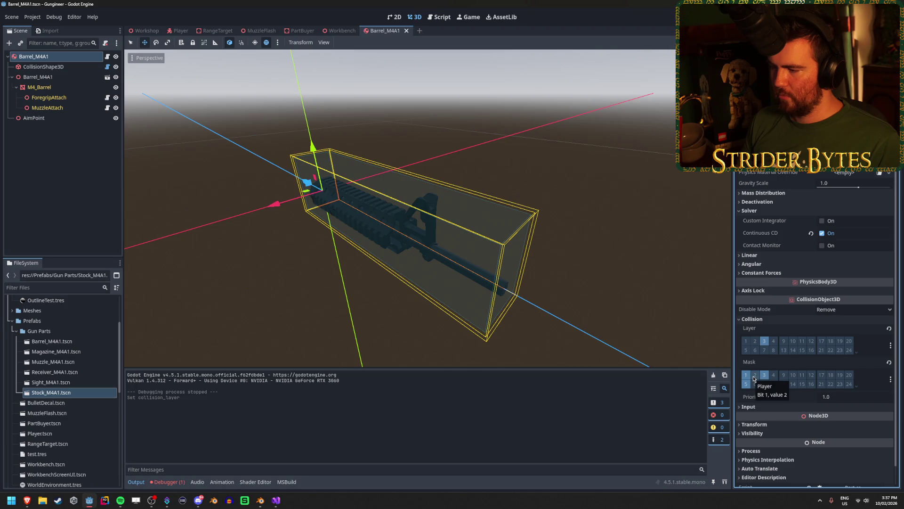
left_click(754, 375)
left_click(773, 375)
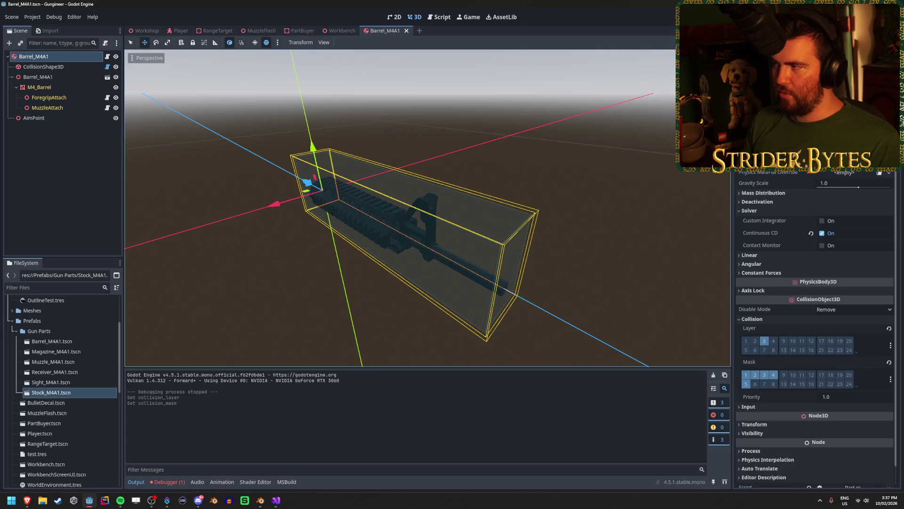
key("F5")
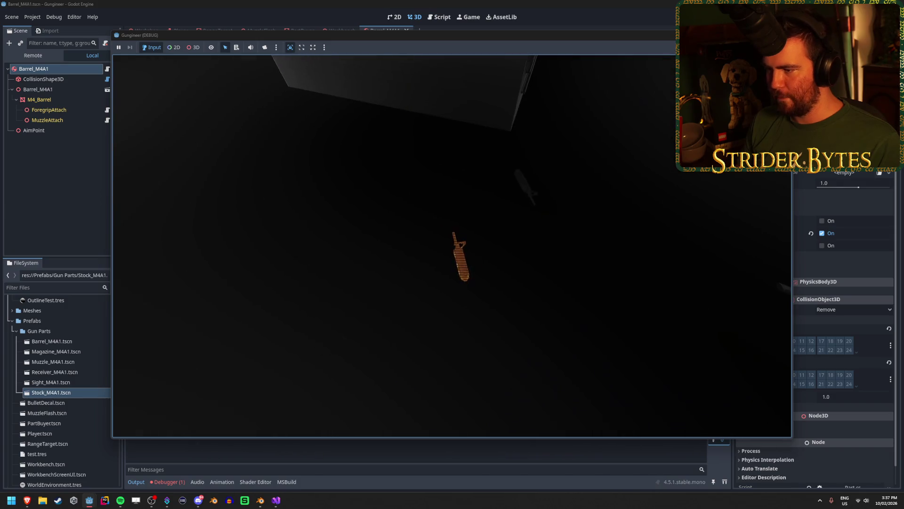
Step: Pick up the barrel part, carry it to the workbench and drop it
key("e")
key("w")
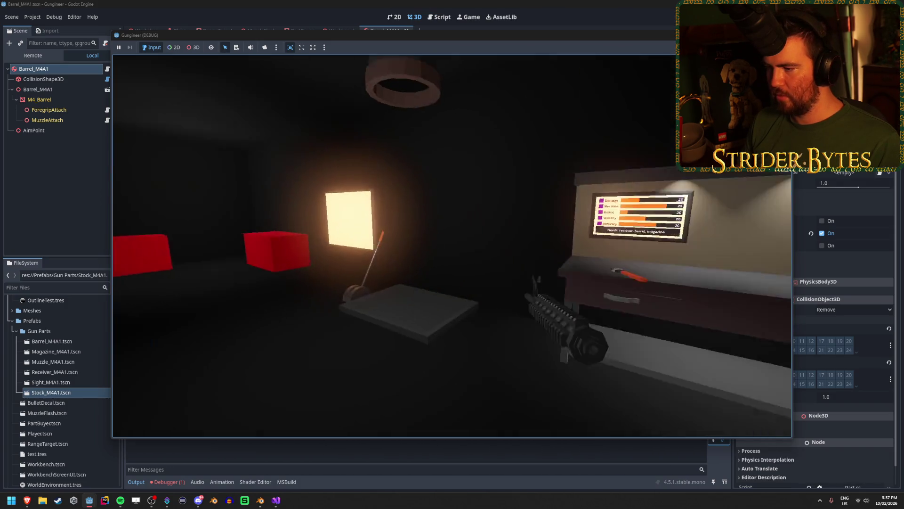
key("e")
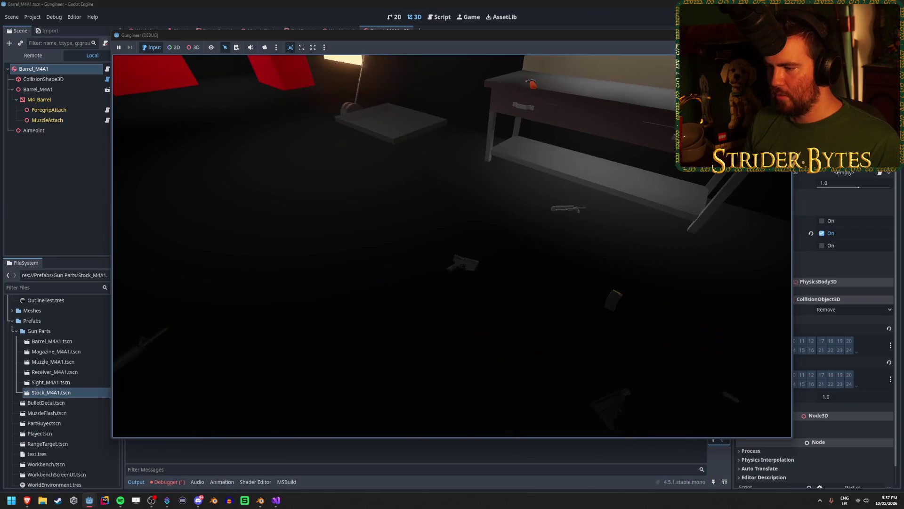
key("w")
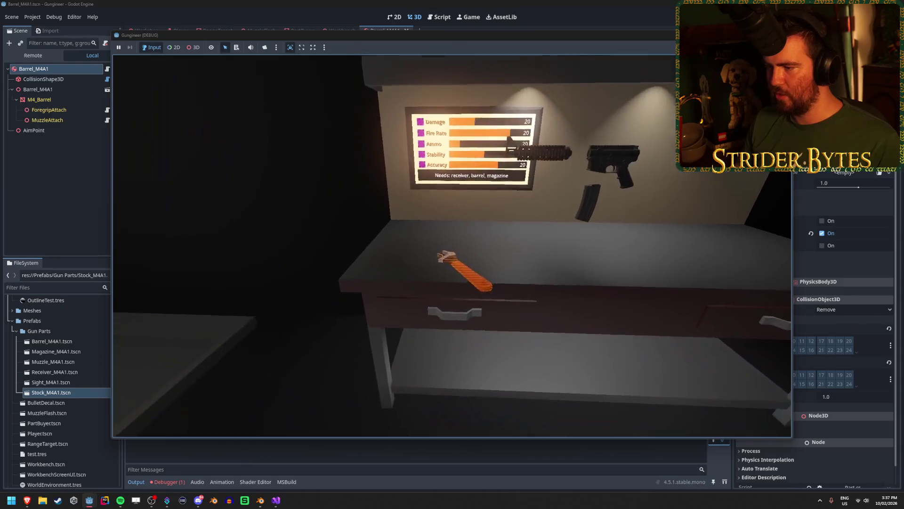
Step: Equip the assembled rifle, fire and aim it at the target, then stop the game
key("1")
left_click(452, 246)
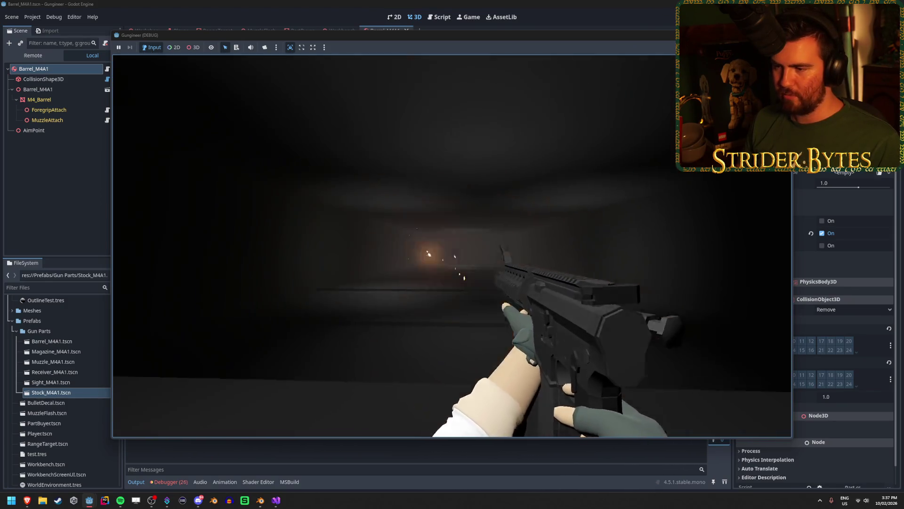
right_click(452, 246)
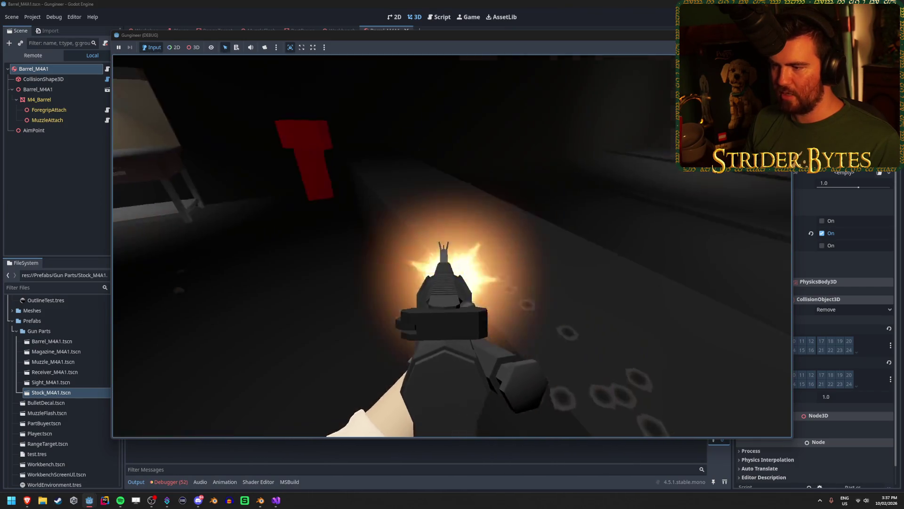
right_click(452, 246)
key("F8")
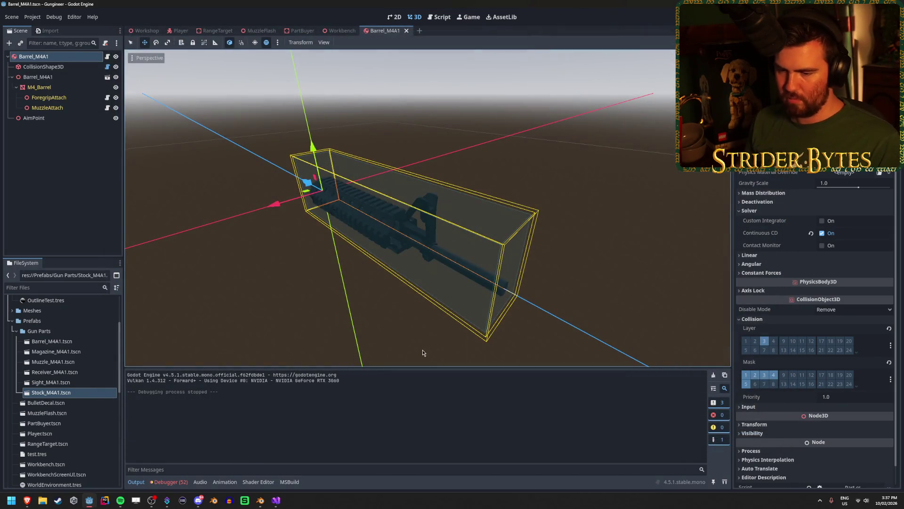
Step: Expand the colinear-vectors LookAt error to trace it to GunController.cs line 159 in Fire
left_click(165, 483)
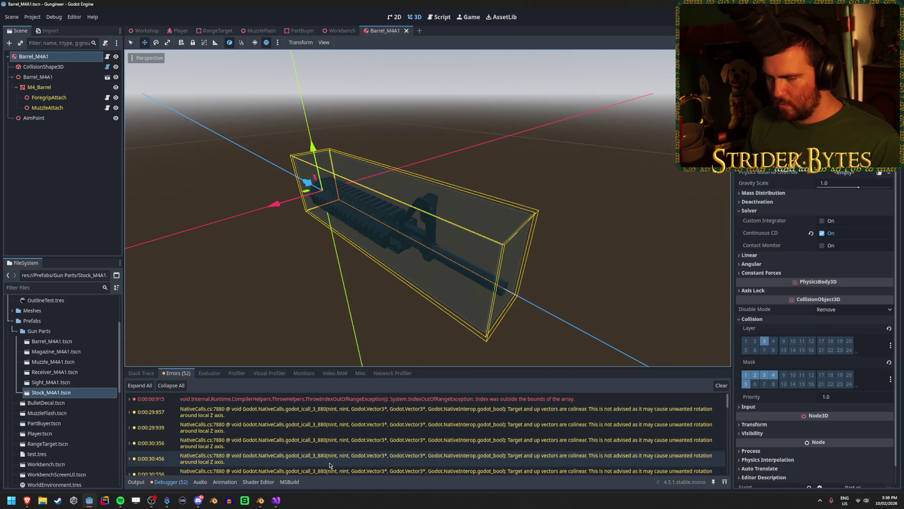
double_click(340, 442)
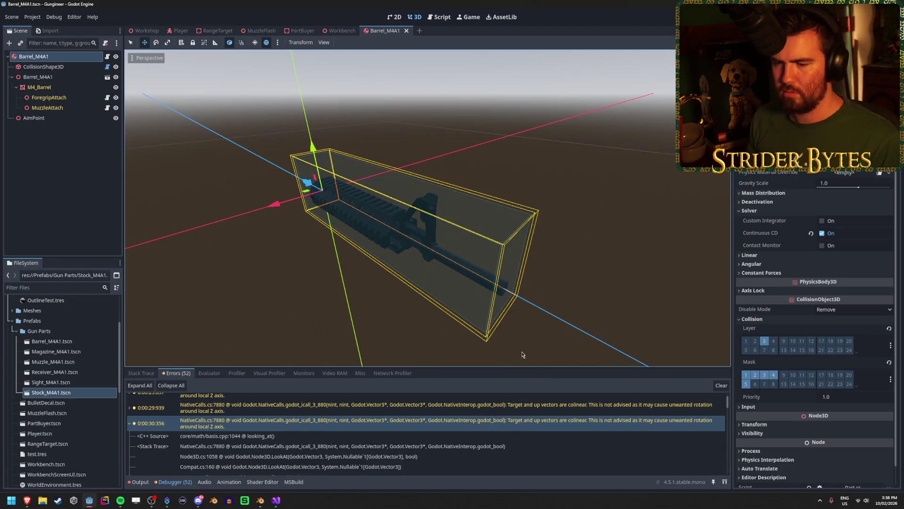
scroll(522, 354, "down", 2)
scroll(499, 401, "down", 3)
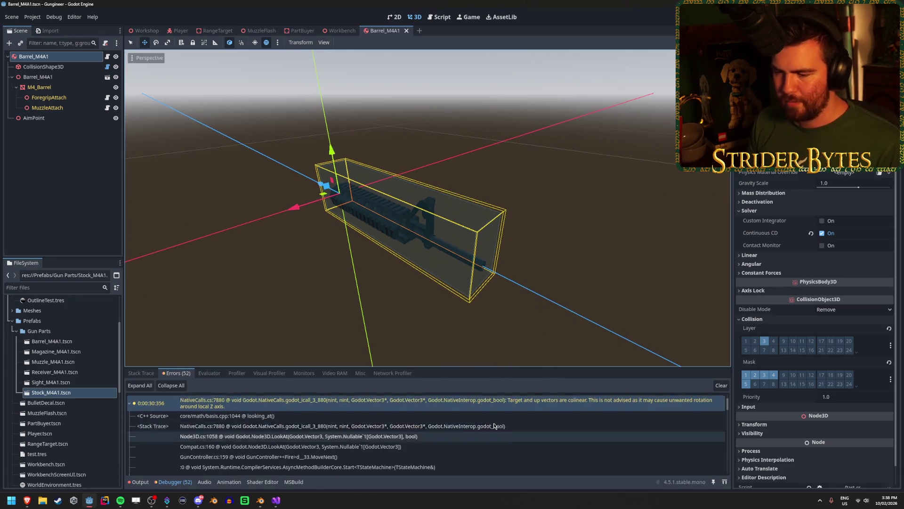
left_click(276, 500)
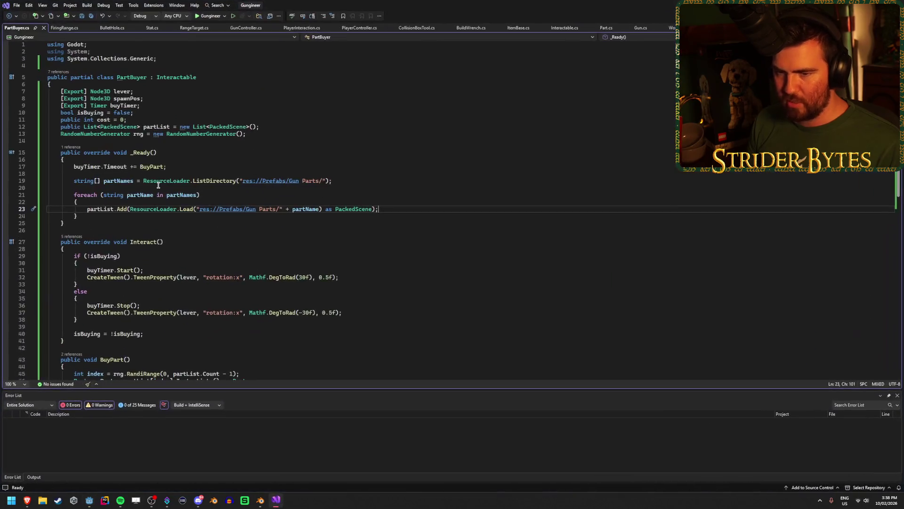
Step: Inspect the decal GlobalPosition and LookAt lines 158–159 in GunController.cs's Fire method
left_click(346, 28)
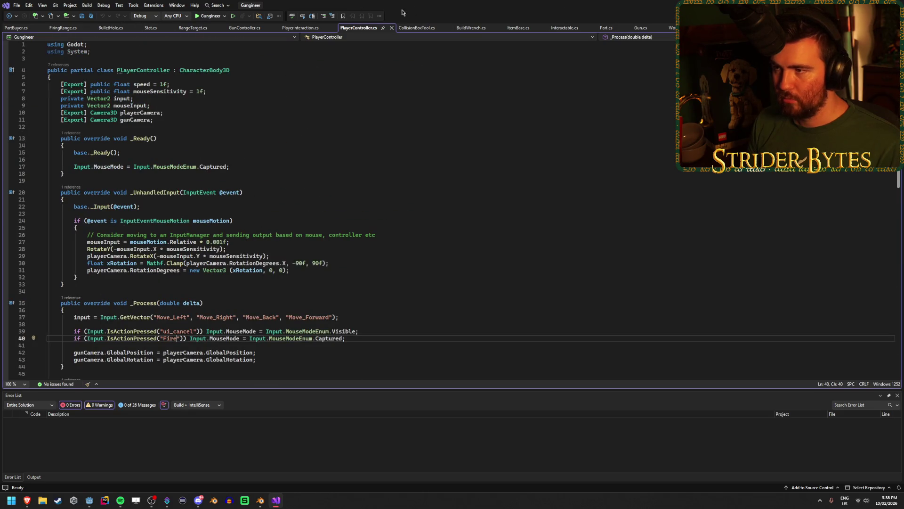
left_click(244, 27)
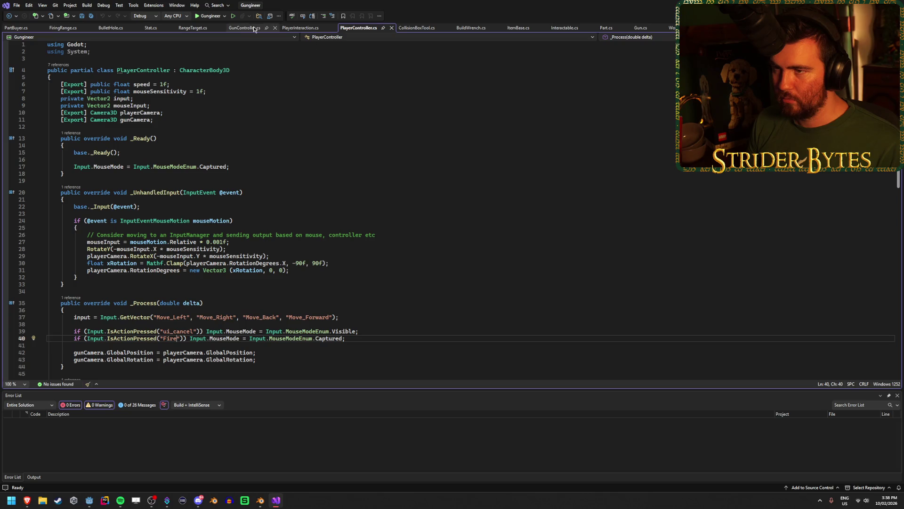
scroll(115, 264, "down", 4)
scroll(151, 285, "up", 3)
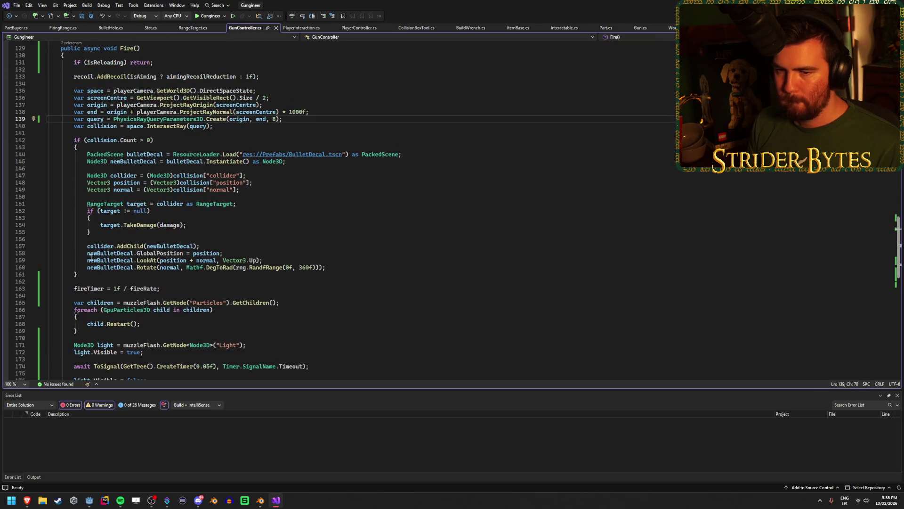
left_click(156, 253)
left_click(145, 260)
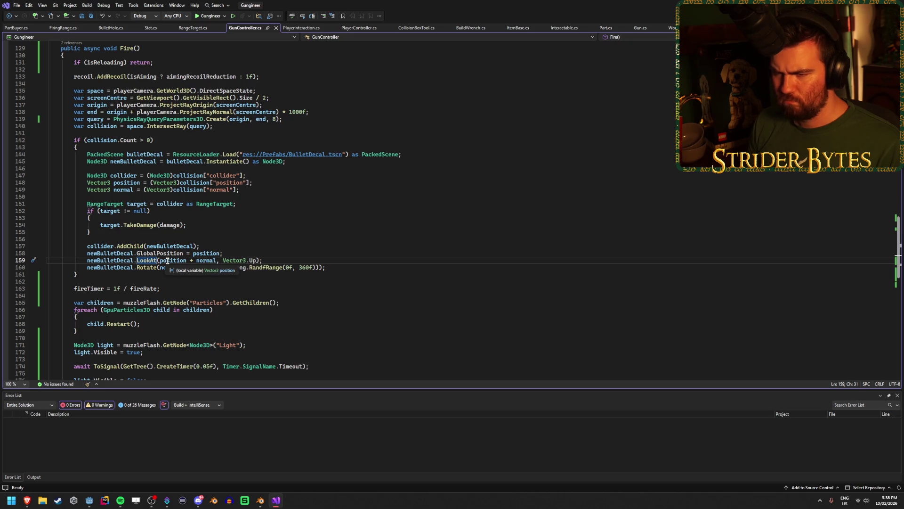
left_click(279, 262)
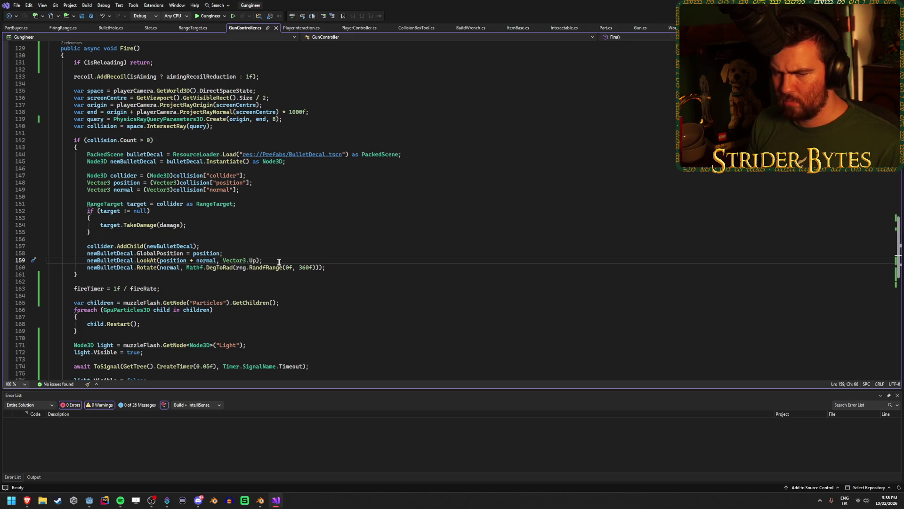
key("alt+Tab")
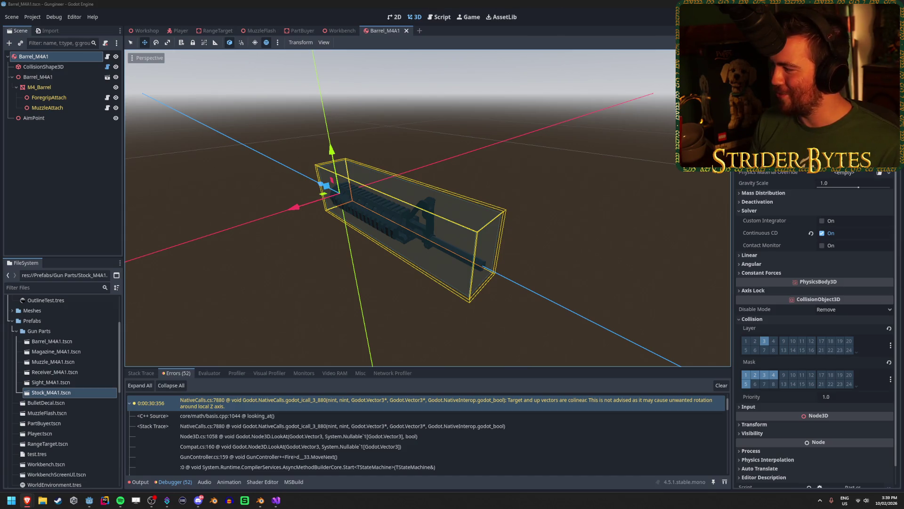
Step: Open all M4A1 part scenes and enable collision mask layers 2 and 4 on the sight, saving it
left_click(342, 154)
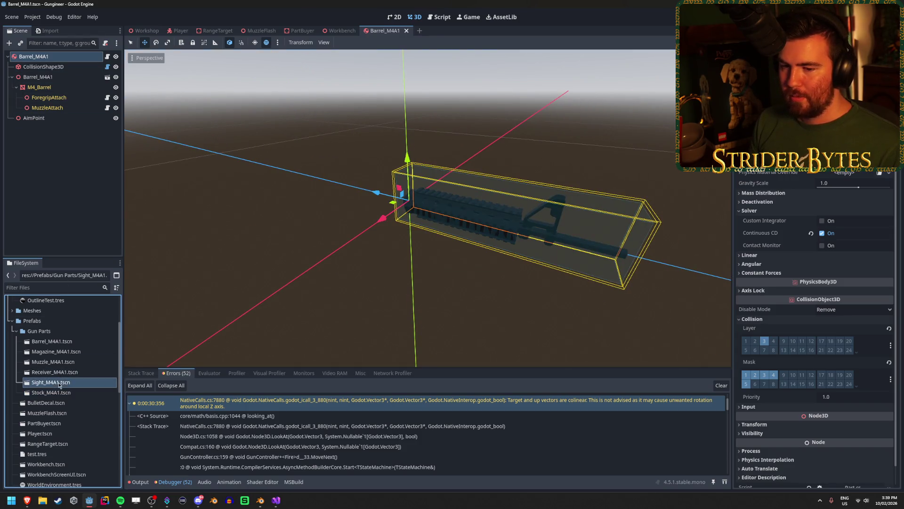
left_click(64, 345, "shift")
right_click(65, 345)
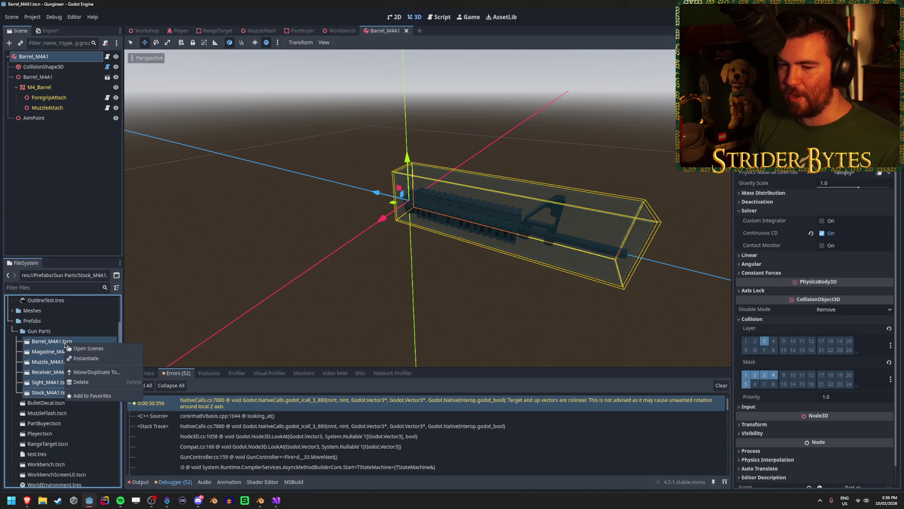
left_click(84, 347)
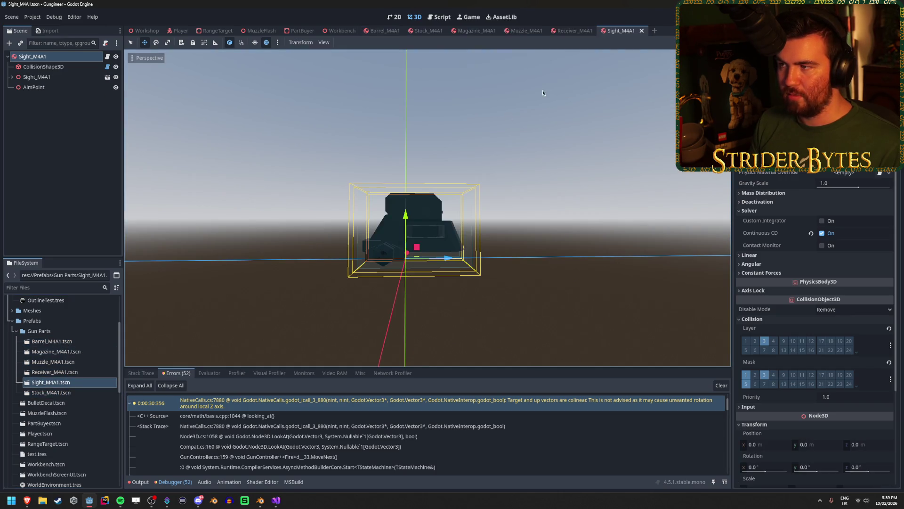
left_click(754, 374)
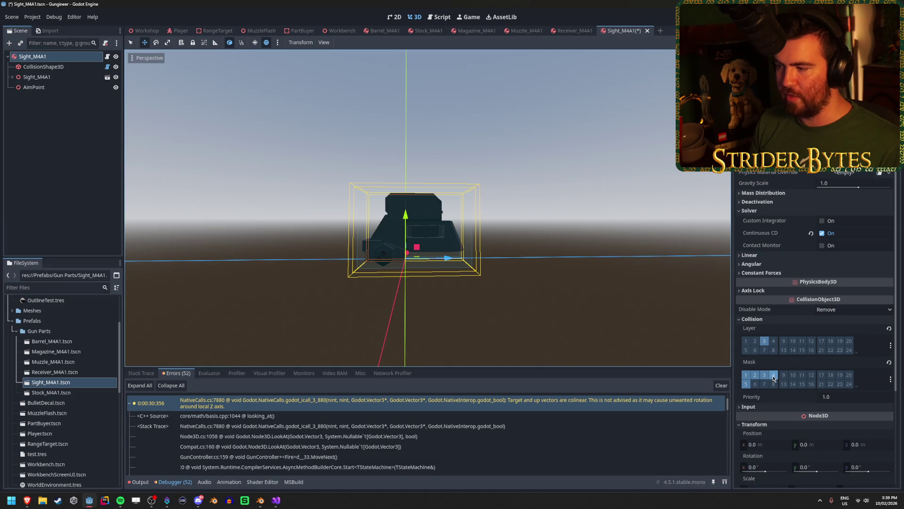
left_click(773, 375)
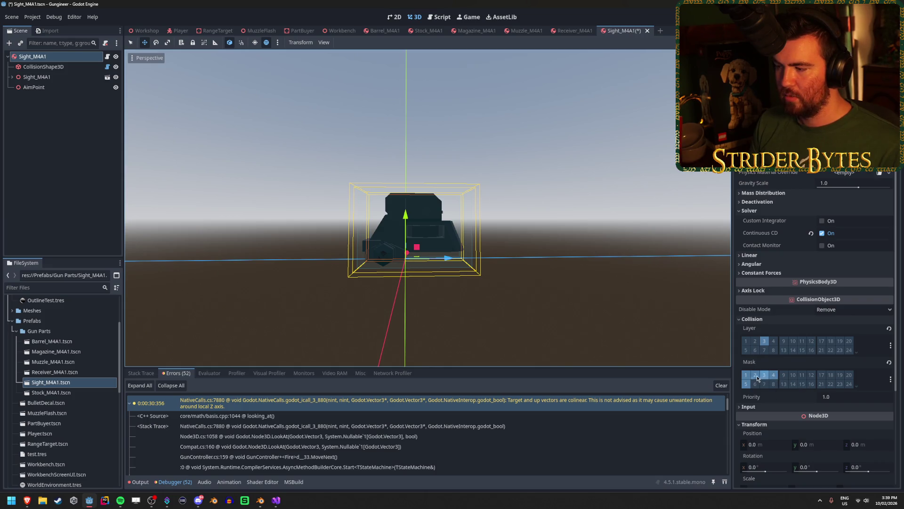
key("ctrl+s")
Step: Enable mask layer 4 on the magazine and layers 2 and 4 on the stock, saving both
left_click(571, 31)
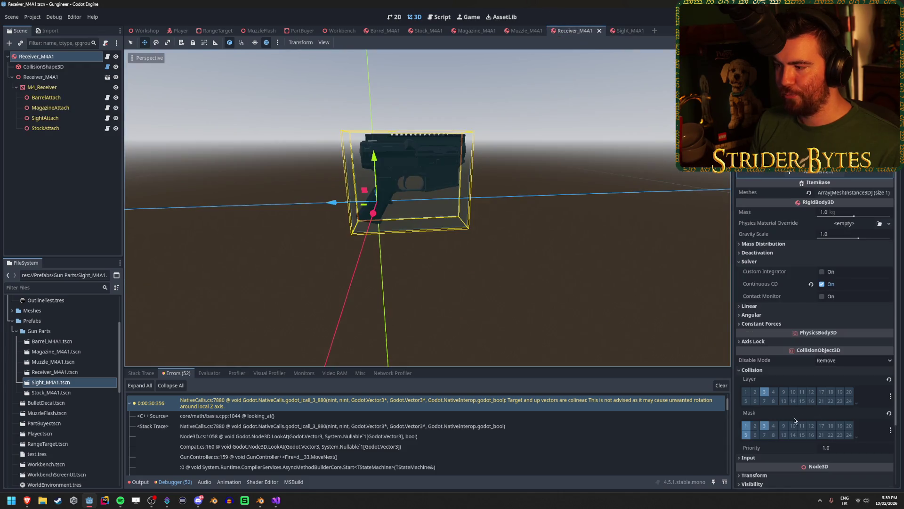
left_click(523, 30)
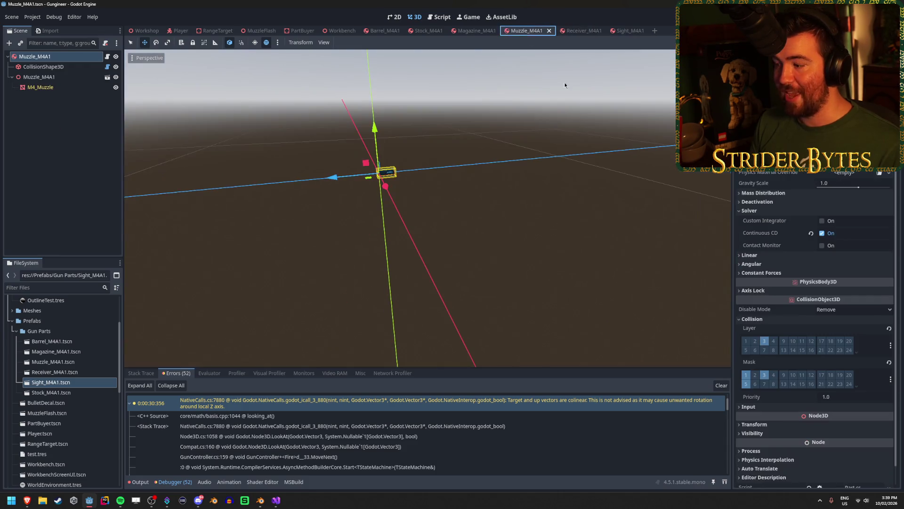
left_click(476, 31)
left_click(773, 440)
key("ctrl+s")
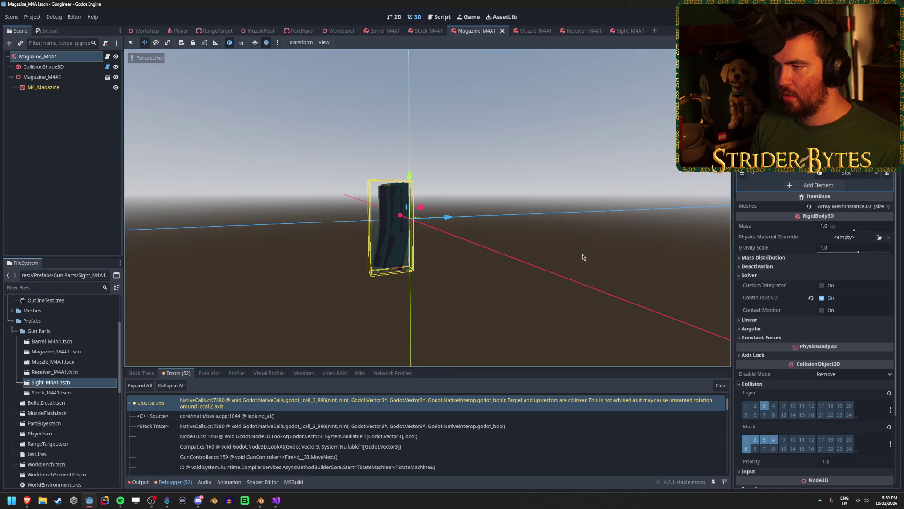
left_click(423, 30)
left_click(755, 375)
left_click(774, 375)
key("ctrl+s")
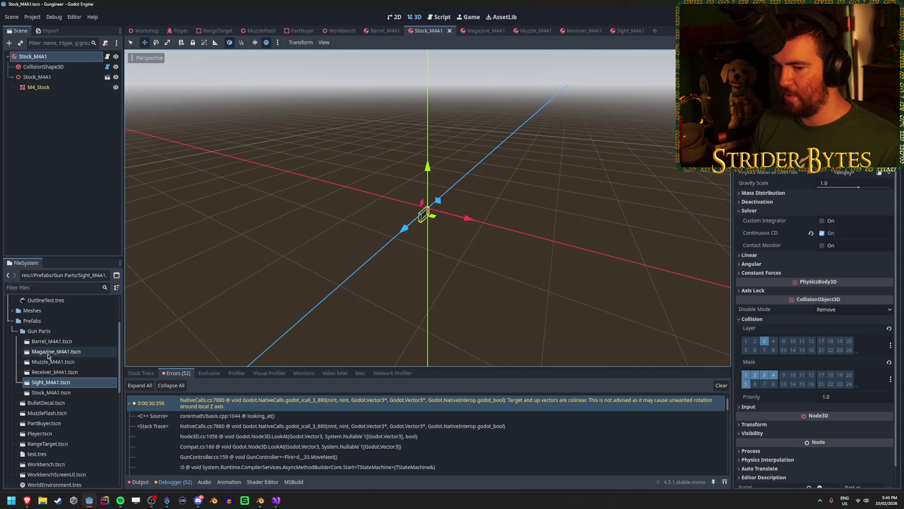
Step: Reselect the Barrel through Receiver M4A1 scene files and open them again
left_click(58, 371)
left_click(65, 343, "shift")
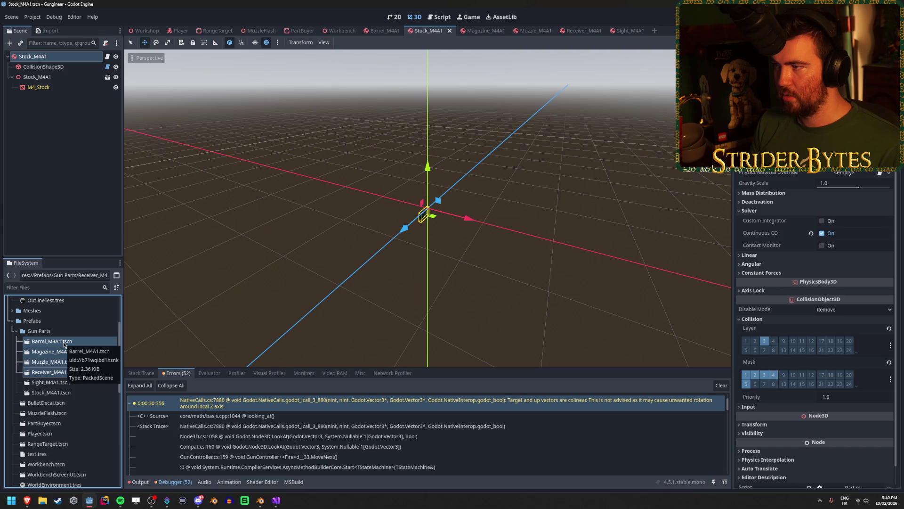
right_click(64, 344)
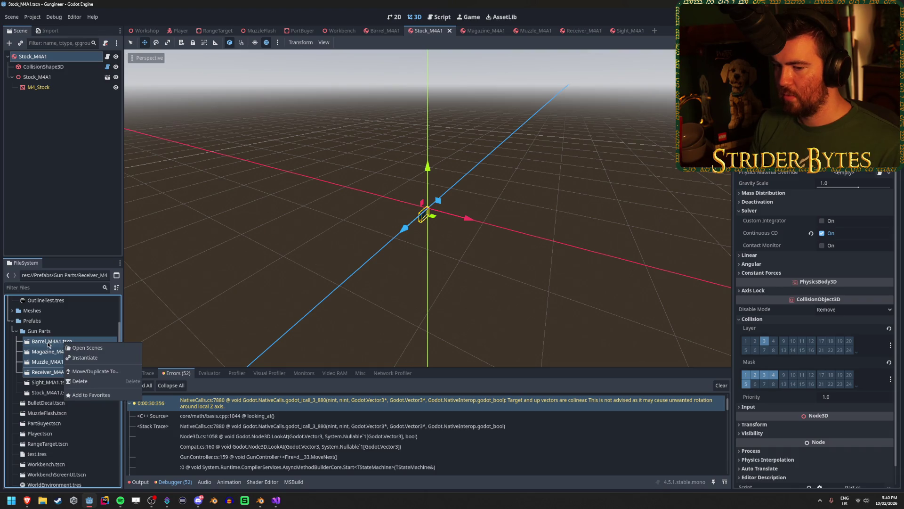
left_click(87, 347)
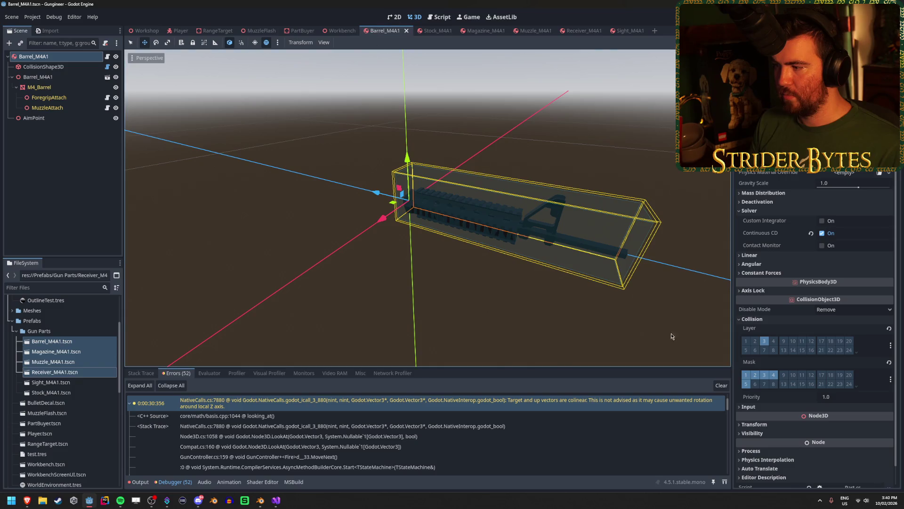
left_click(205, 208)
left_click(69, 348)
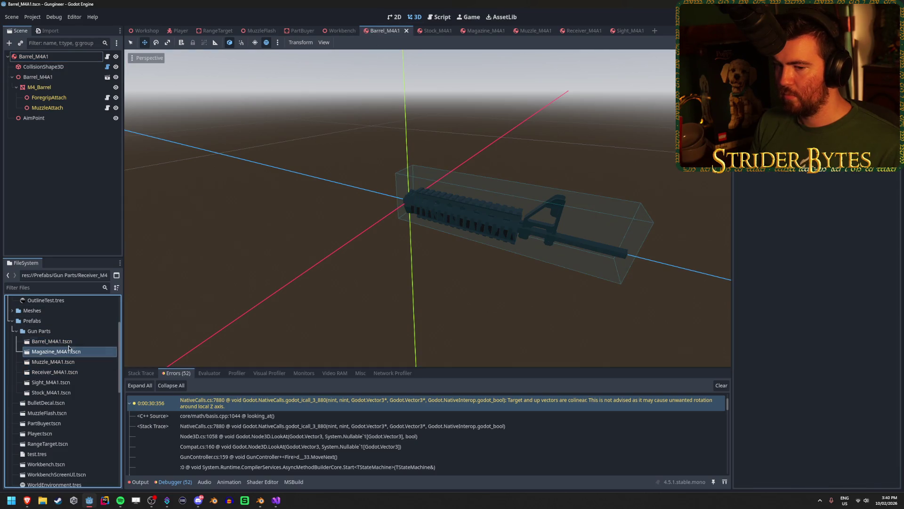
left_click(70, 341)
Step: Check the Stock, Magazine, Muzzle, Receiver and Sight M4A1 scenes in turn, ending on Sight
left_click(429, 32)
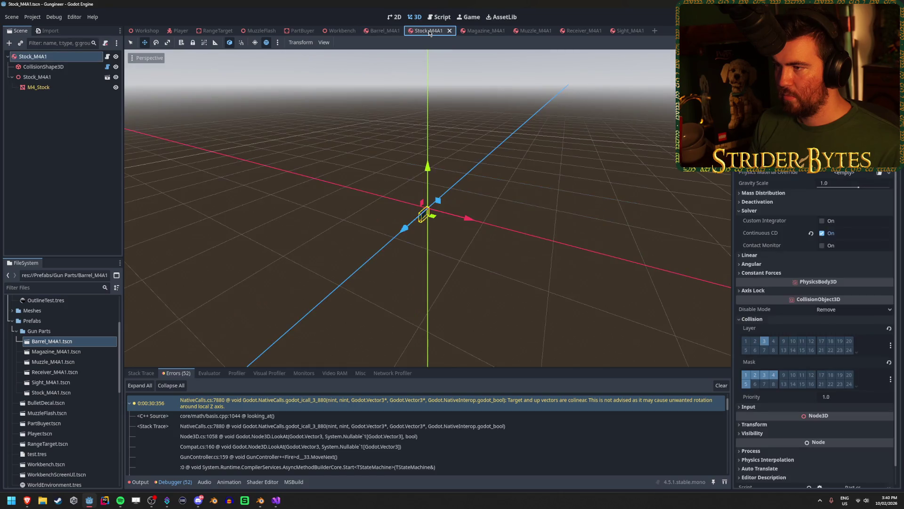
left_click(476, 31)
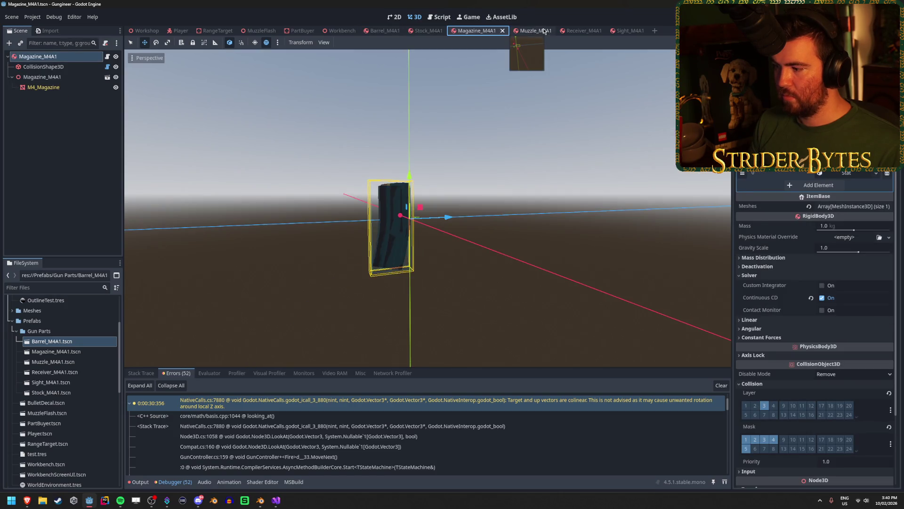
left_click(533, 31)
left_click(581, 31)
left_click(624, 32)
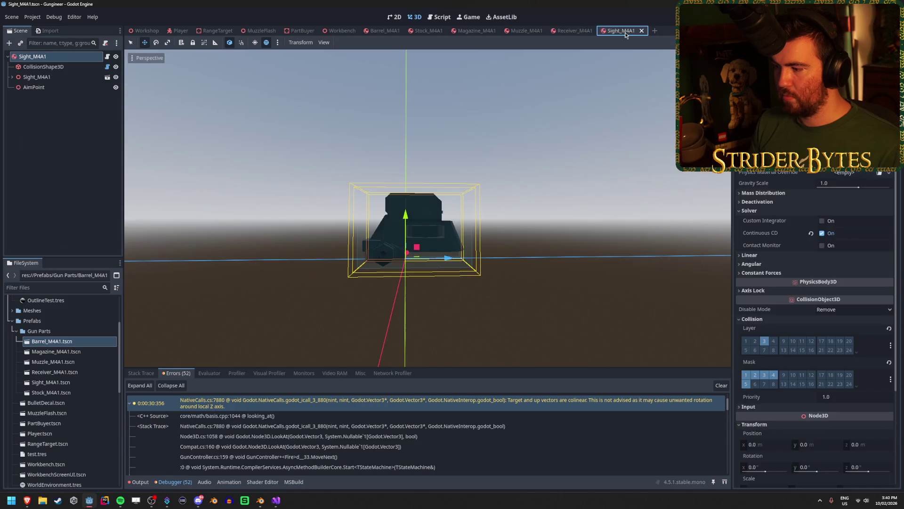
left_click(215, 142)
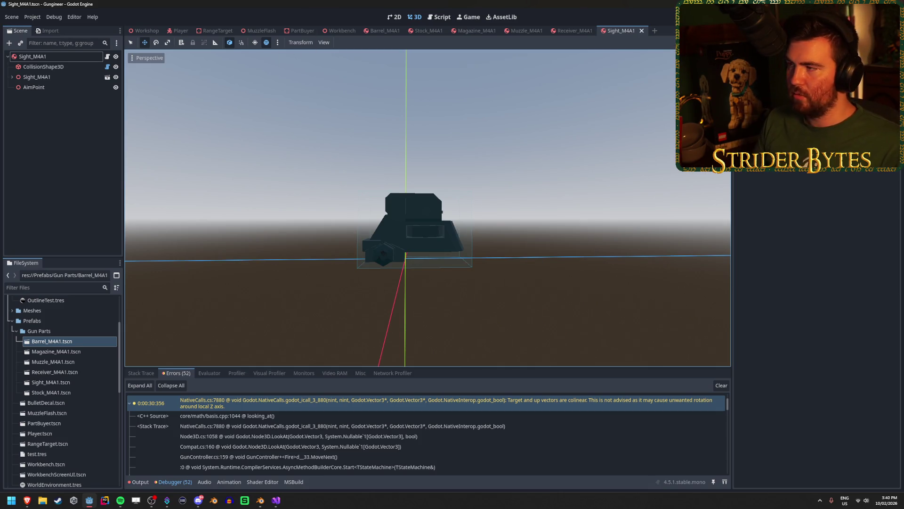
Step: Run the project and walk over to the parts tray by the lever
key("F5")
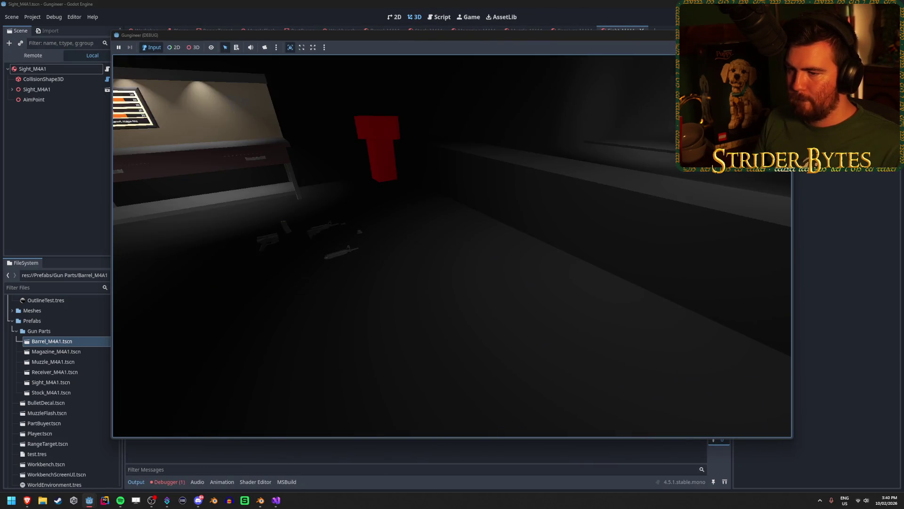
key("w")
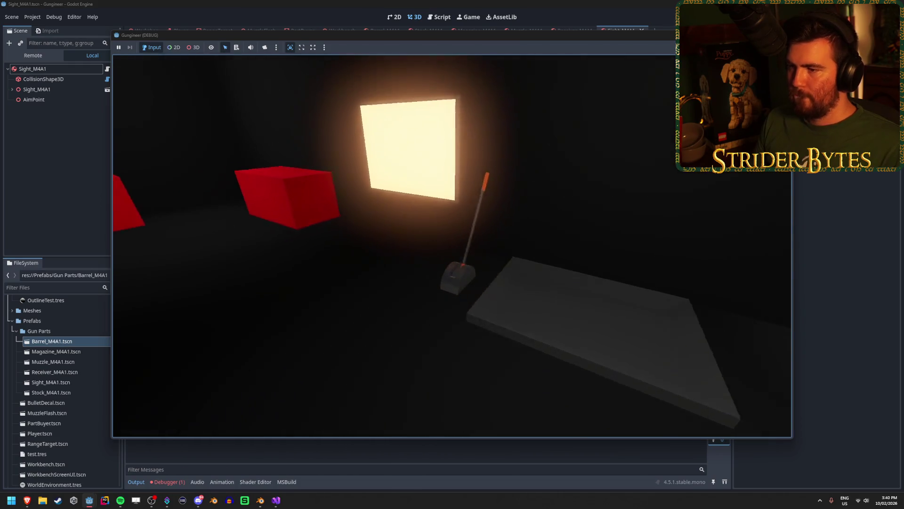
key("w")
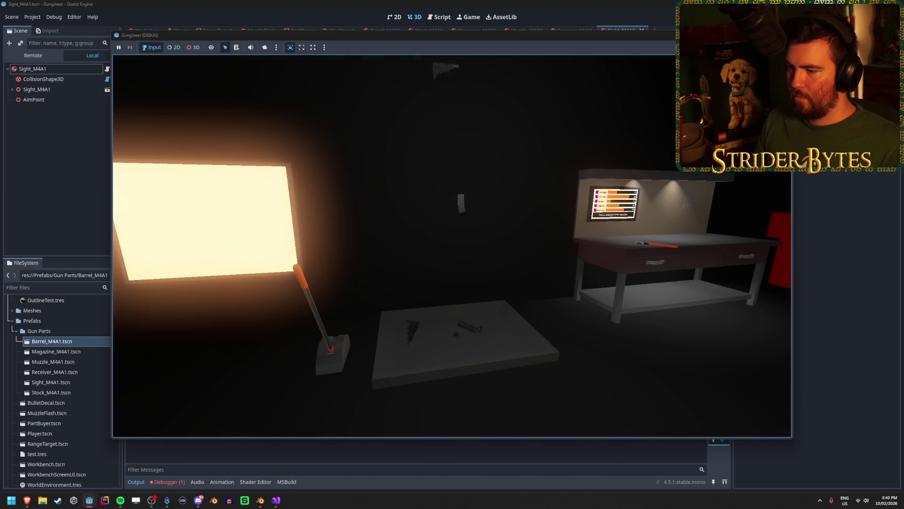
key("w")
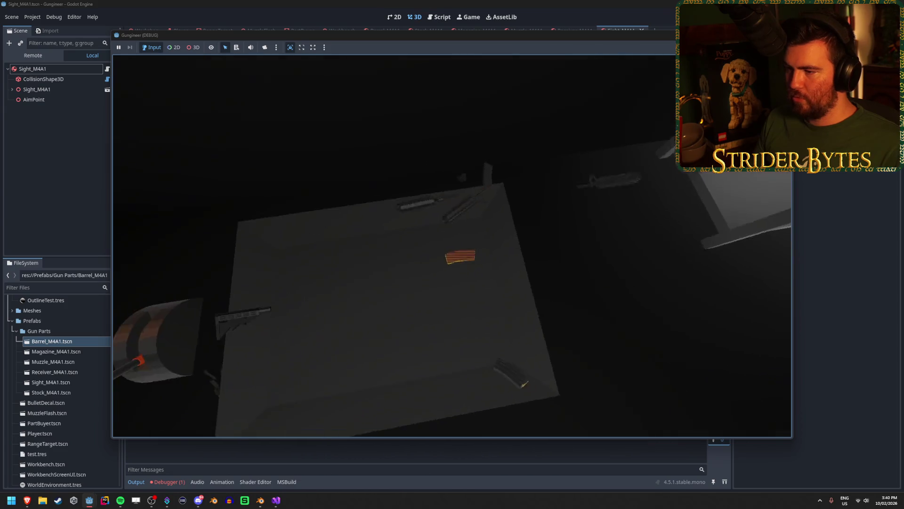
key("w")
key("w")
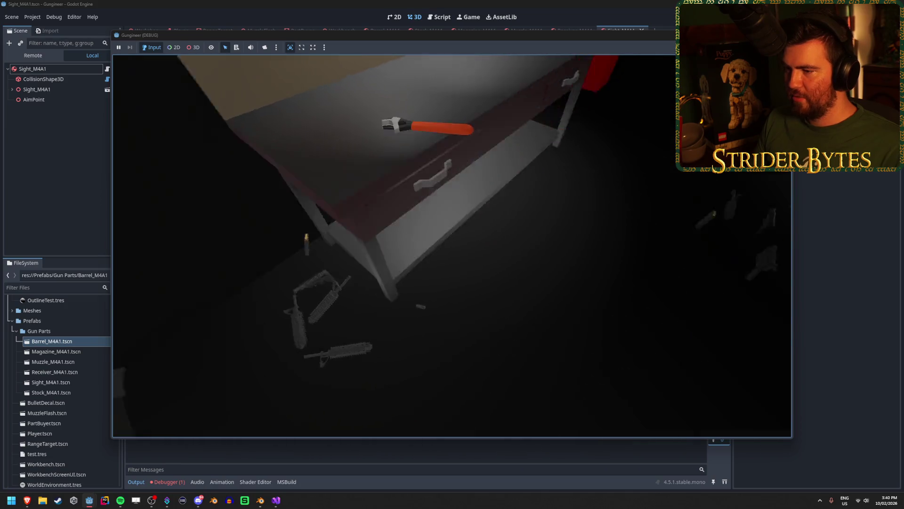
Step: Approach the spawned parts pile and pick up a highlighted barrel part
key("w")
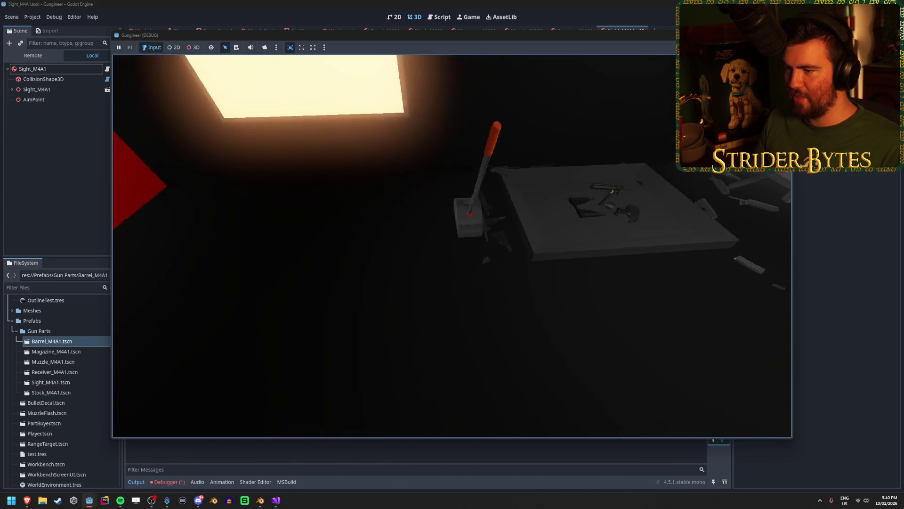
key("w")
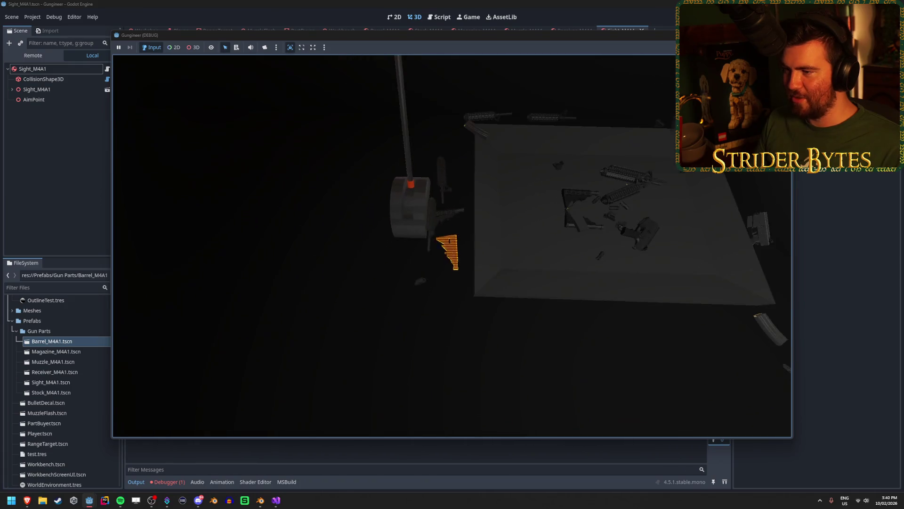
key("w")
key("w")
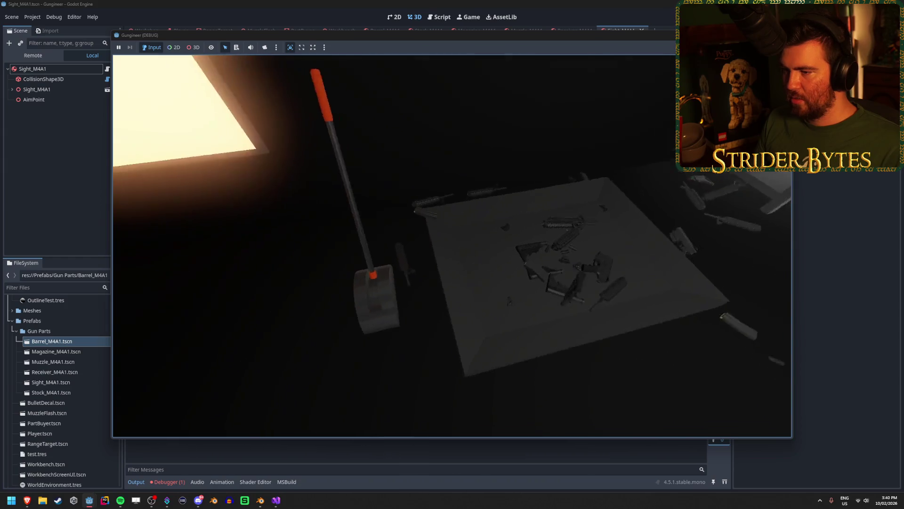
key("w")
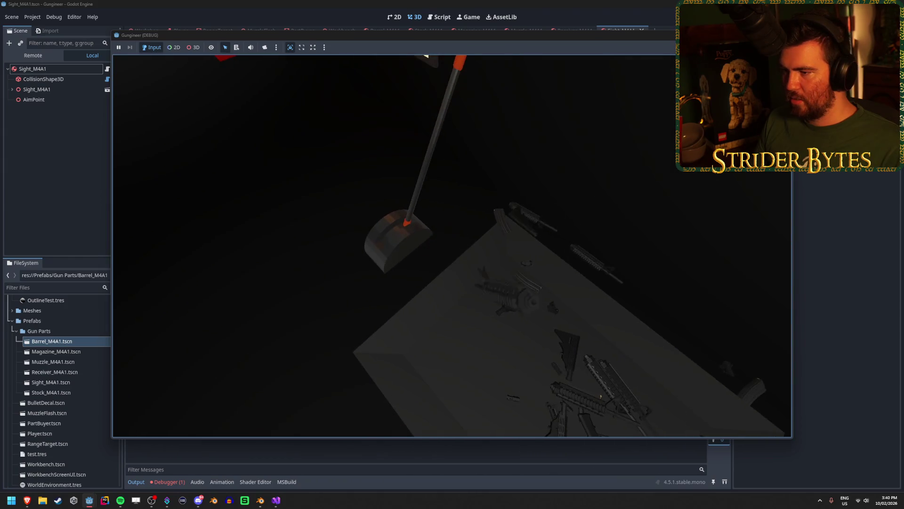
key("w")
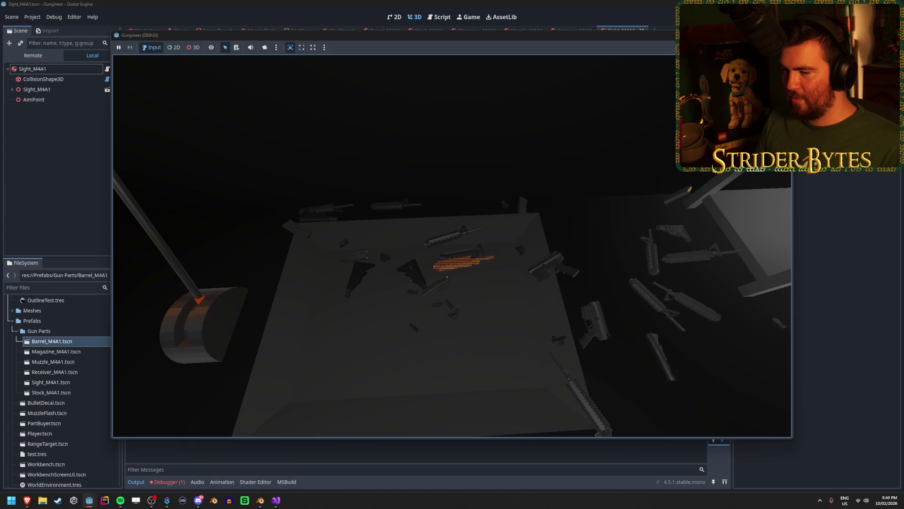
key("s")
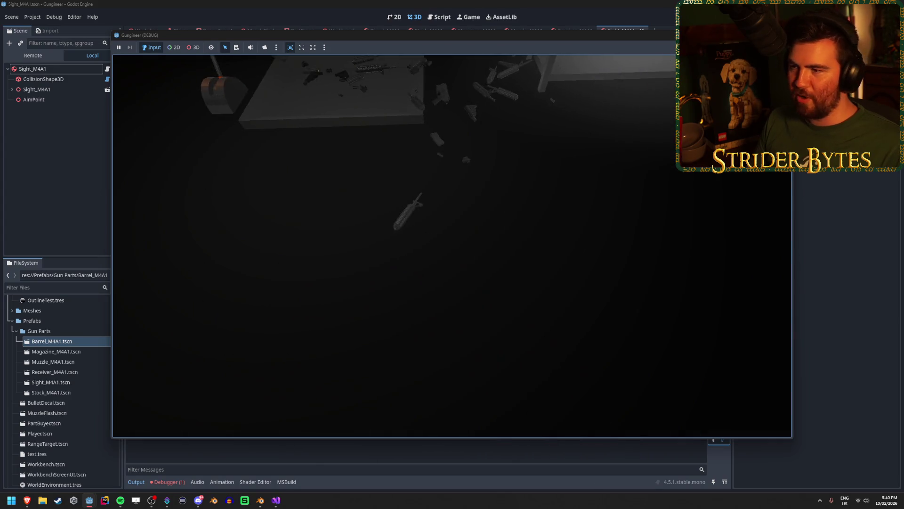
key("w")
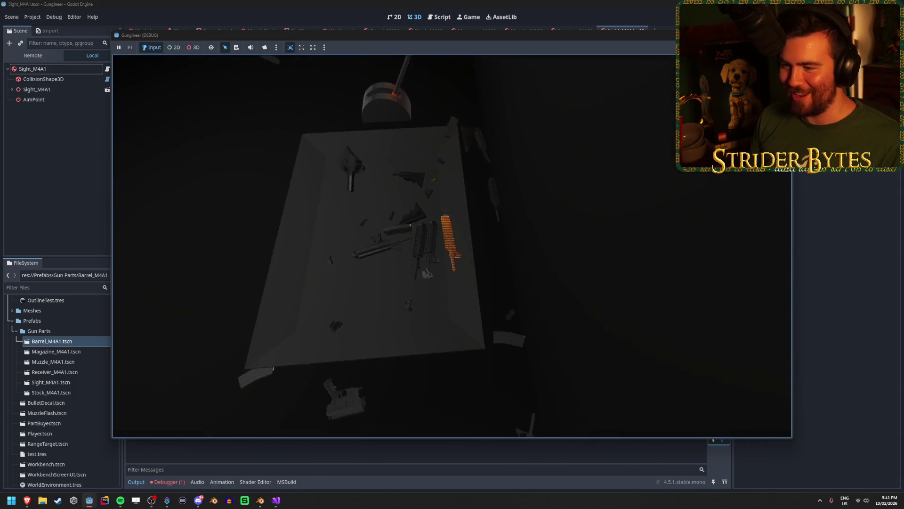
key("e")
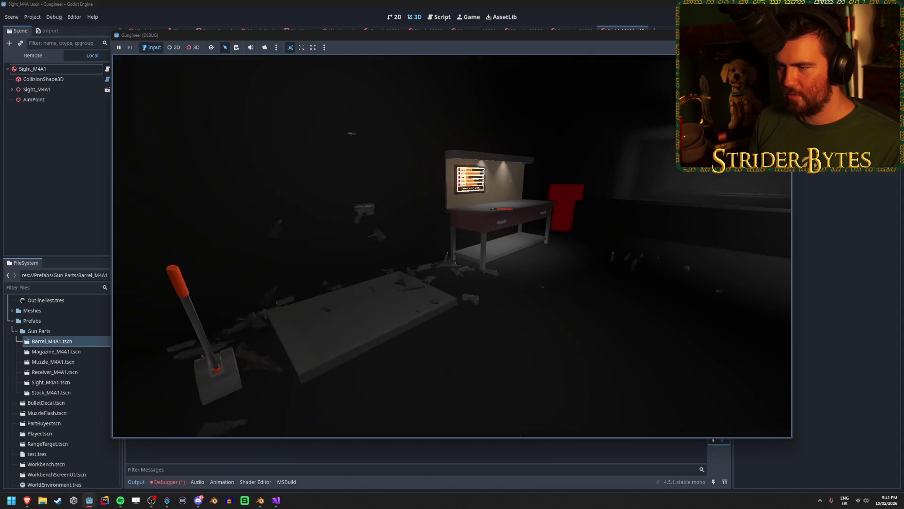
Step: Stop the running game with F8
key("F8")
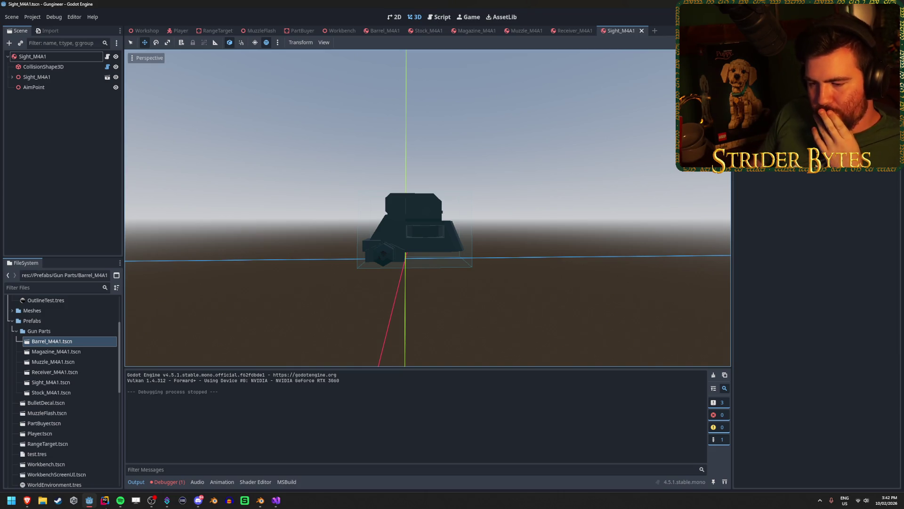
Step: Trace the IndexOutOfRangeException to FiringRange.cs line 14 and cap the index at spawnPoints.Length - 1
left_click(173, 482)
double_click(238, 398)
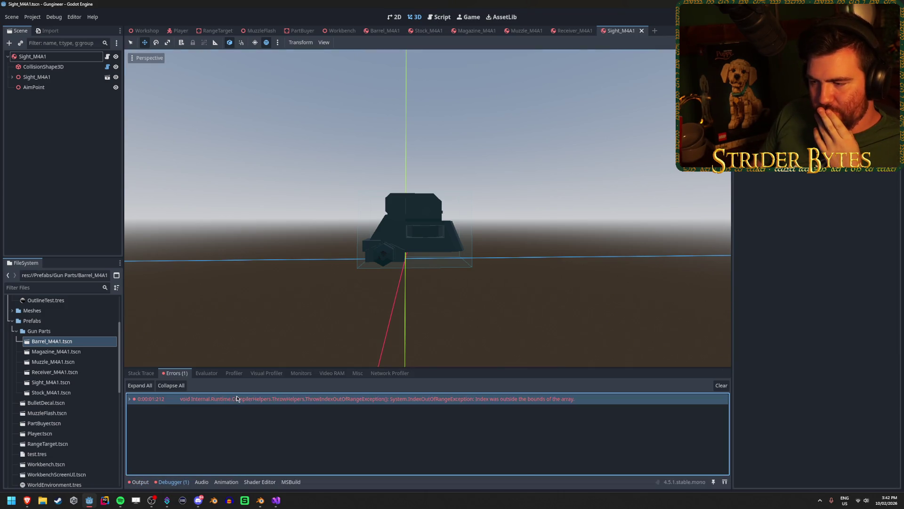
double_click(292, 425)
left_click(64, 28)
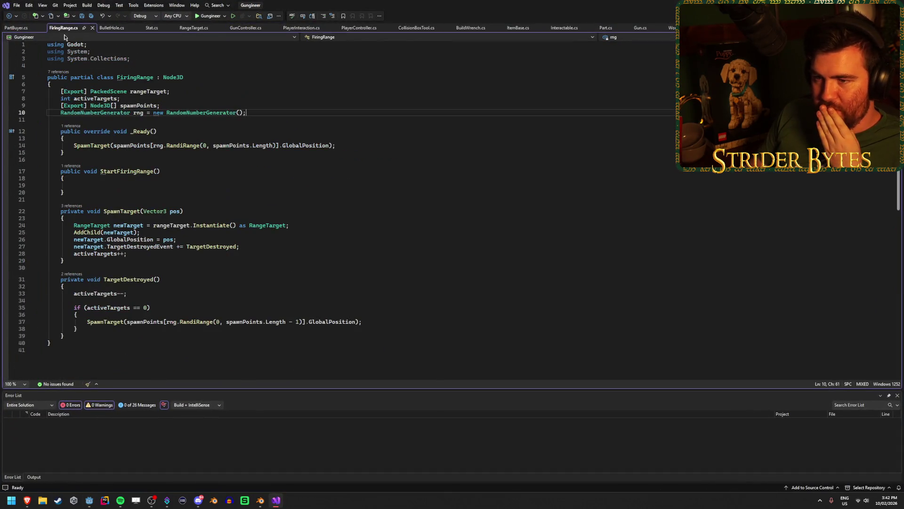
left_click(284, 145)
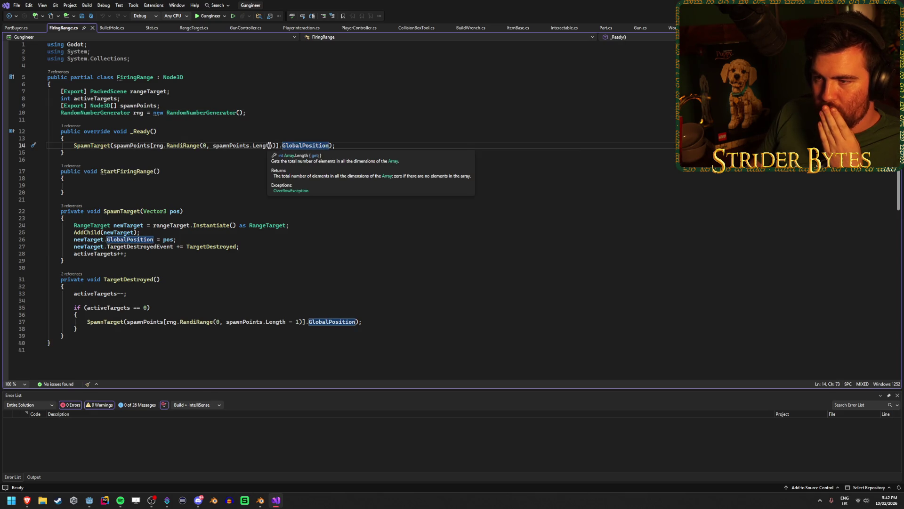
left_click(274, 145)
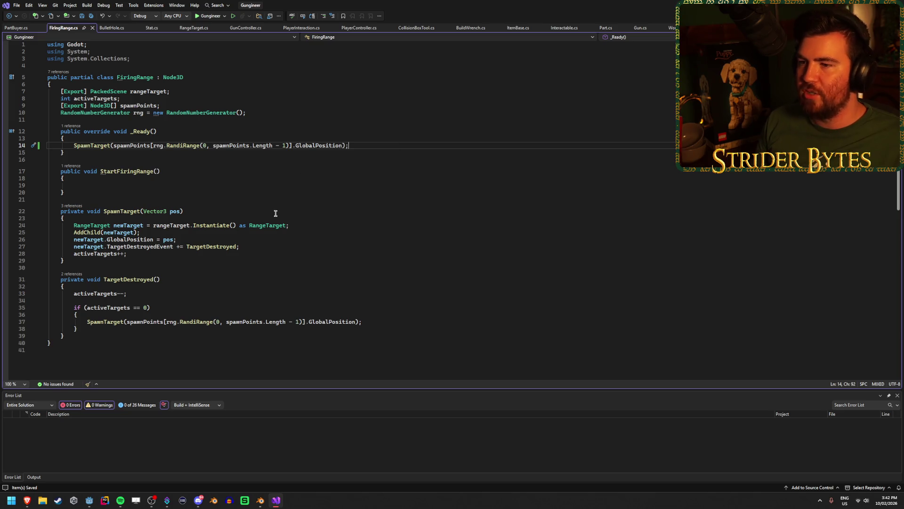
key("alt+Tab")
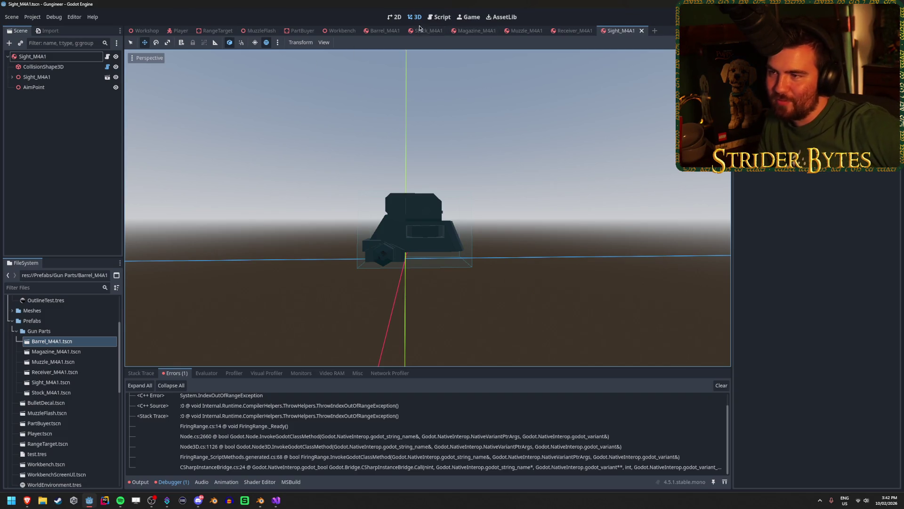
left_click(384, 31)
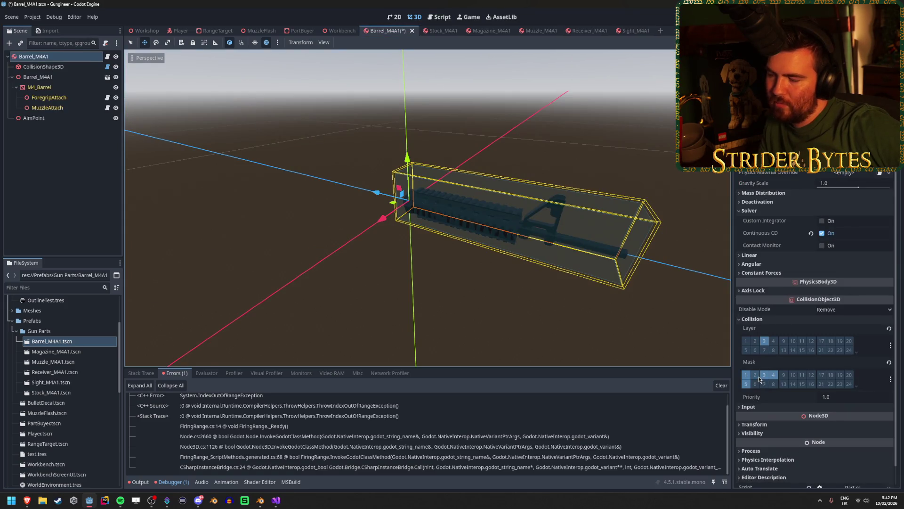
Step: Save the Barrel, Magazine and Muzzle M4A1 scenes, stepping through to Sight, then relaunch the game
key("ctrl+s")
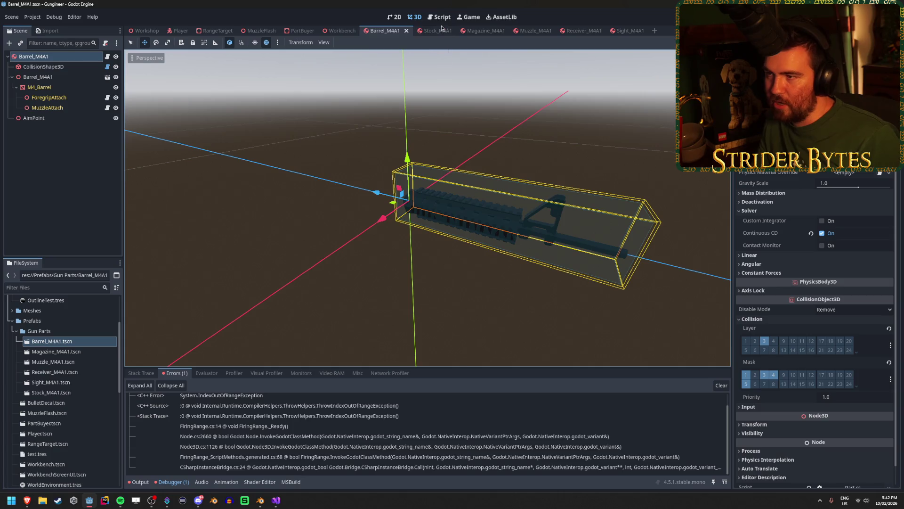
left_click(429, 31)
left_click(478, 30)
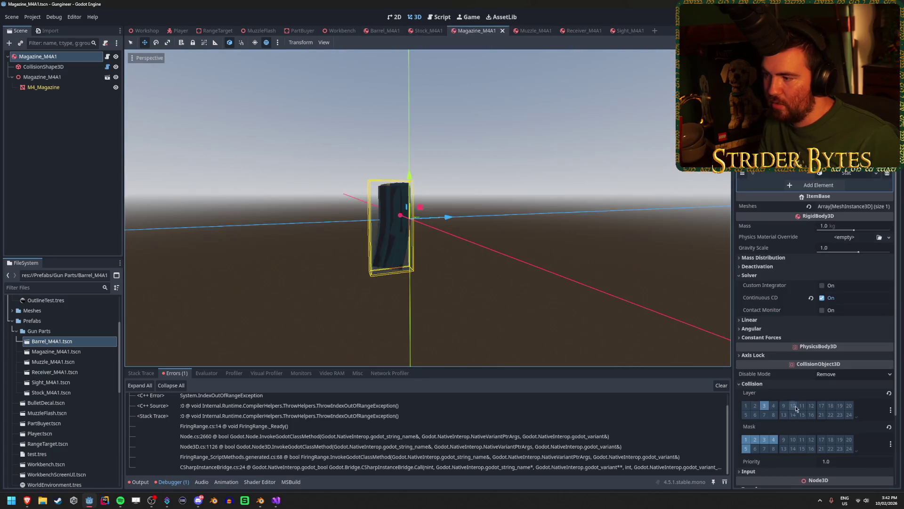
key("ctrl+s")
left_click(526, 30)
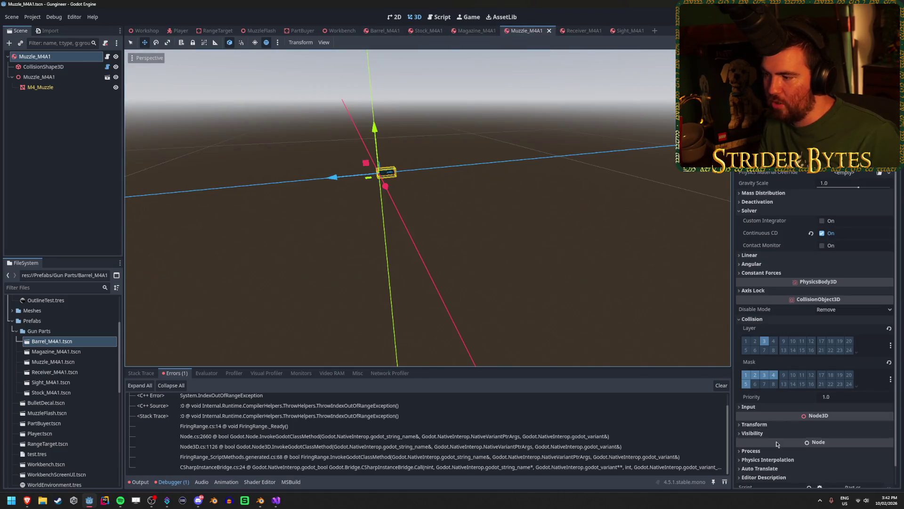
key("ctrl+s")
left_click(575, 31)
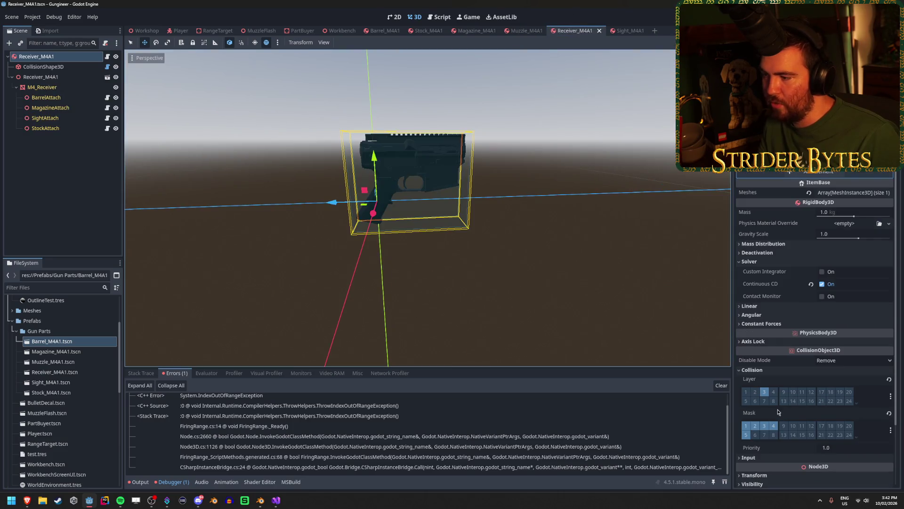
left_click(624, 31)
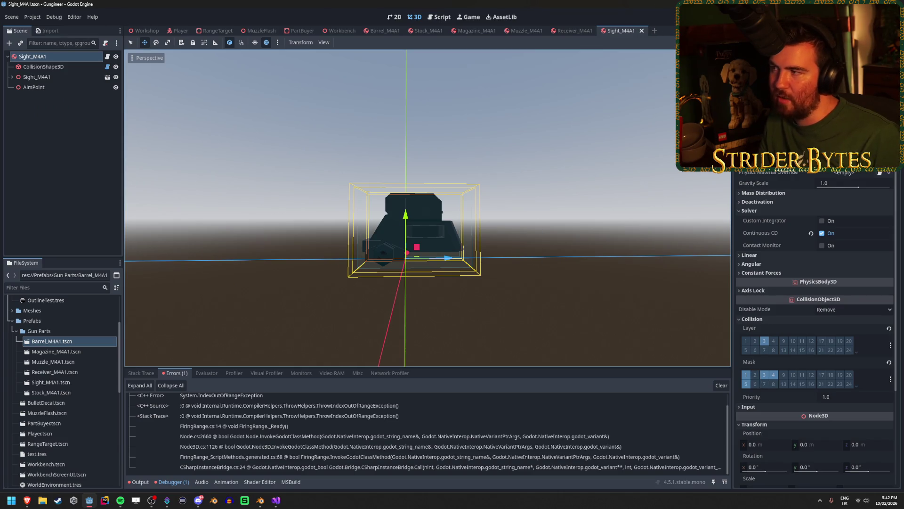
key("F5")
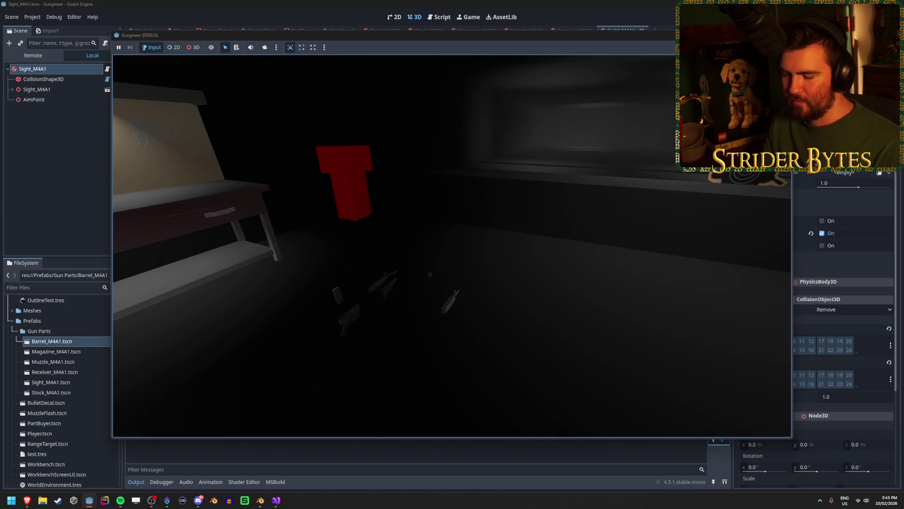
Step: Stop the playtest and switch to the Workshop scene
key("F8")
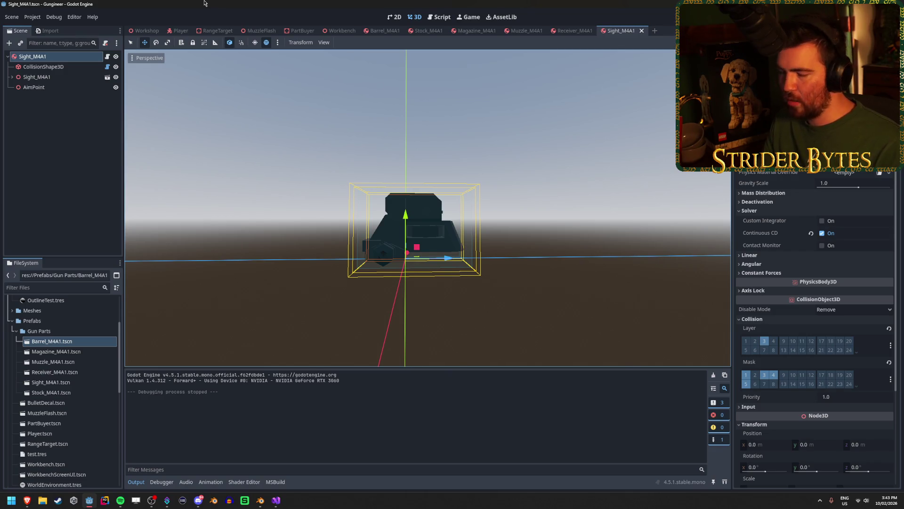
left_click(143, 30)
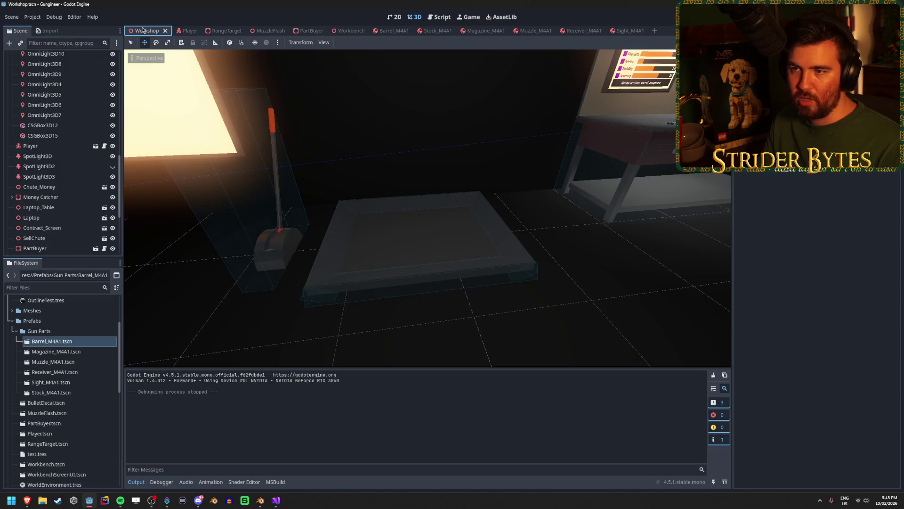
Step: Fly the 3D view around the workbench, light panel, lever and parts tray
left_click_drag(273, 160, 273, 161)
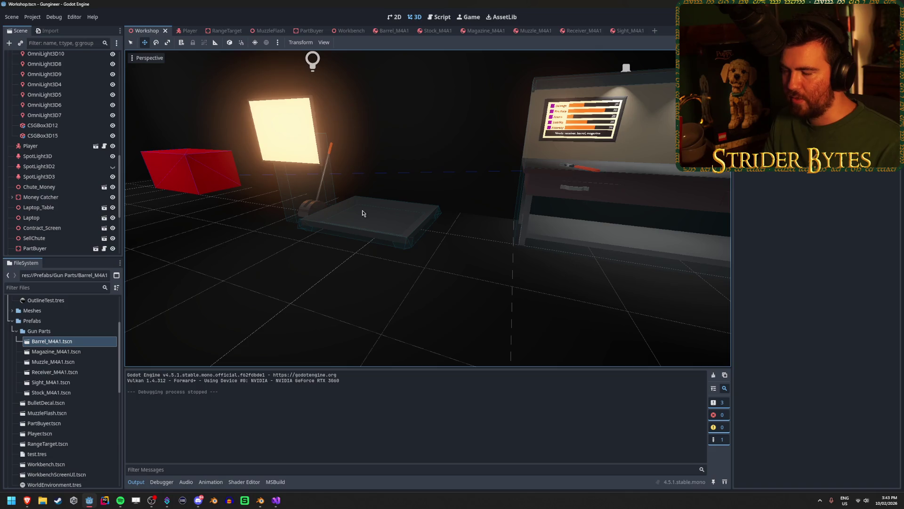
left_click_drag(400, 249, 399, 248)
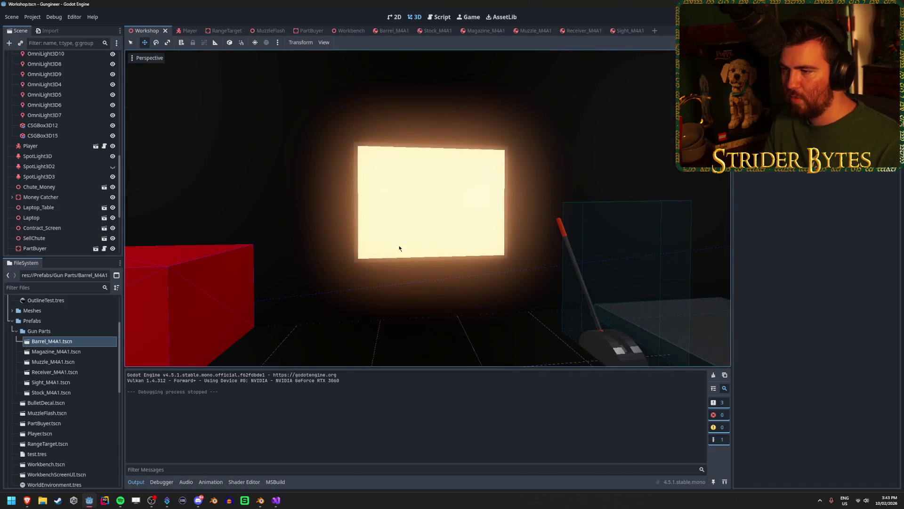
left_click_drag(407, 180, 427, 208)
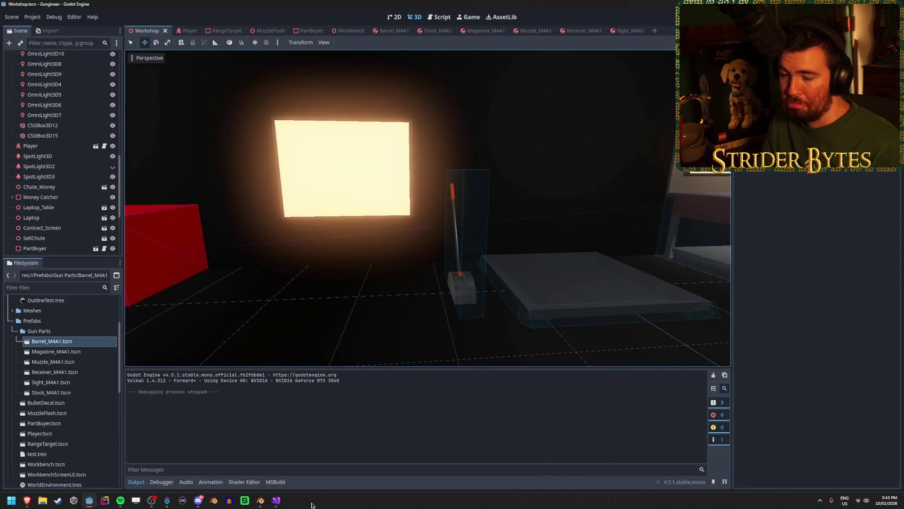
left_click(276, 501)
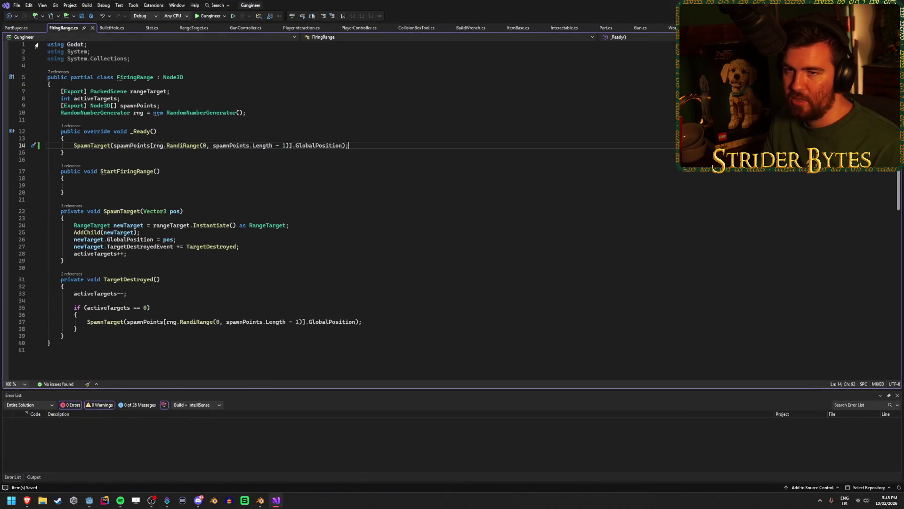
key("alt+Tab")
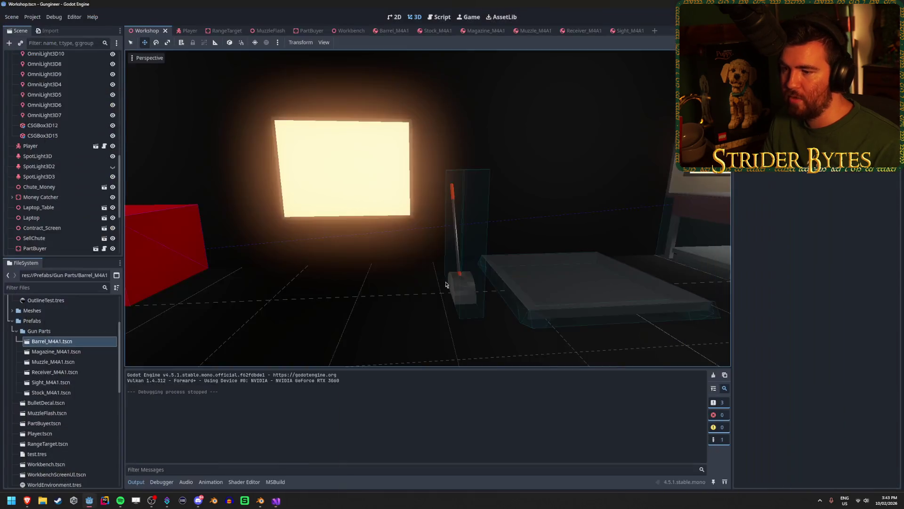
left_click_drag(363, 299, 417, 297)
left_click_drag(517, 269, 516, 269)
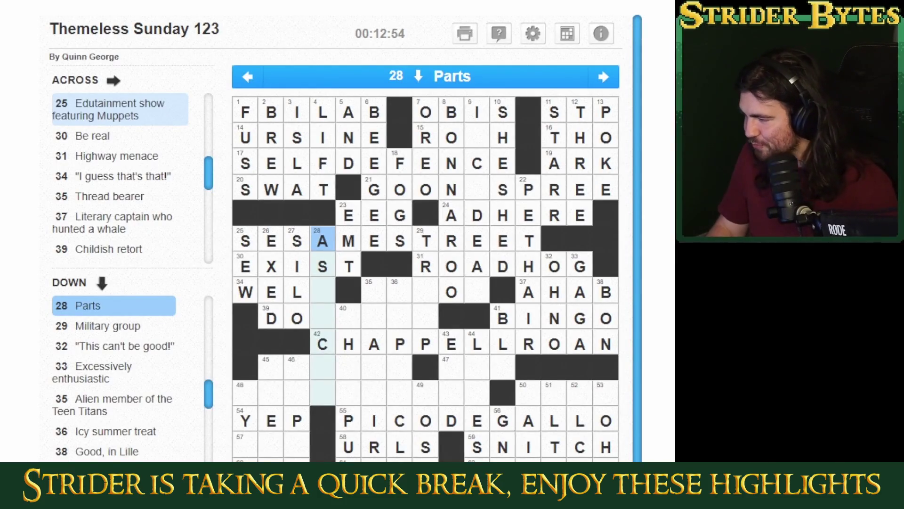
Step: Move from 28 Down to the empty square in row 4, column 10 of the grid
left_click(426, 163)
left_click(426, 189)
left_click(426, 189)
left_click(477, 188)
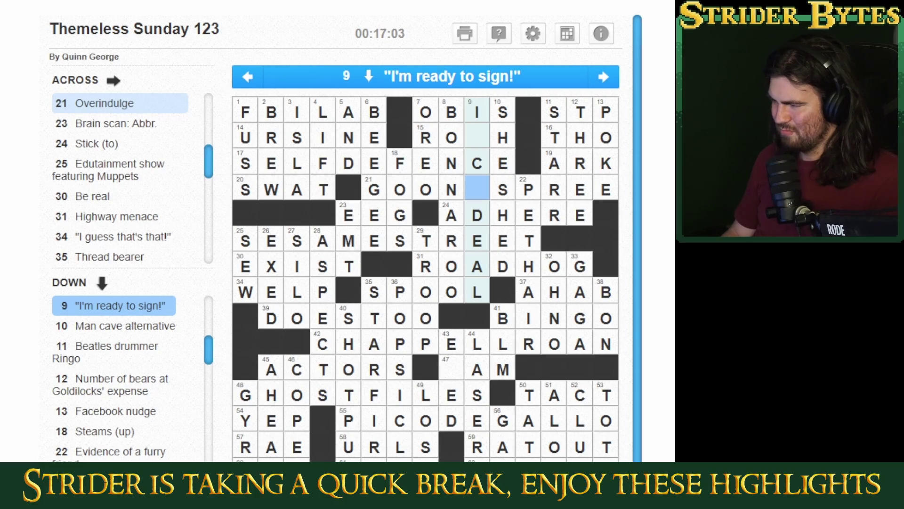
Step: Change SELFDEFENCE's C to S, then enter T and A further along 9 Down
key("Up")
key("Down")
key("BackSpace")
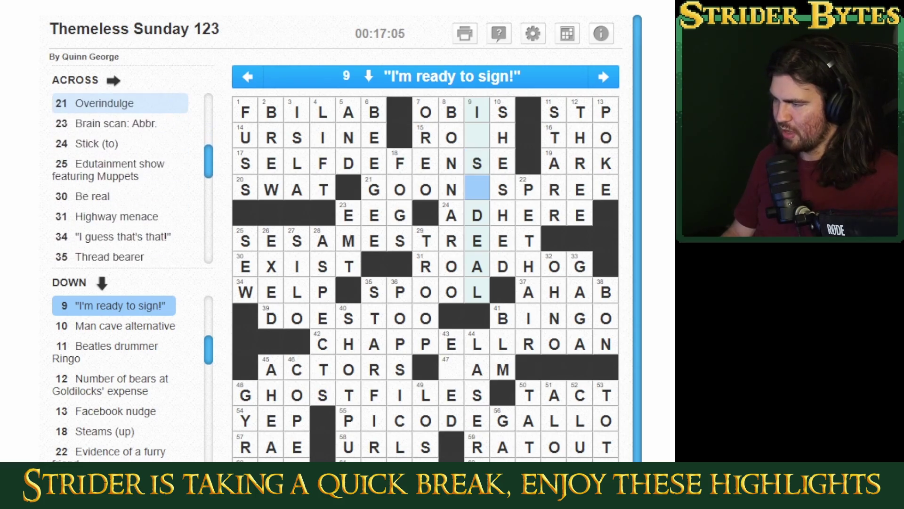
type("S")
key("Up")
type("T")
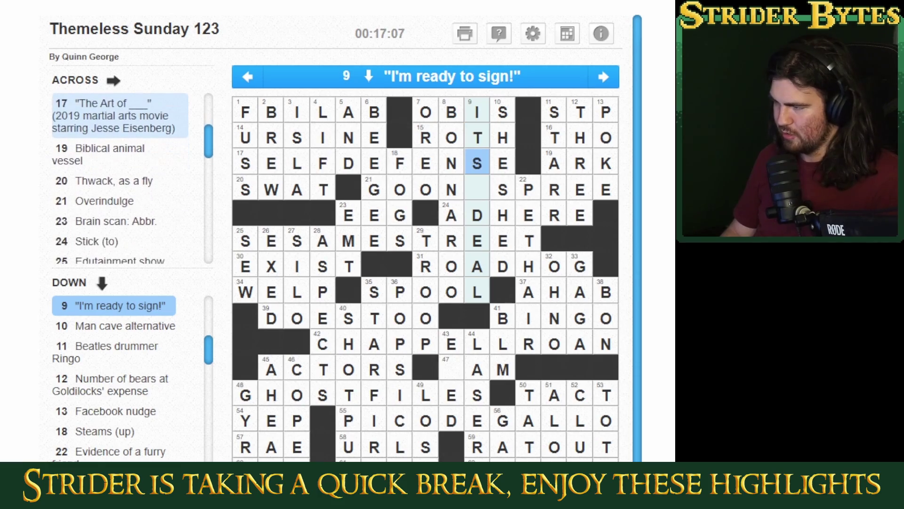
key("Down")
type("A")
left_click(477, 190)
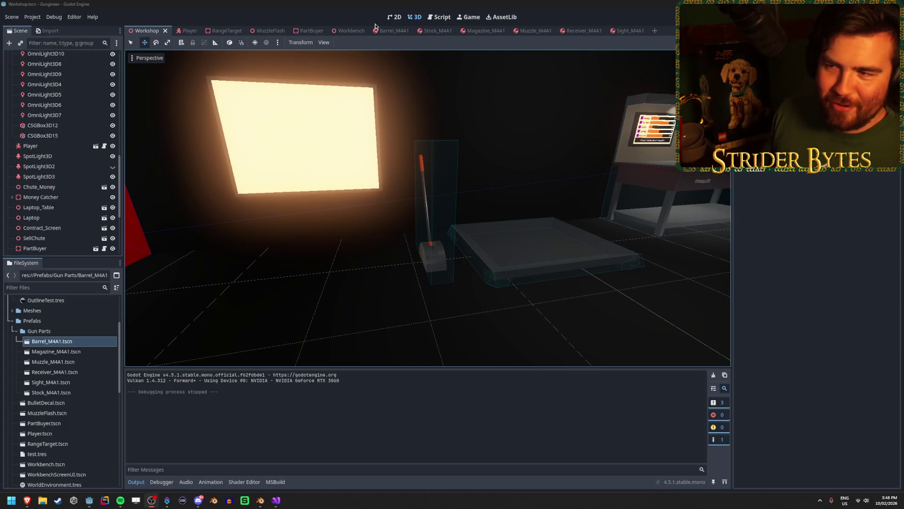
Step: Run the game and walk up to the parts pile by the glowing screen, then close it with F8
left_click(355, 226)
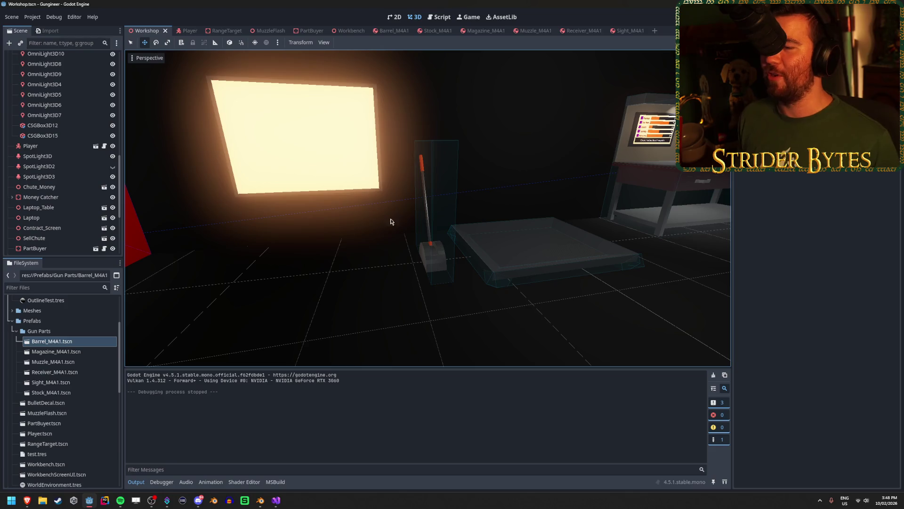
key("F5")
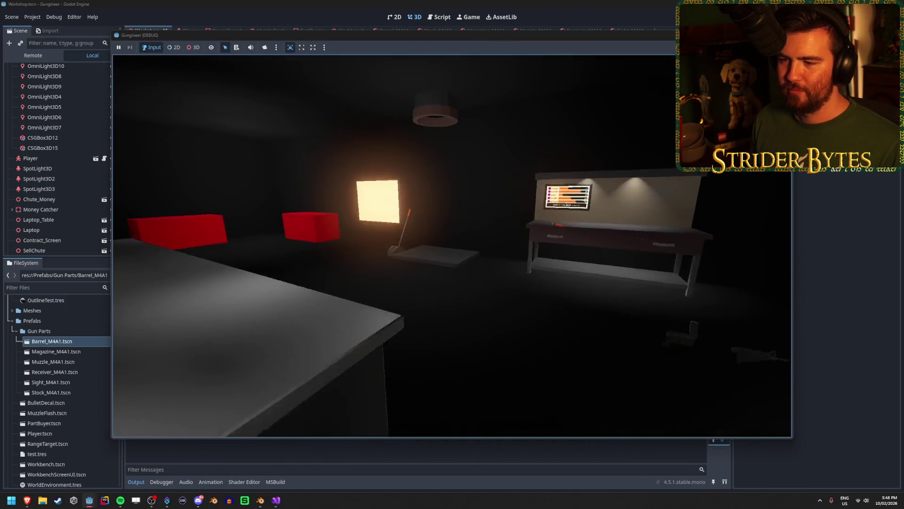
key("w")
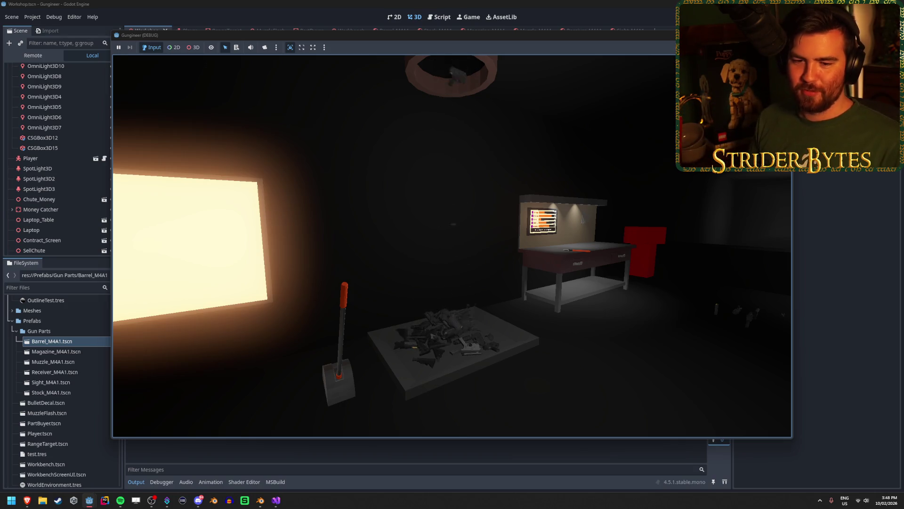
key("w")
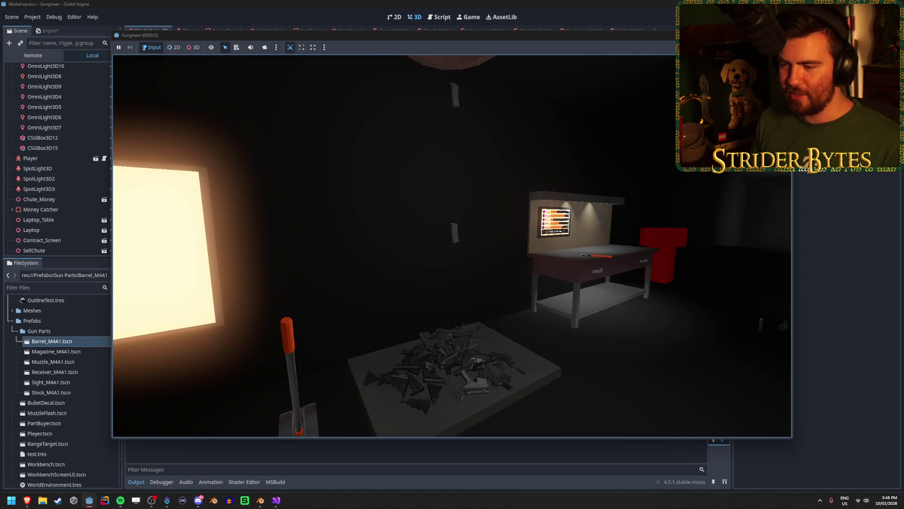
key("w")
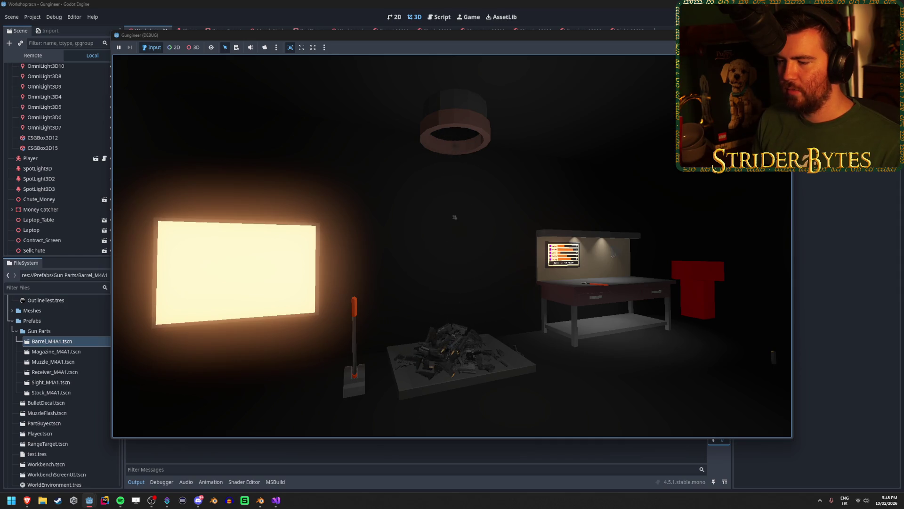
key("a")
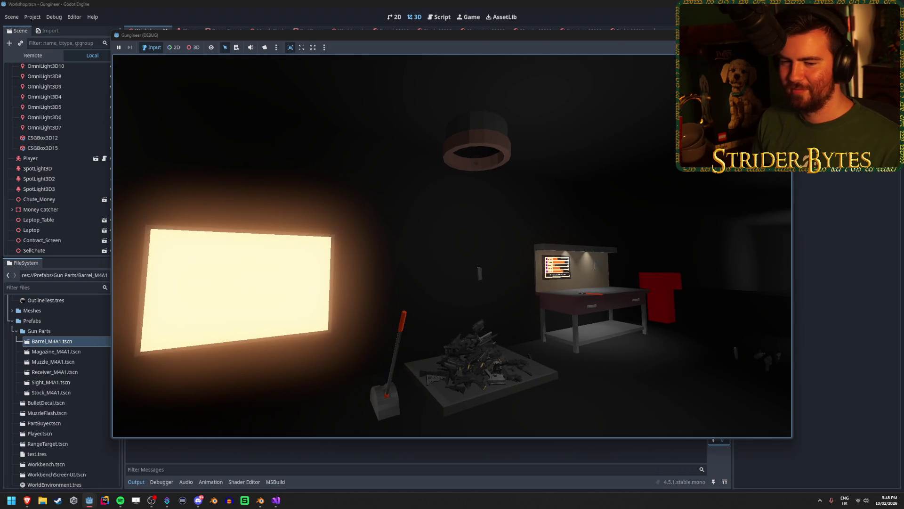
key("w")
key("a")
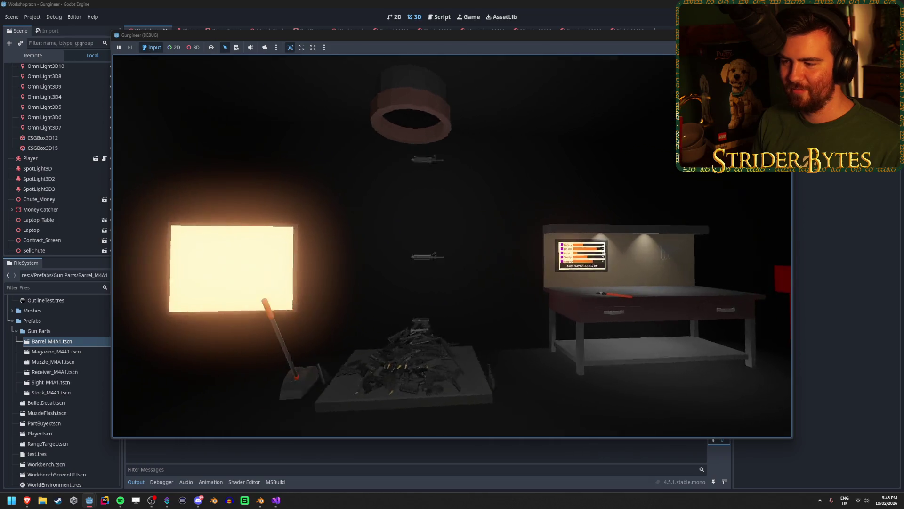
key("w")
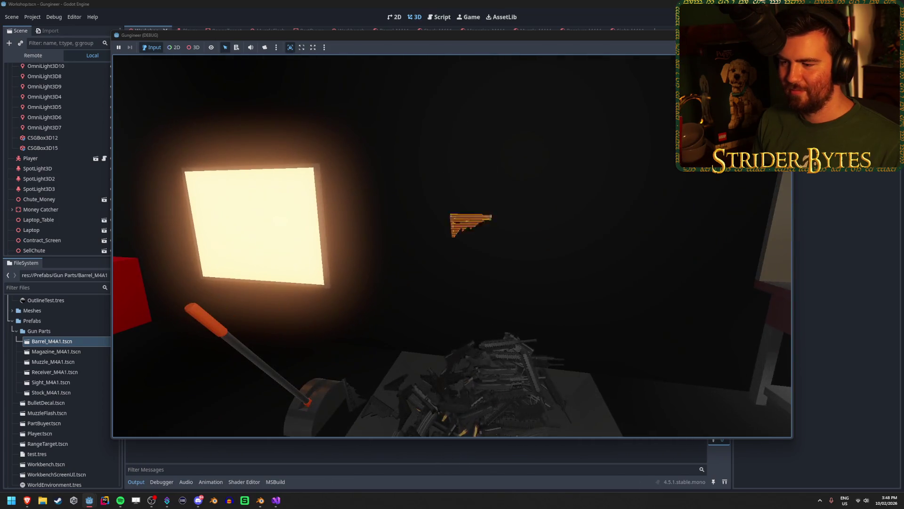
key("s")
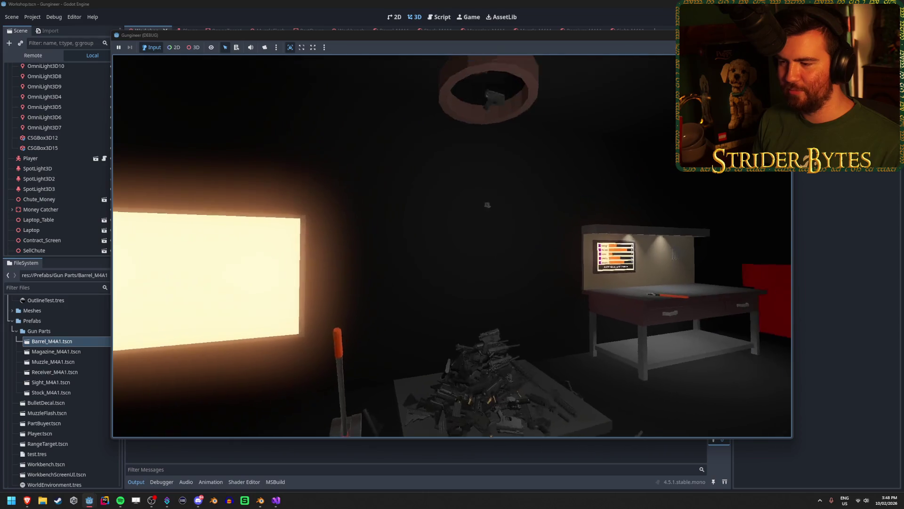
key("F8")
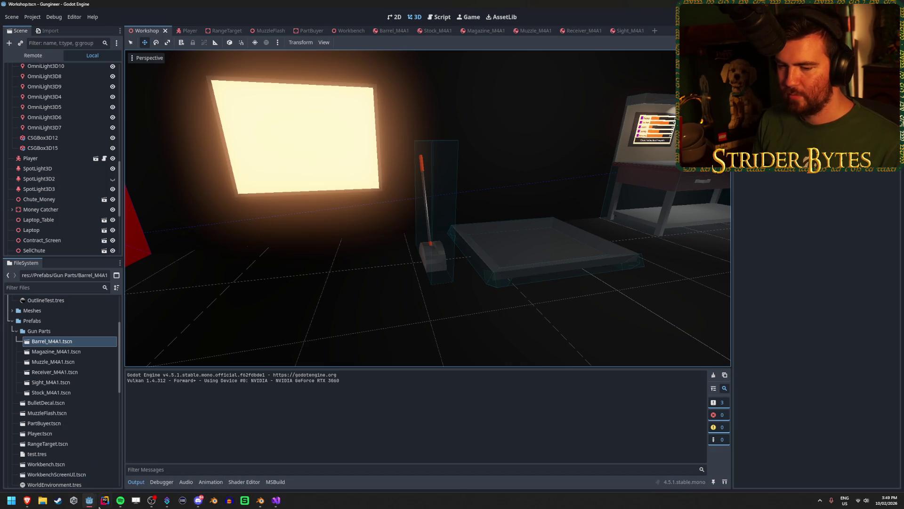
Step: Return to the running game and circle the parts pile before leaving it with F8
mouse_move(88, 505)
left_click(151, 466)
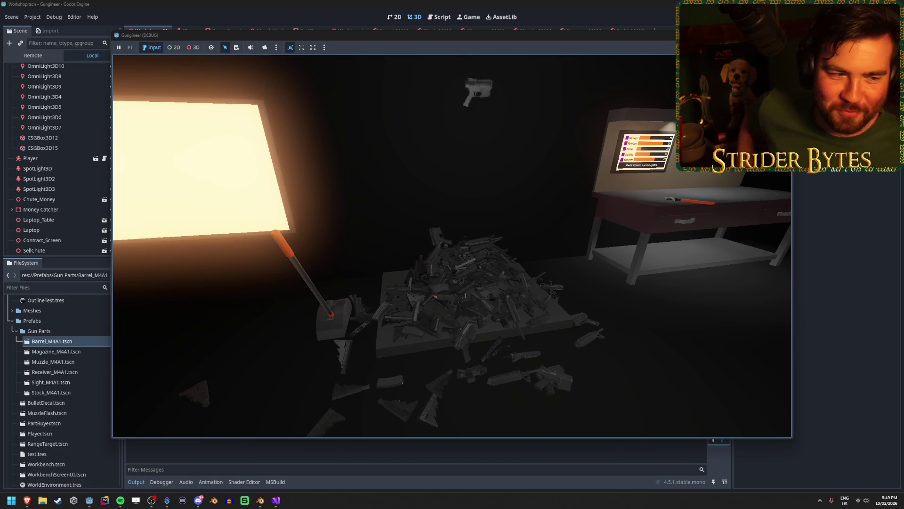
key("s")
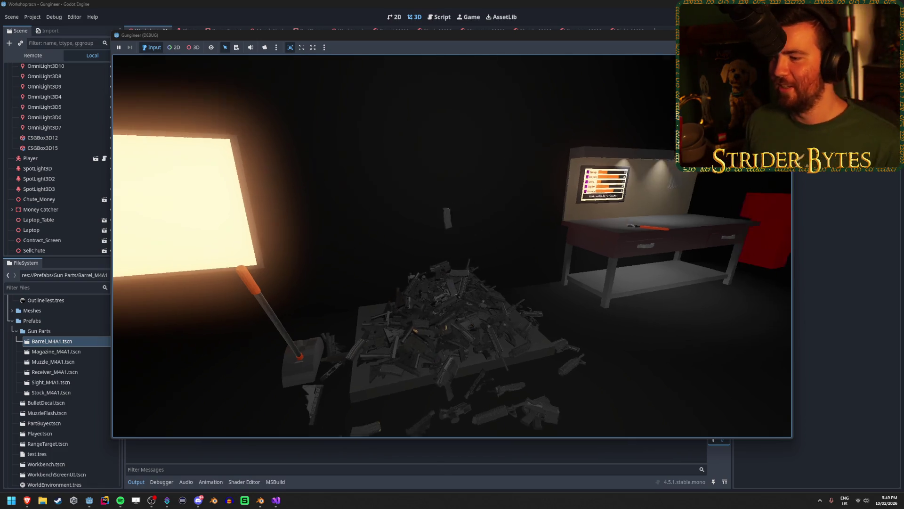
key("w")
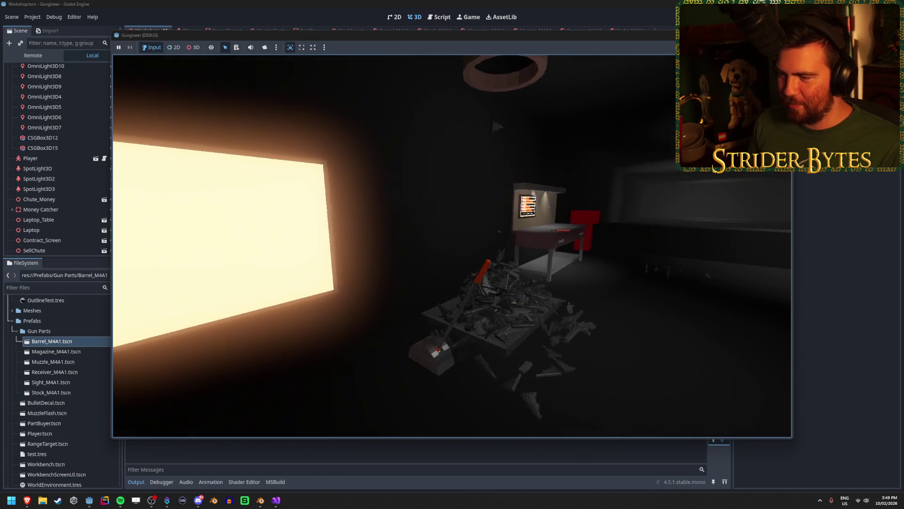
key("w")
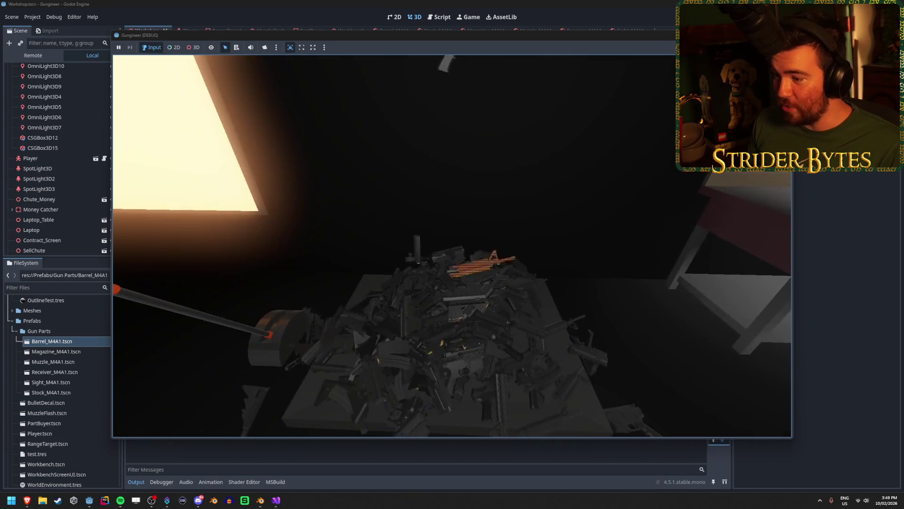
key("s")
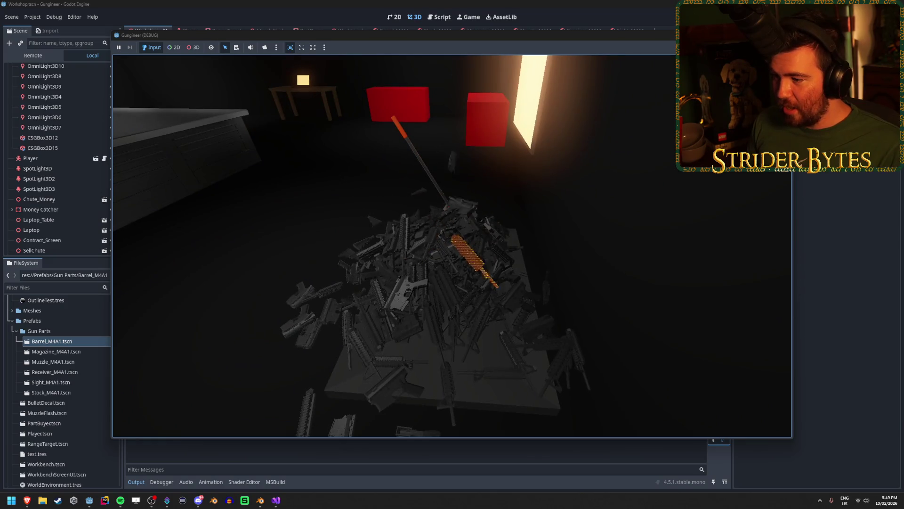
key("w")
key("s")
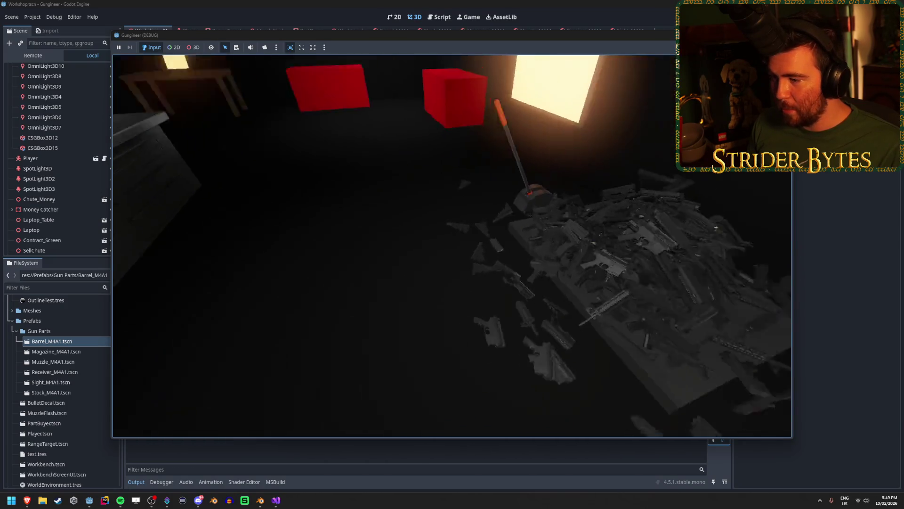
key("F8")
Step: Expand the Workshop node in the live tree to list the spawned RigidBody3D parts
left_click(11, 79)
scroll(67, 166, "down", 10)
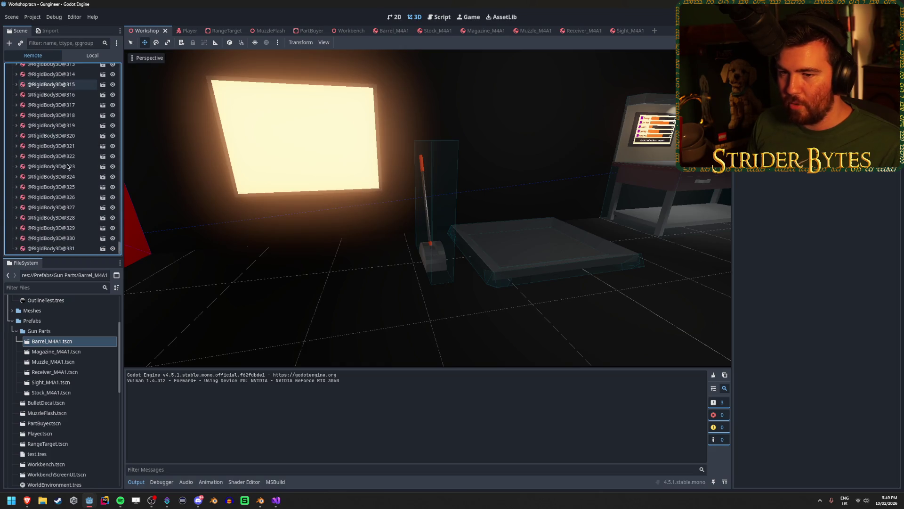
mouse_move(97, 502)
left_click(110, 477)
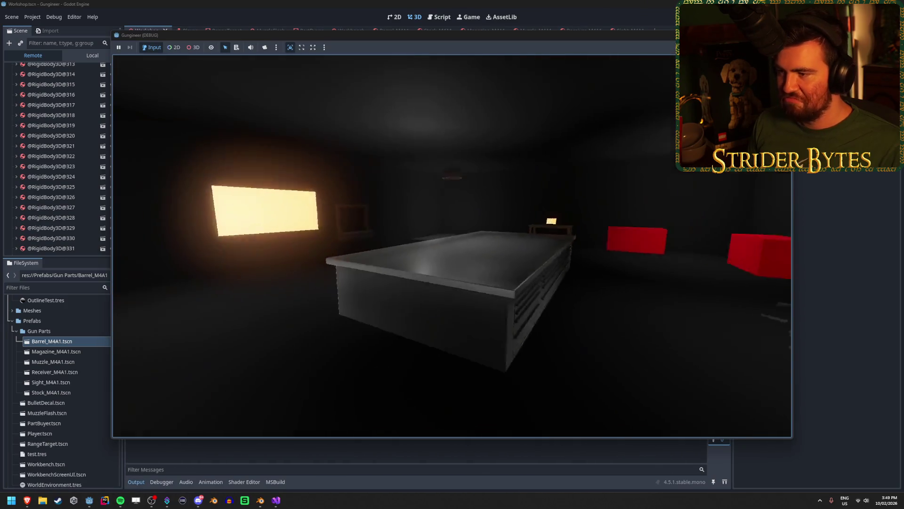
Step: Circle the gun pile and lift a barrel out of it with the interact key
key("w")
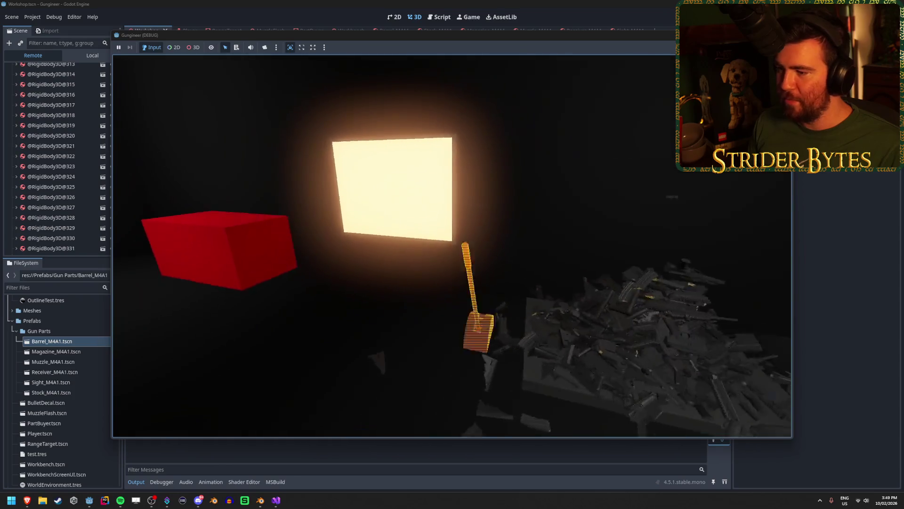
key("w")
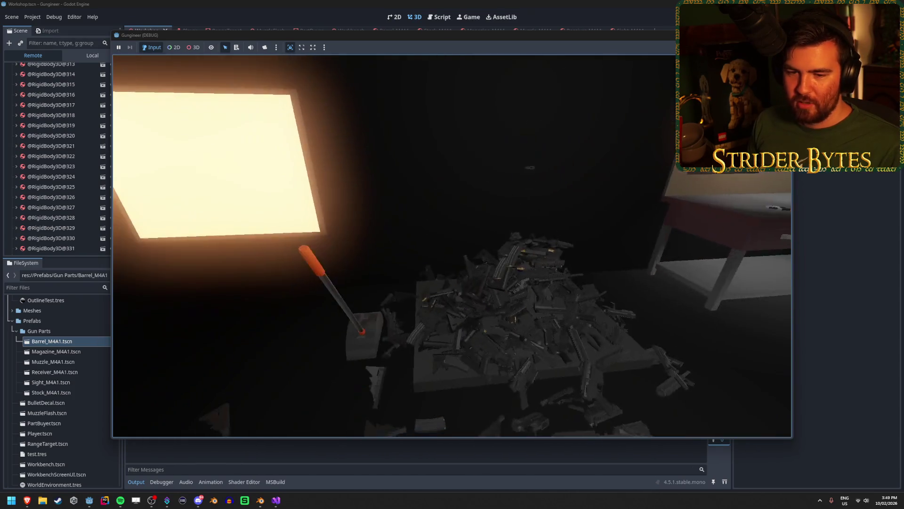
key("s")
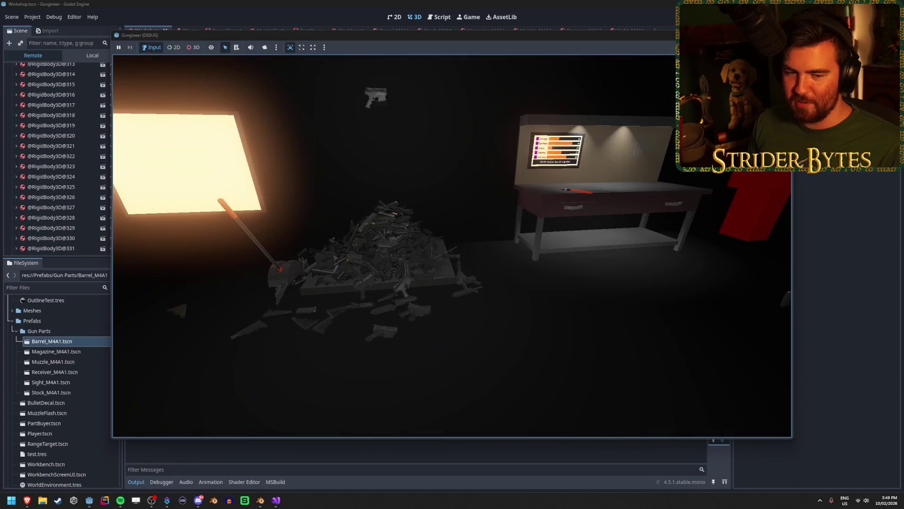
key("a")
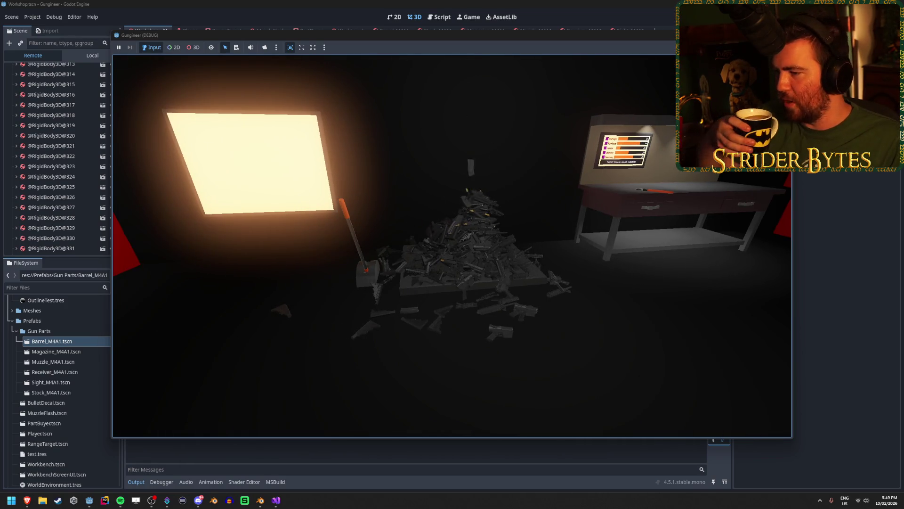
key("w")
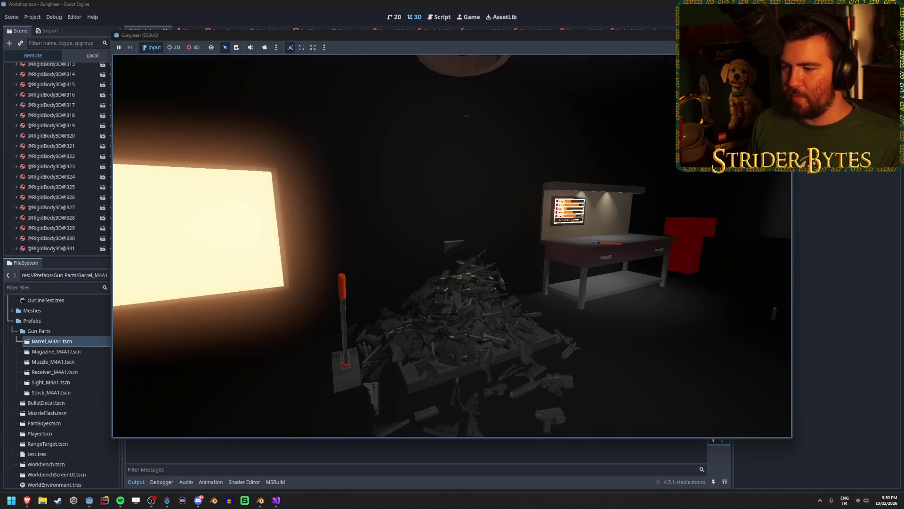
key("w")
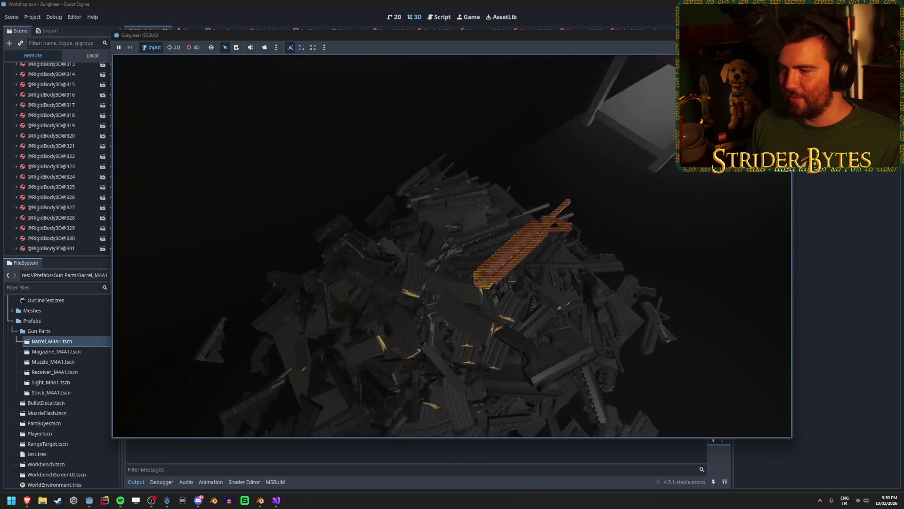
key("e")
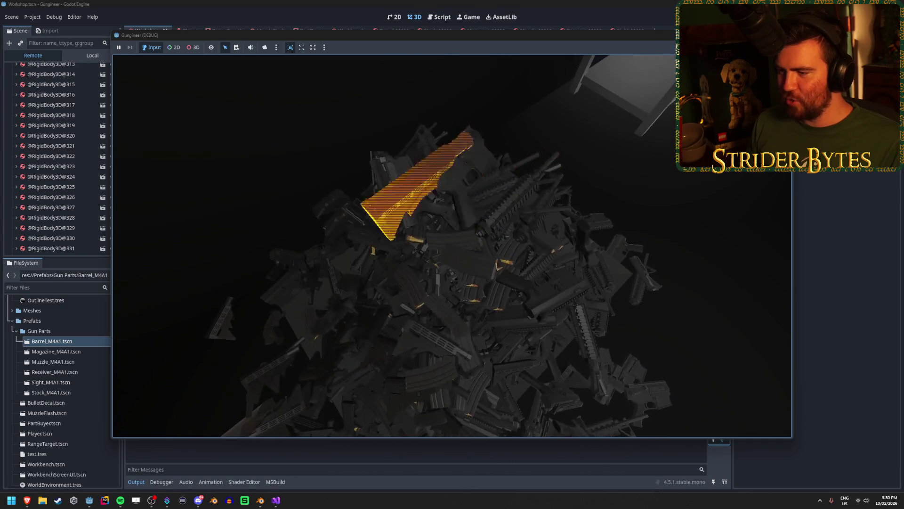
key("s")
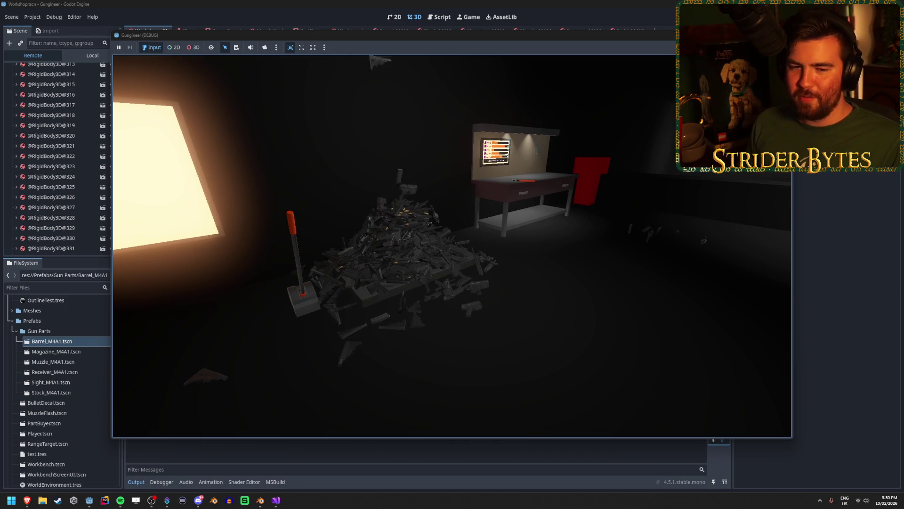
Step: Keep walking around the pile, stepping onto it and up to the glowing panel
key("w")
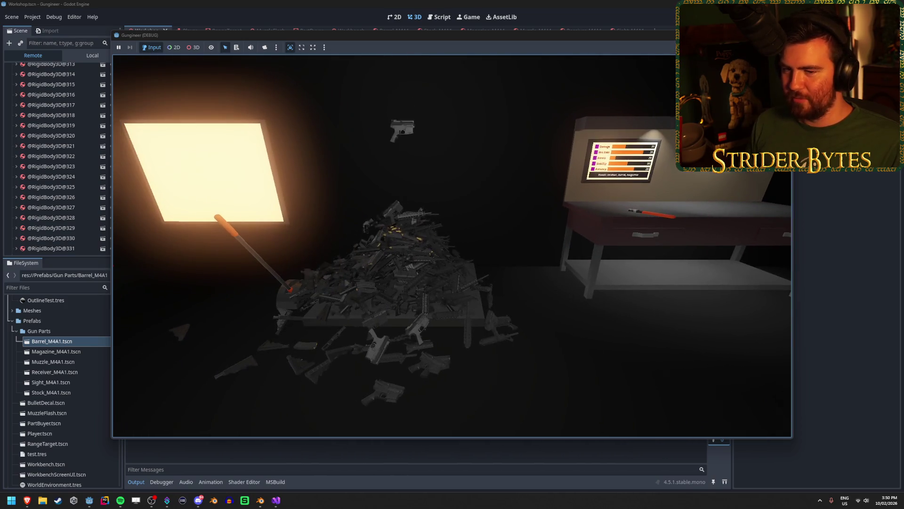
key("s")
key("d")
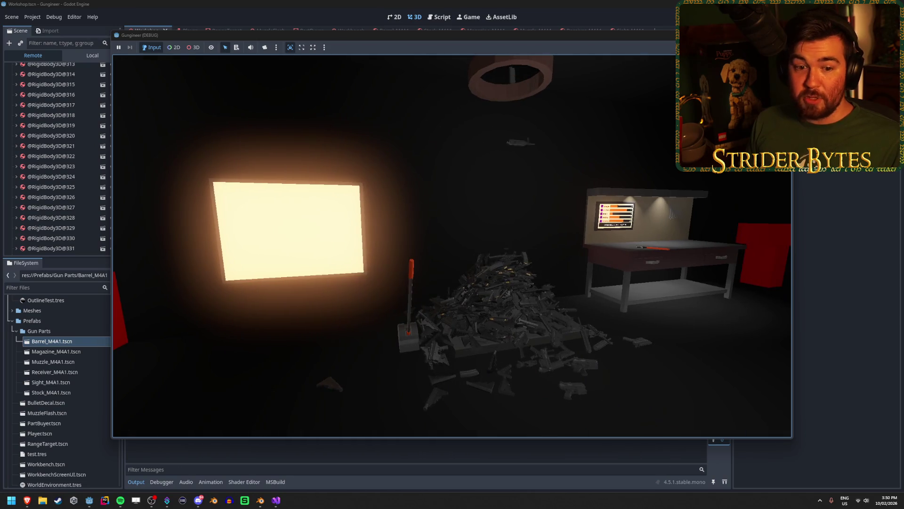
key("w")
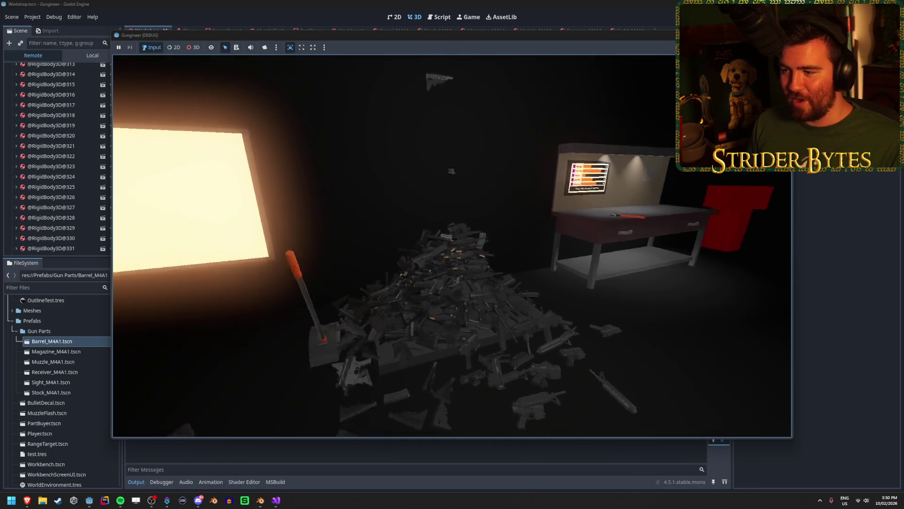
key("w")
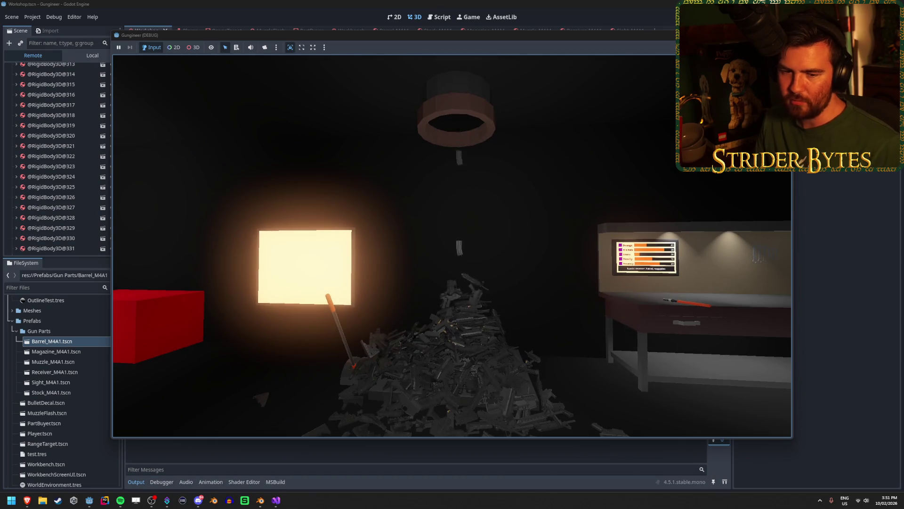
key("w")
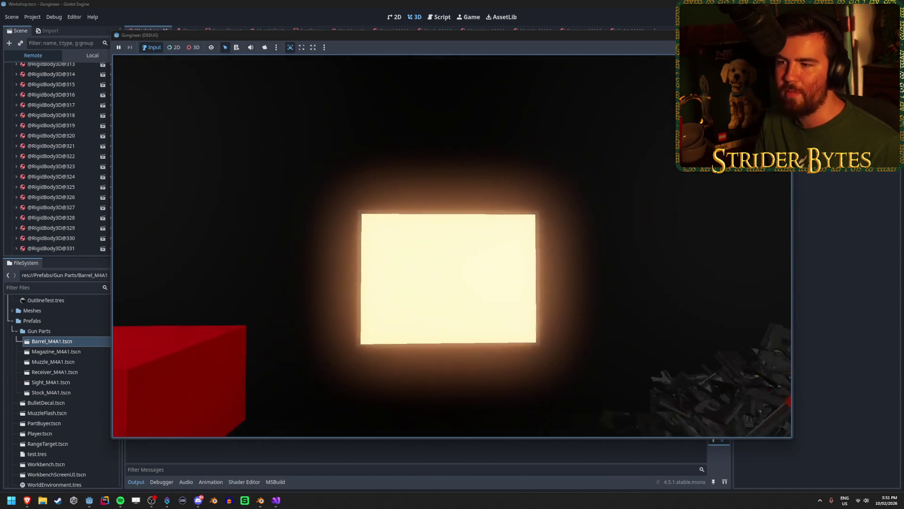
key("s")
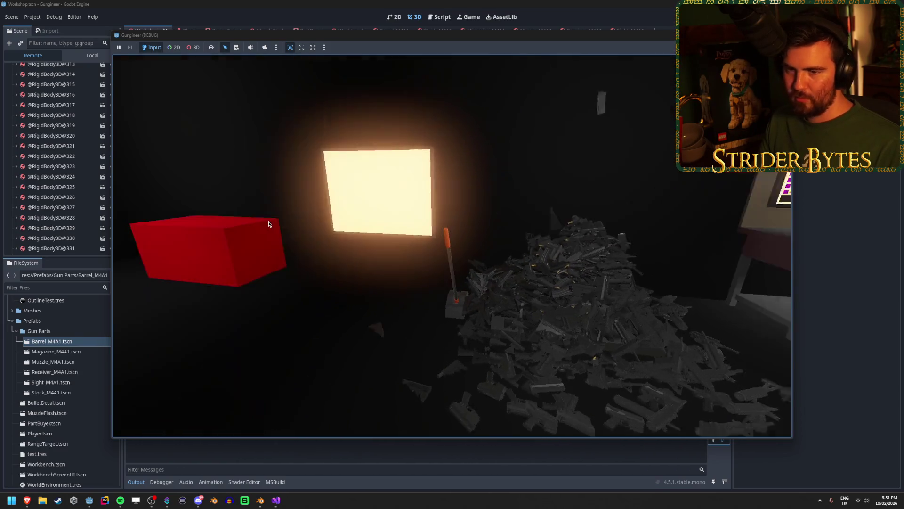
Step: Return to the editor's Workshop 3D view, with spawned parts now numbered past 850
scroll(42, 147, "down", 5)
scroll(42, 146, "down", 10)
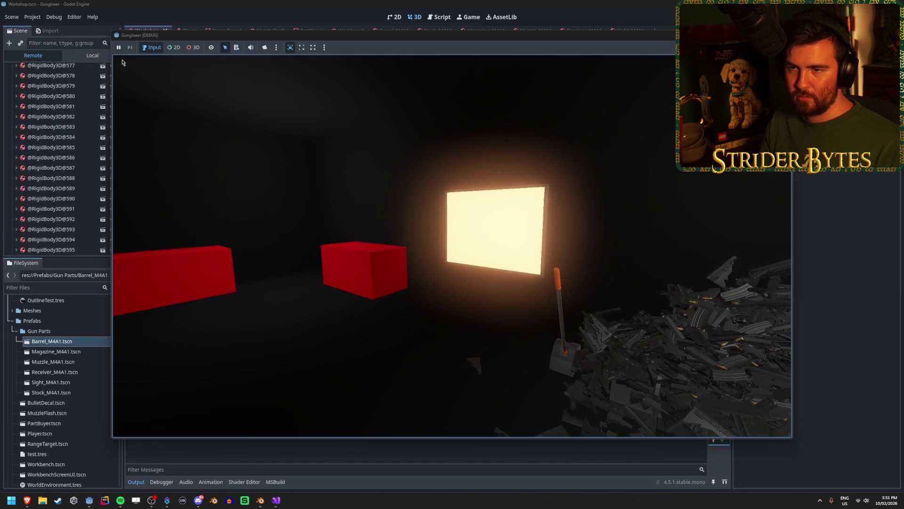
left_click_drag(112, 158, 128, 160)
left_click(128, 160)
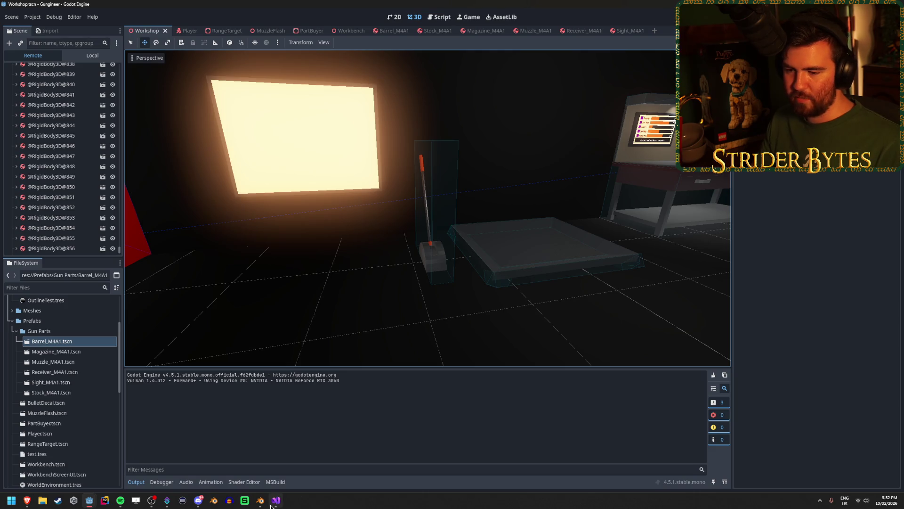
Step: Bring the running game forward and walk back and forth around the gun pile
mouse_move(89, 500)
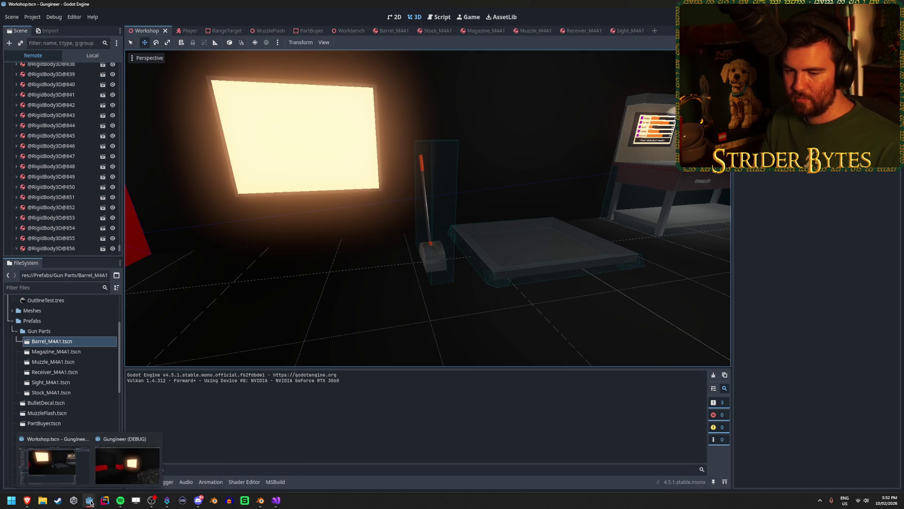
left_click(127, 464)
key("s")
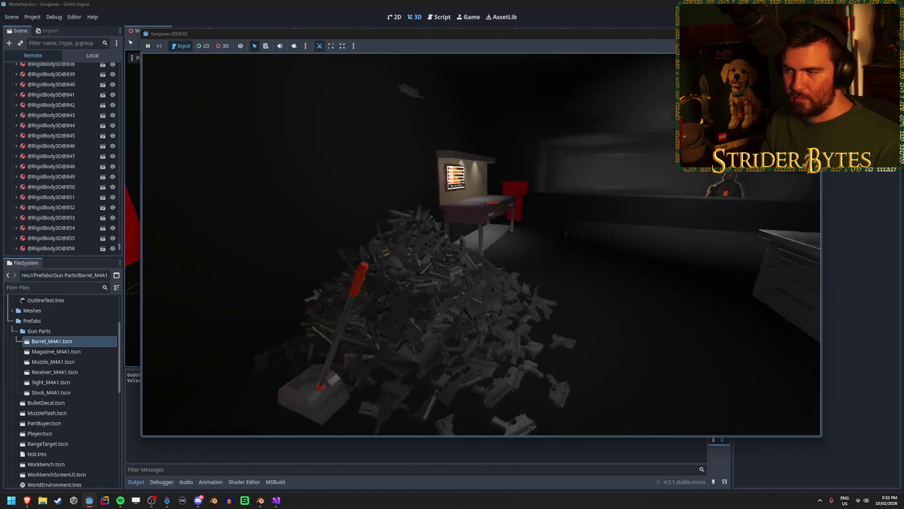
key("w")
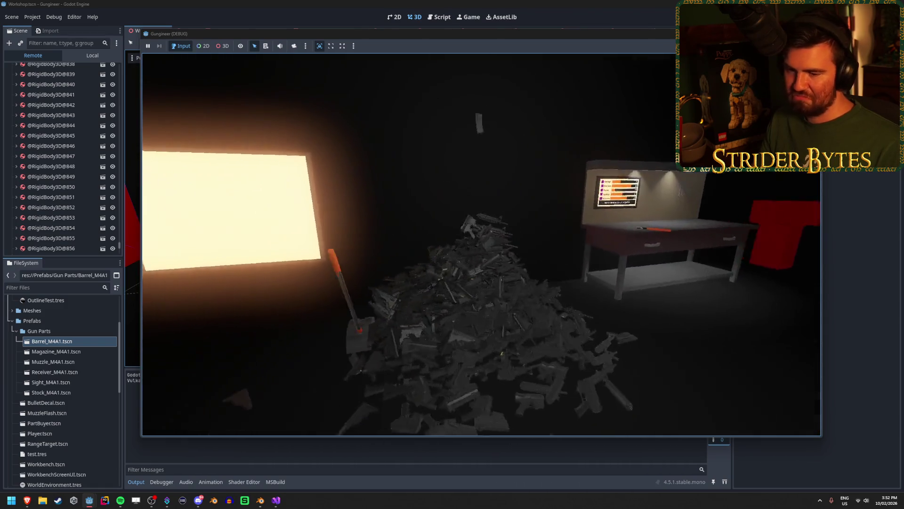
mouse_move(480, 245)
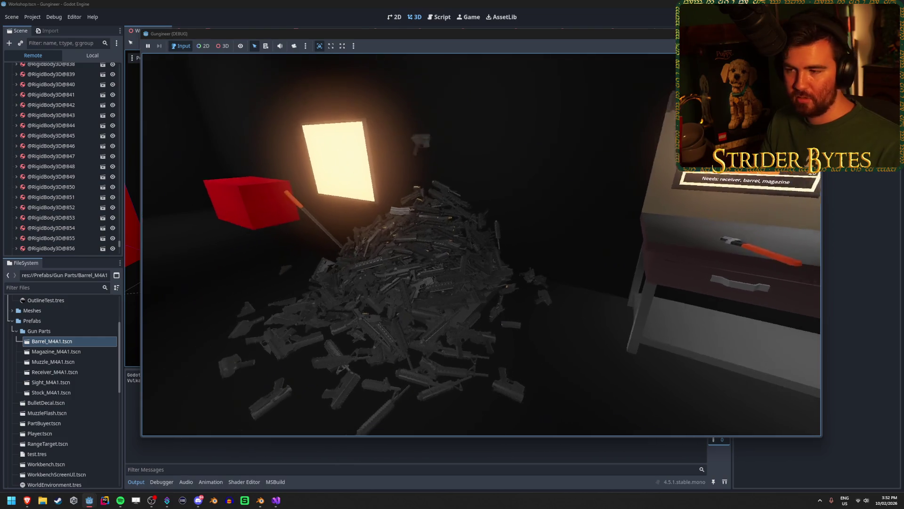
key("s")
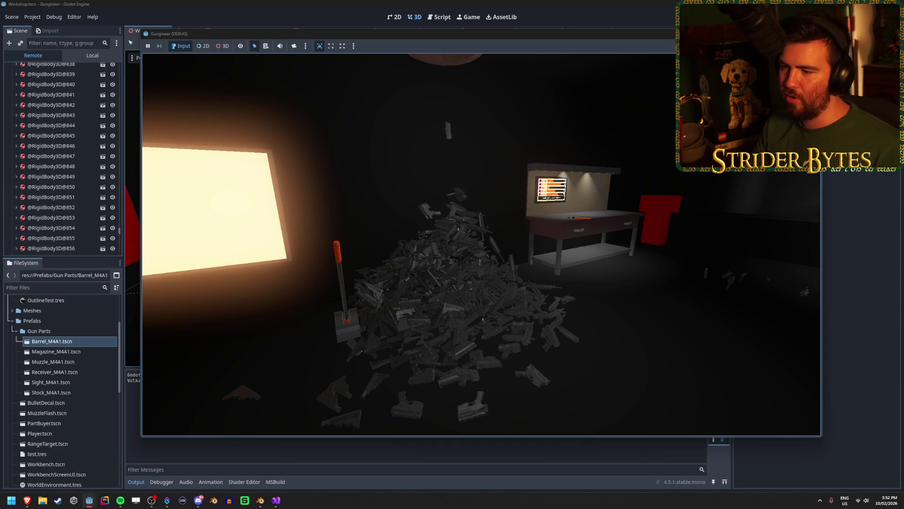
key("w")
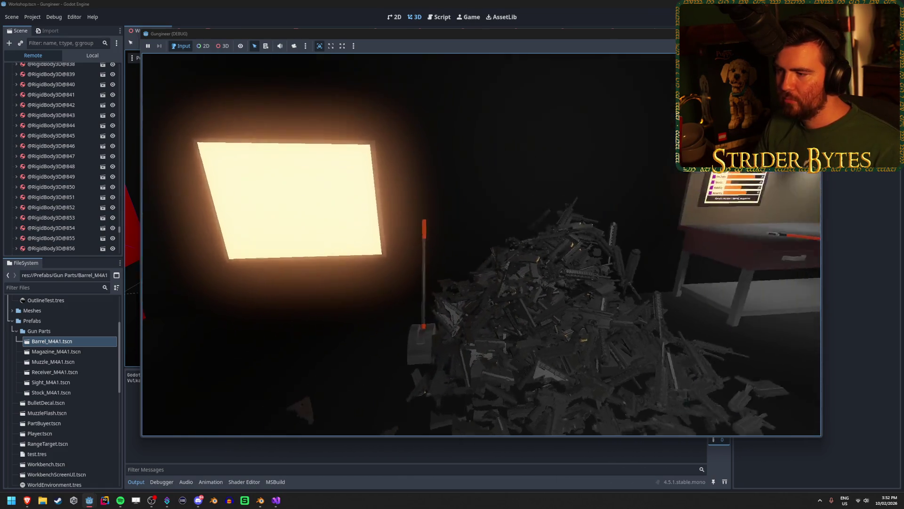
key("s")
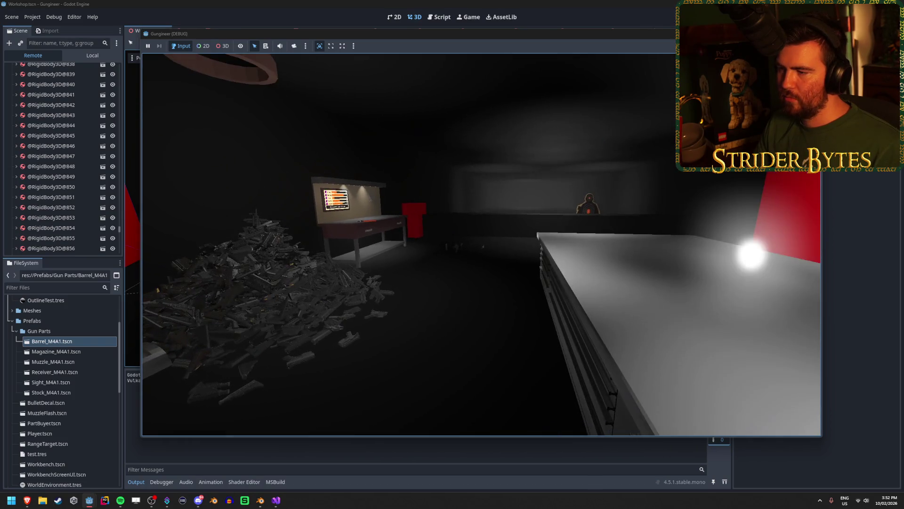
Step: Target a barrel in the pile and lift it out
key("w")
key("e")
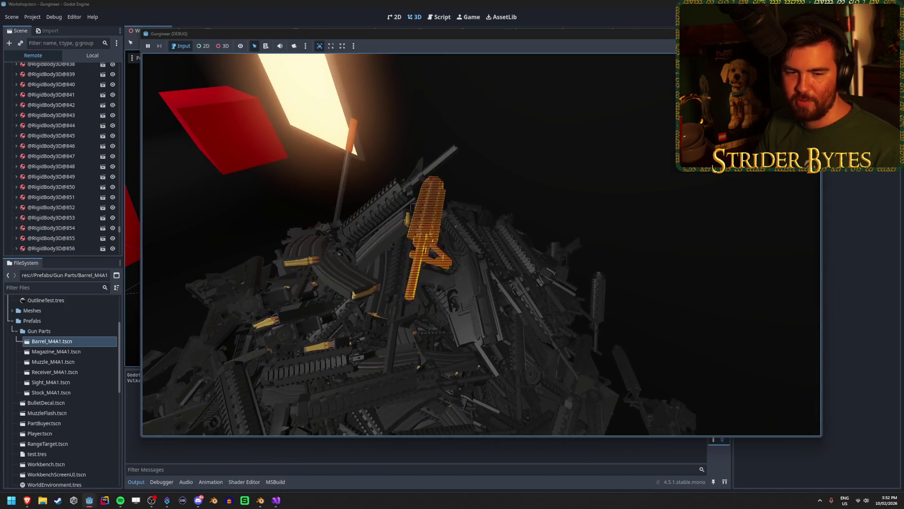
key("s")
key("w")
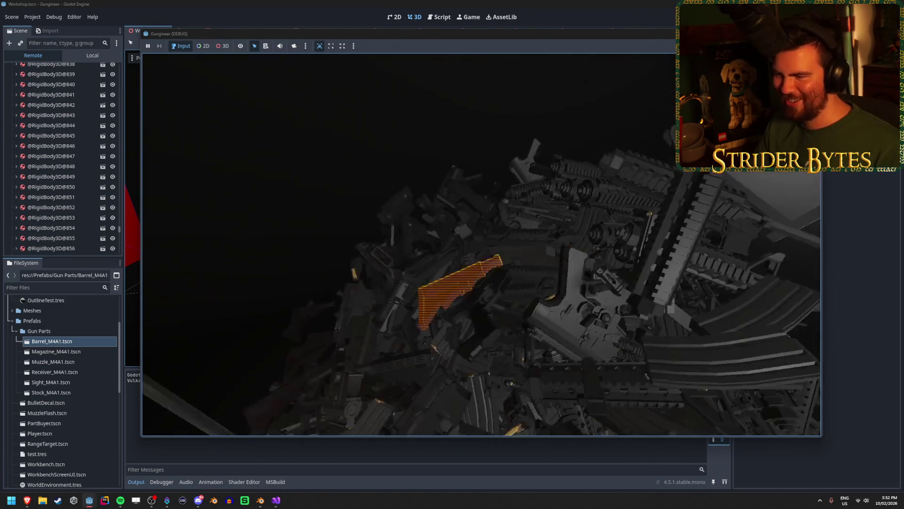
key("s")
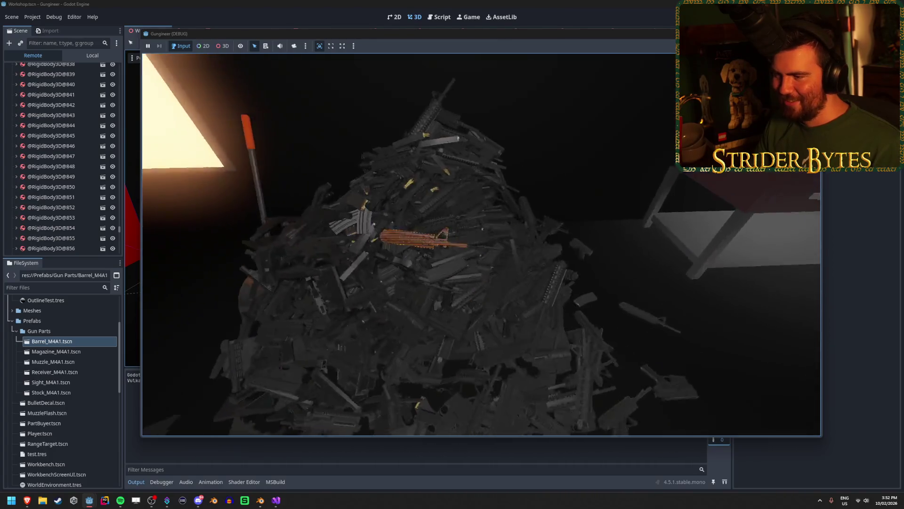
key("s")
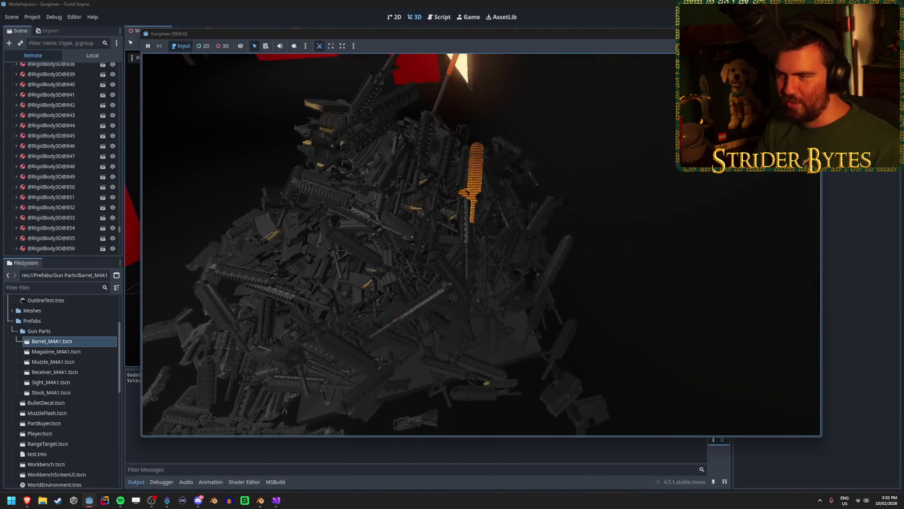
left_click(481, 245)
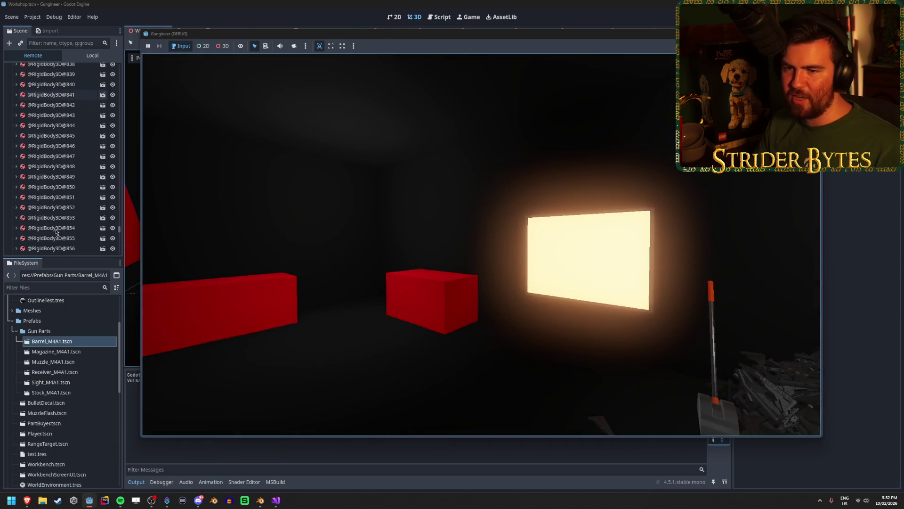
left_click(62, 239)
scroll(66, 246, "down", 5)
scroll(70, 230, "down", 9)
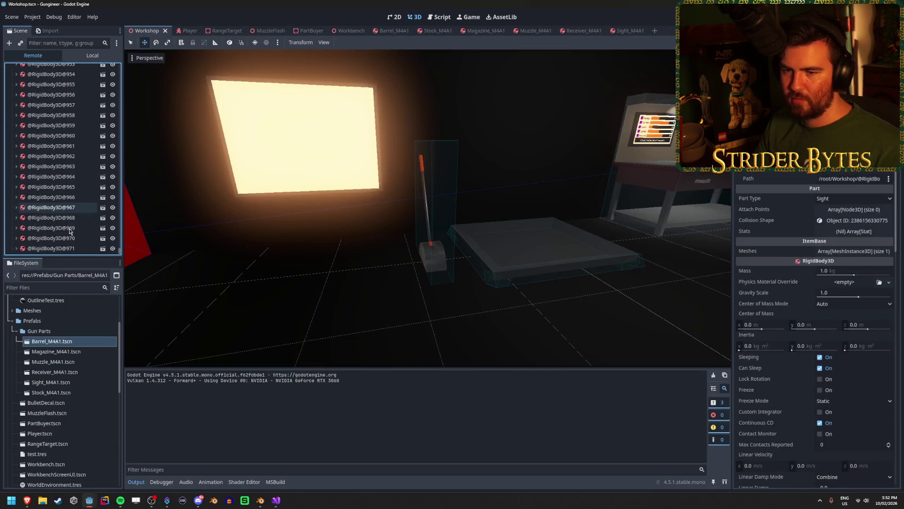
left_click(85, 93)
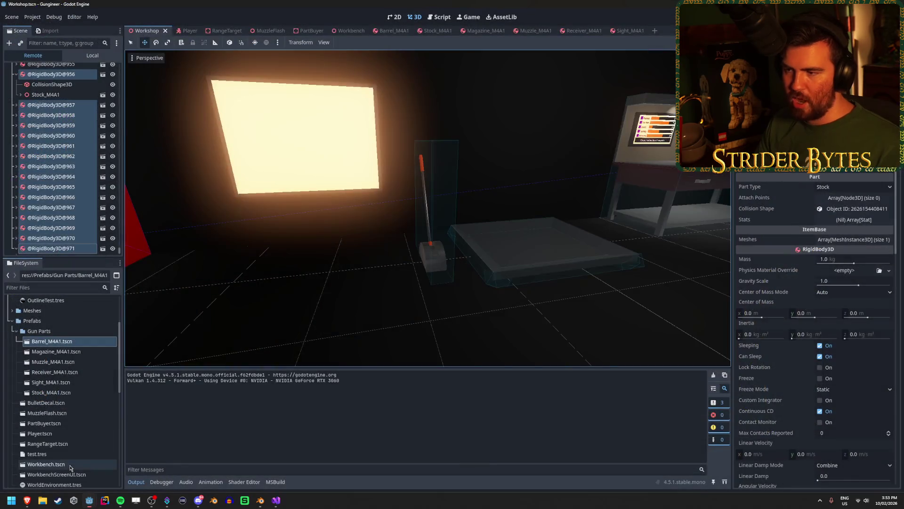
mouse_move(75, 502)
left_click(122, 464)
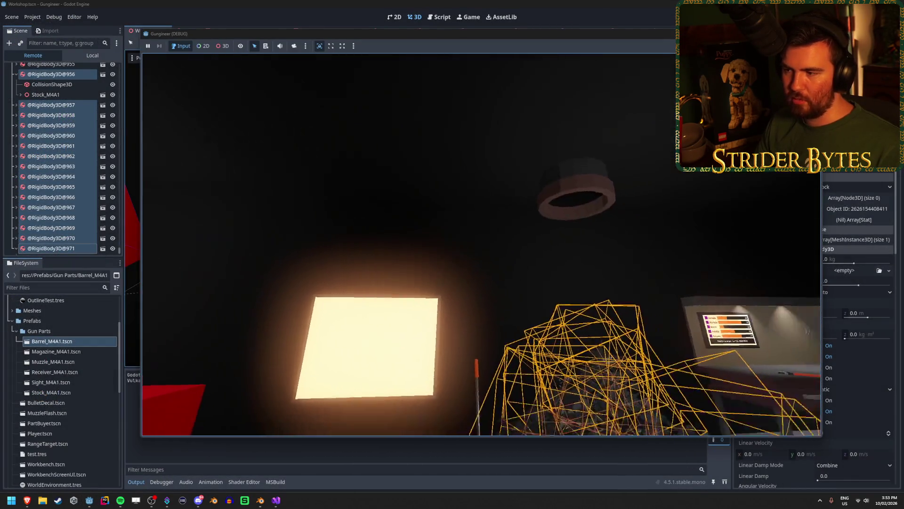
Step: Walk past the table toward the parts pile, then stop the game with Escape
key("w")
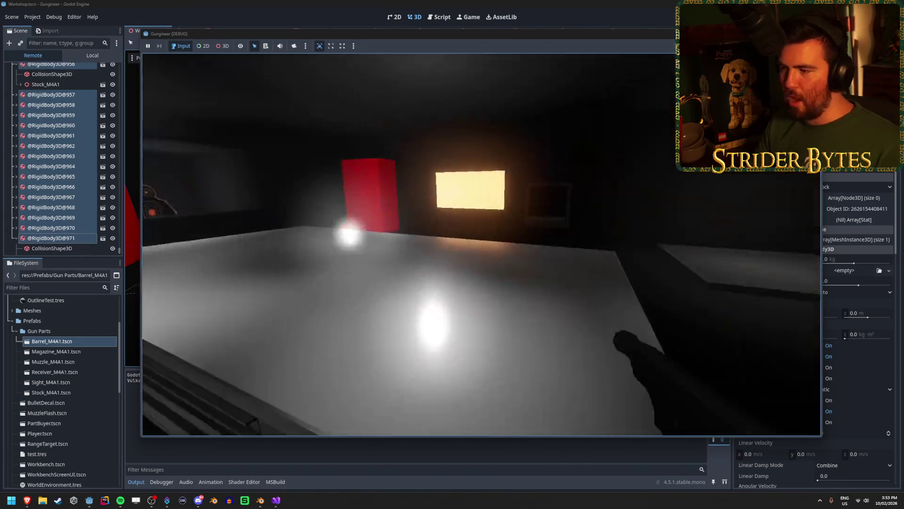
key("w")
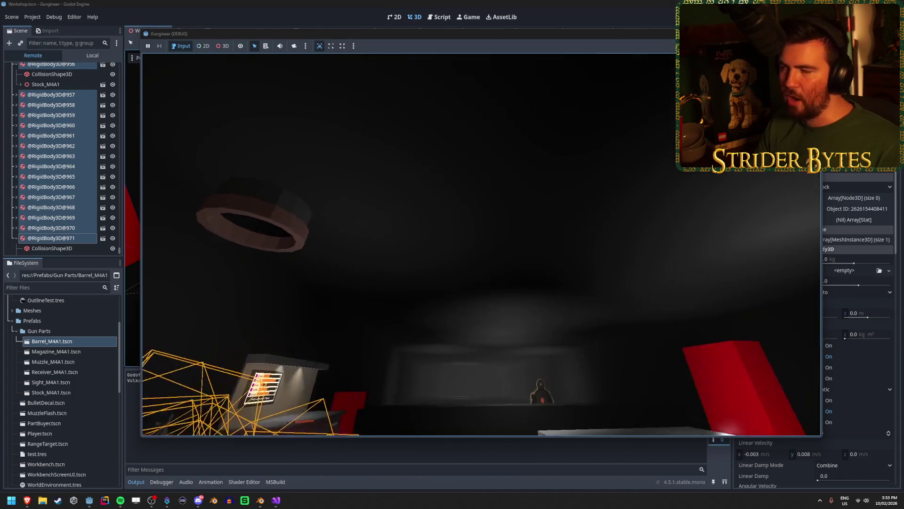
key("Escape")
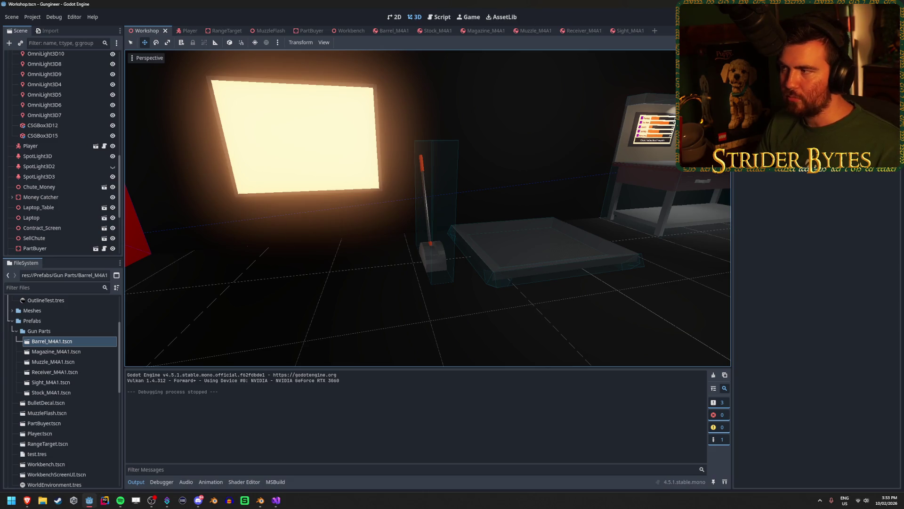
Step: Relaunch with F5, pick up the hammer, then carry the gun from the tray to the red box
key("F5")
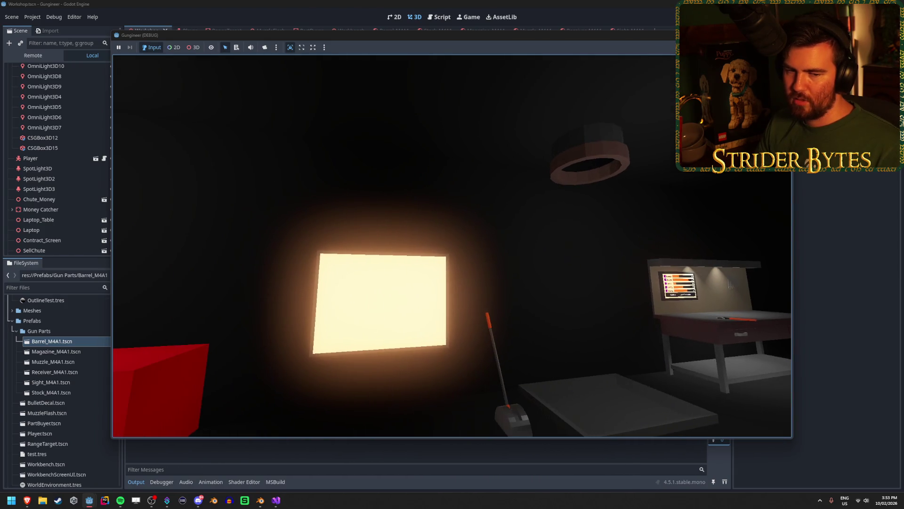
key("w")
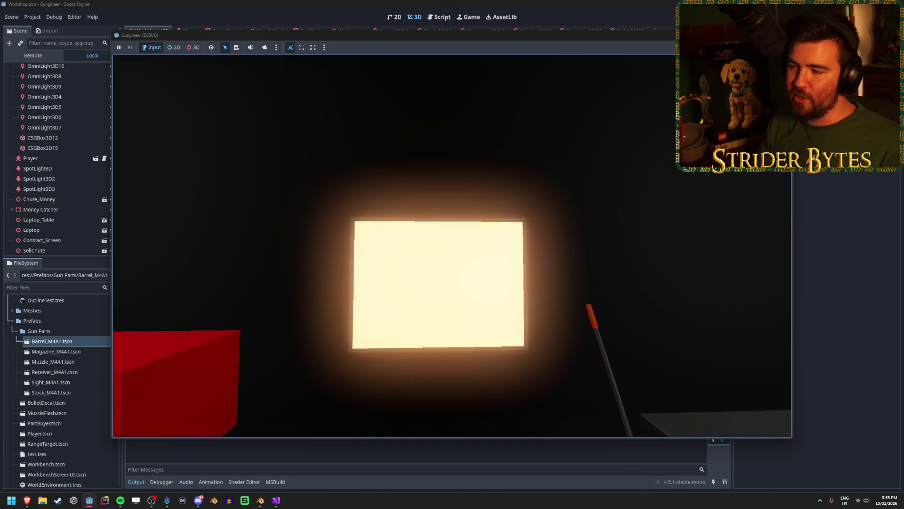
key("e")
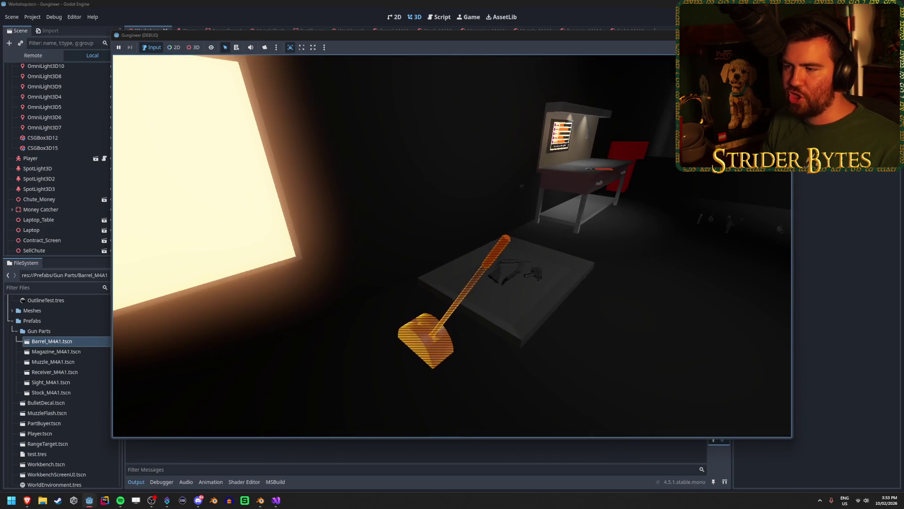
key("w")
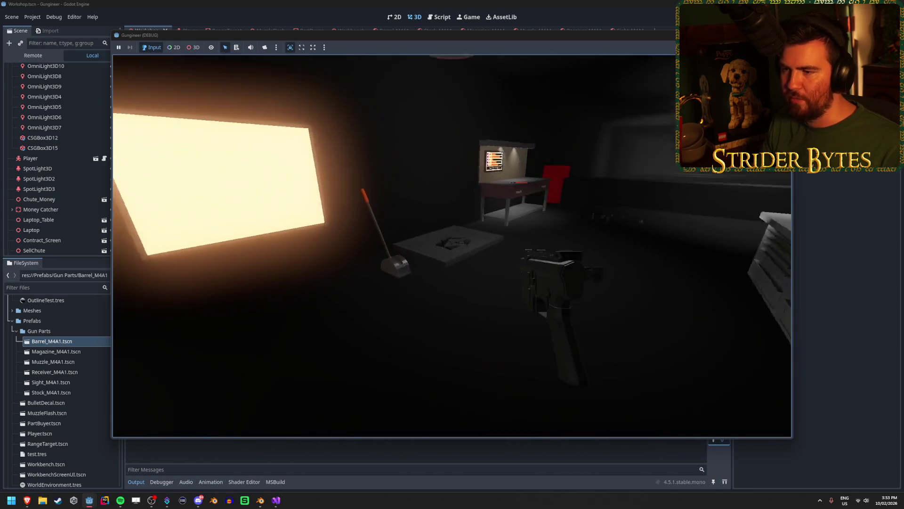
key("w")
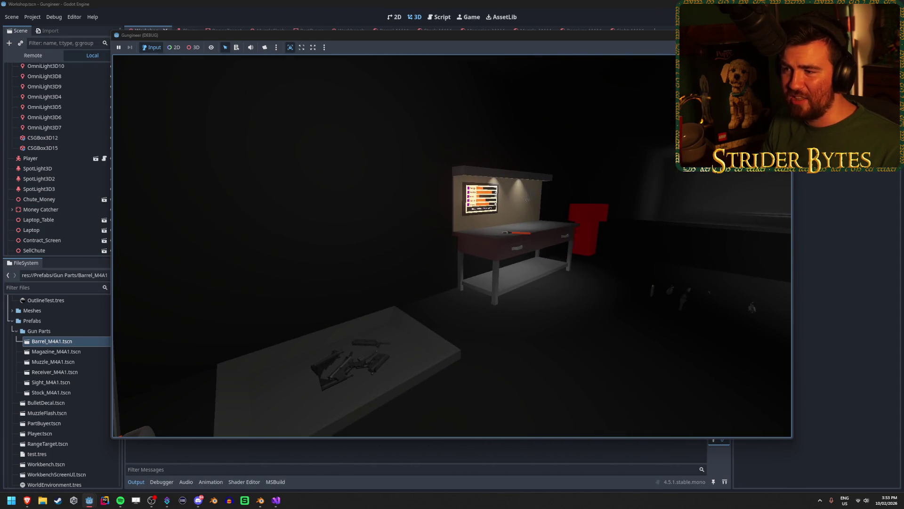
key("s")
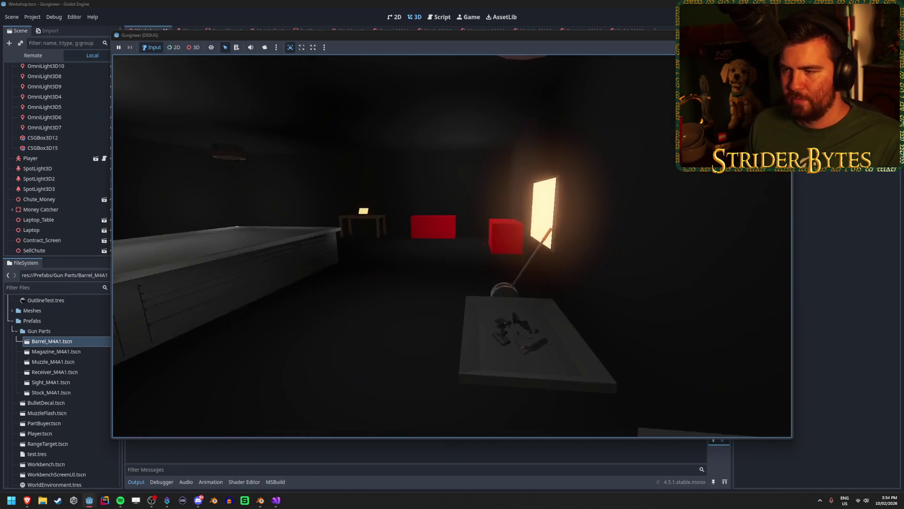
key("e")
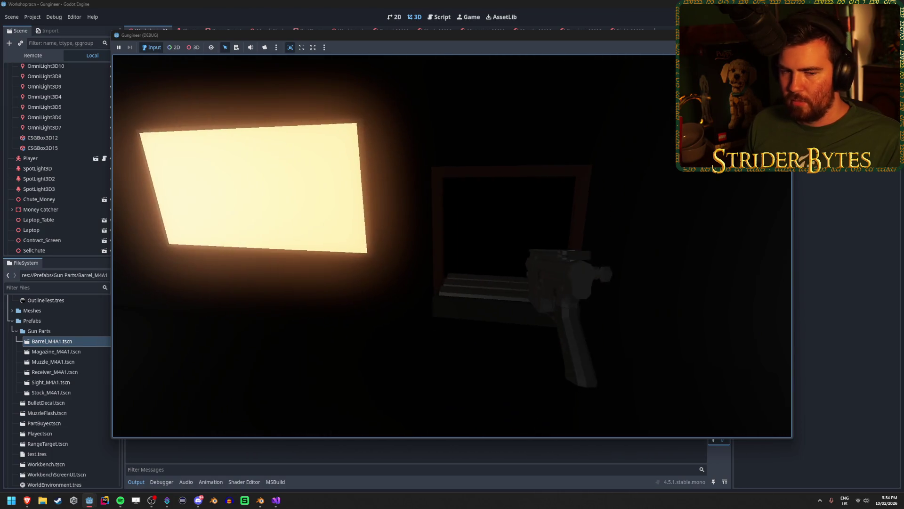
key("e")
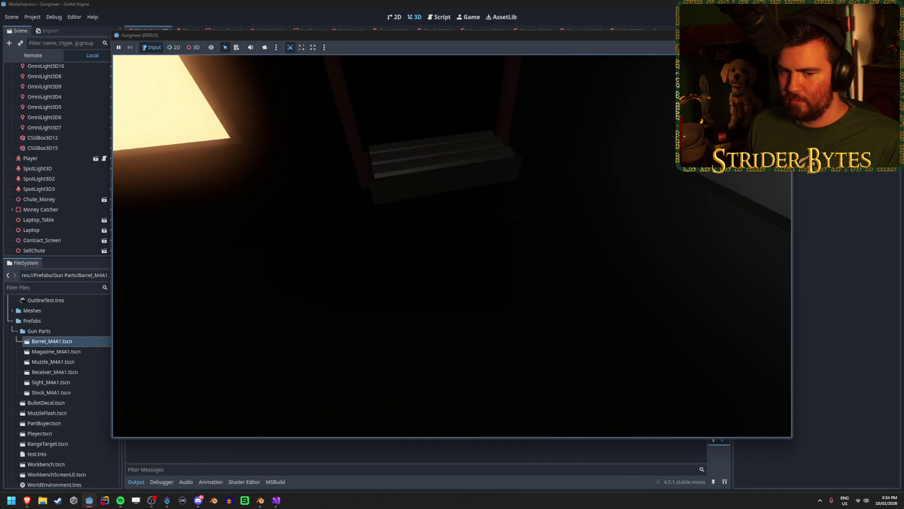
Step: Pick up the orange-handled wrench, then drop the gun on the red box and hold the rifle again
key("w")
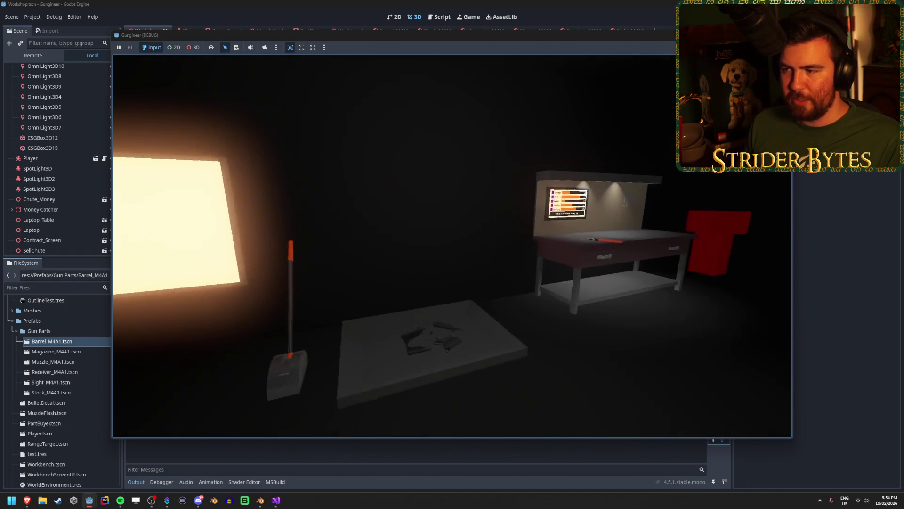
key("e")
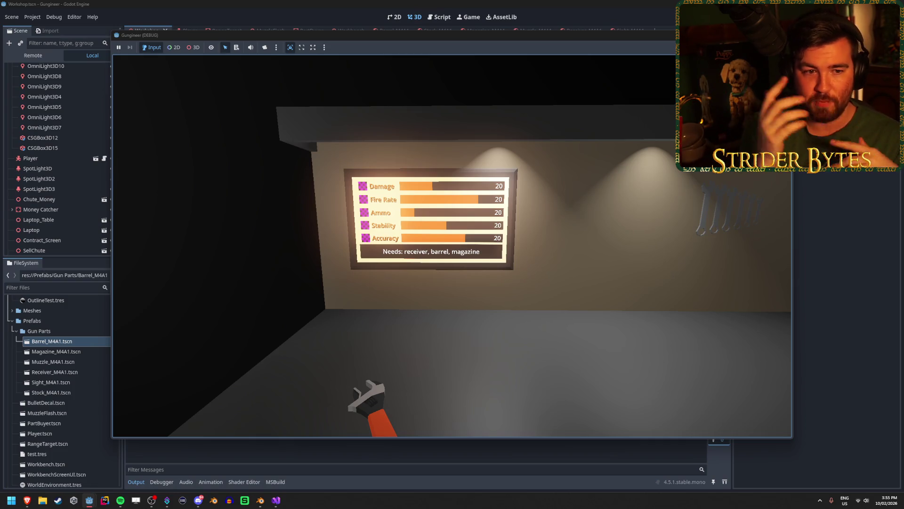
mouse_move(452, 245)
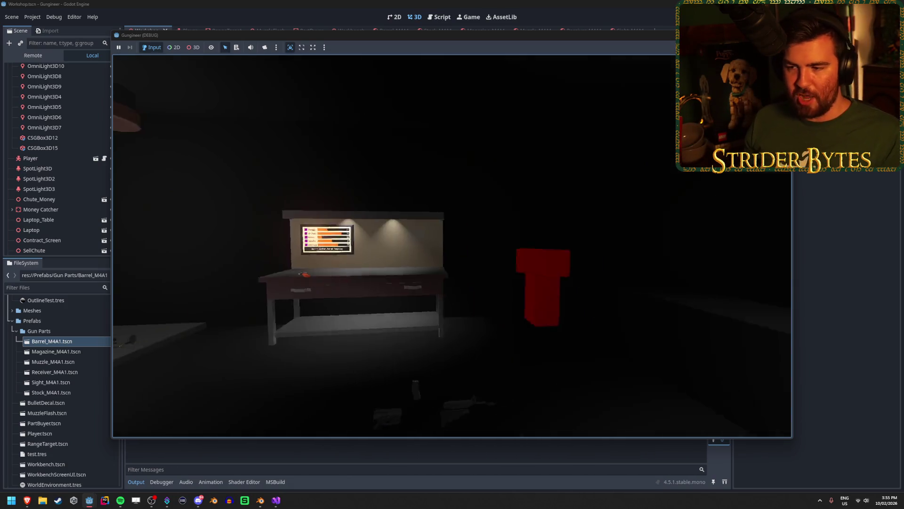
key("w")
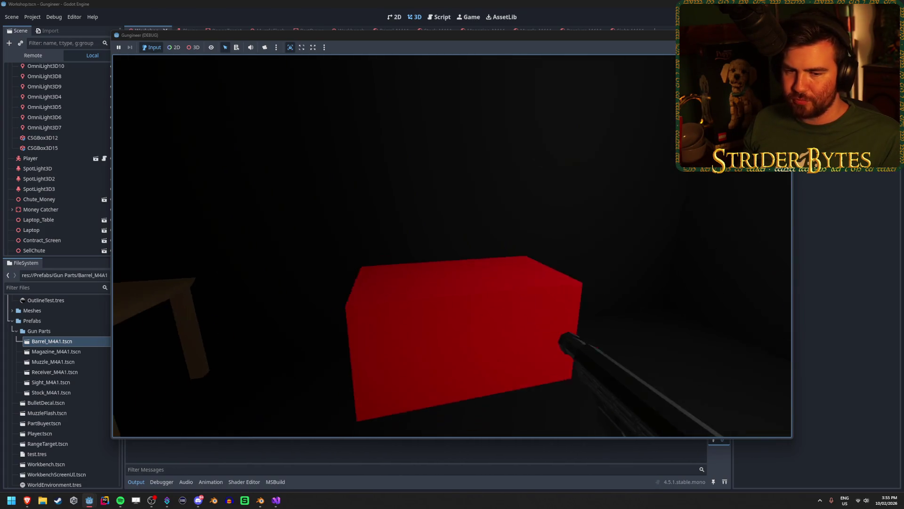
key("e")
key("e")
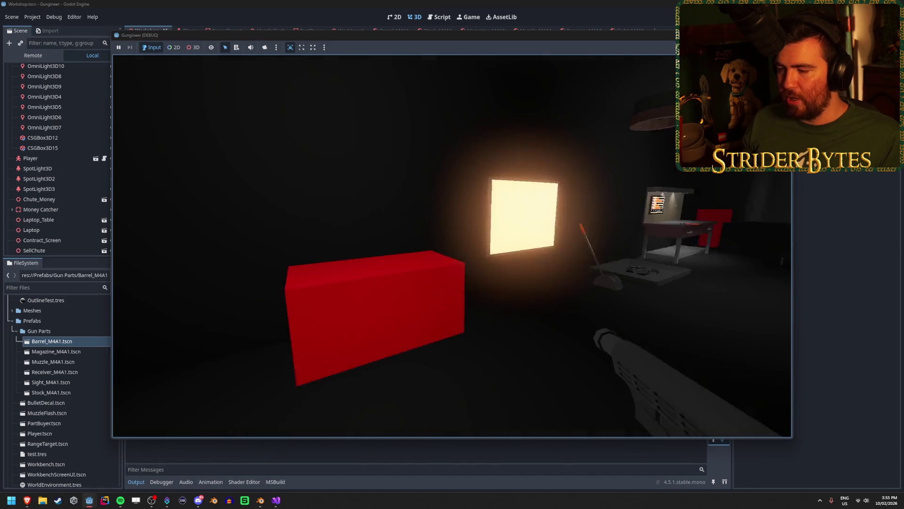
key("e")
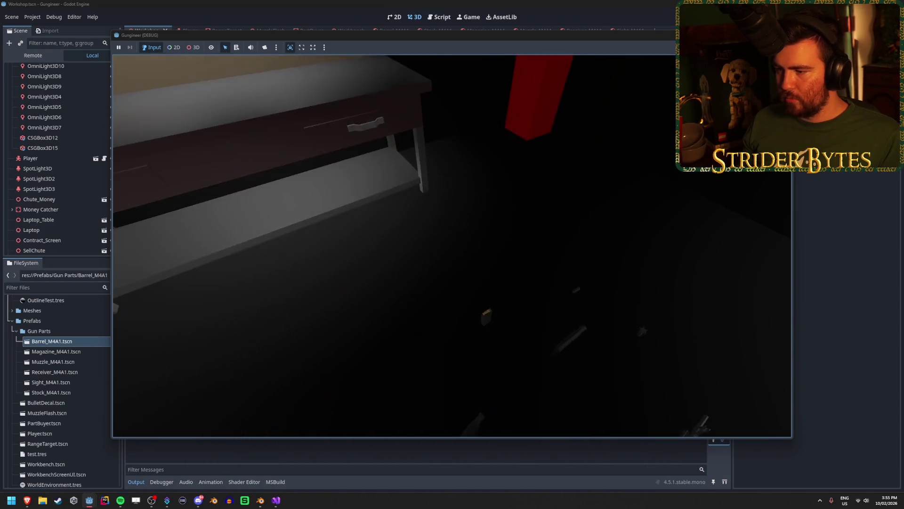
Step: Pick up the barrel, fire at the range target, reload twice, and stop the game with F8
key("e")
key("e")
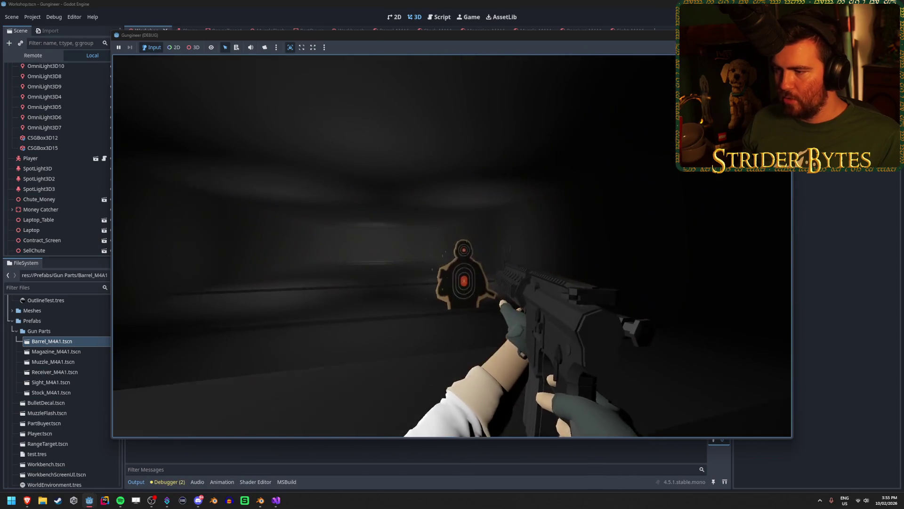
left_click(452, 246)
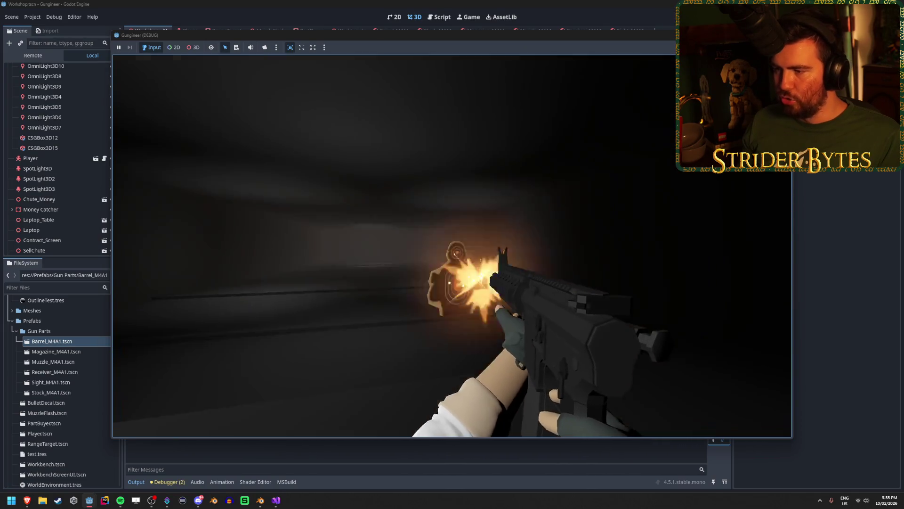
key("r")
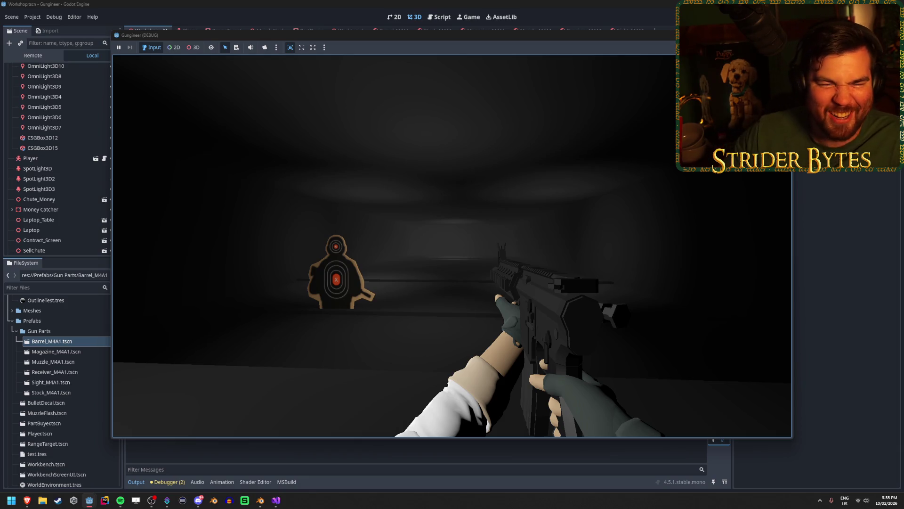
left_click(452, 245)
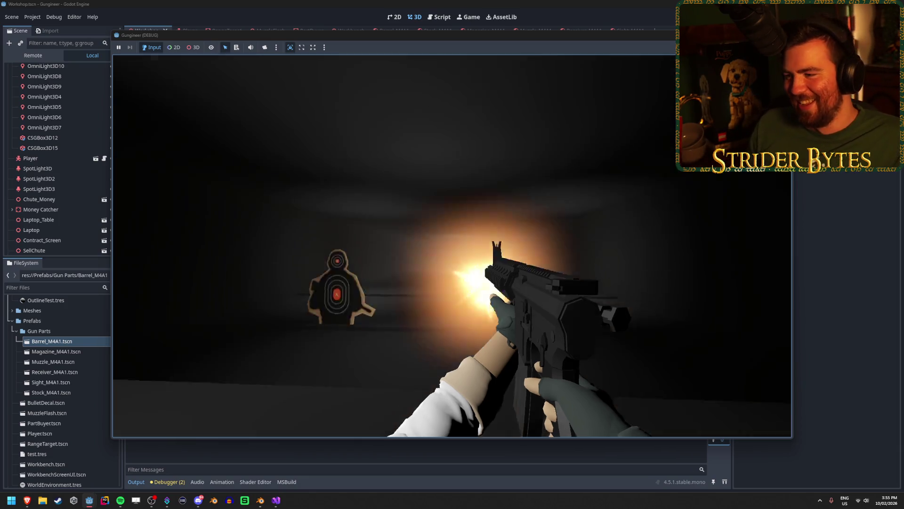
left_click(452, 246)
left_click(452, 245)
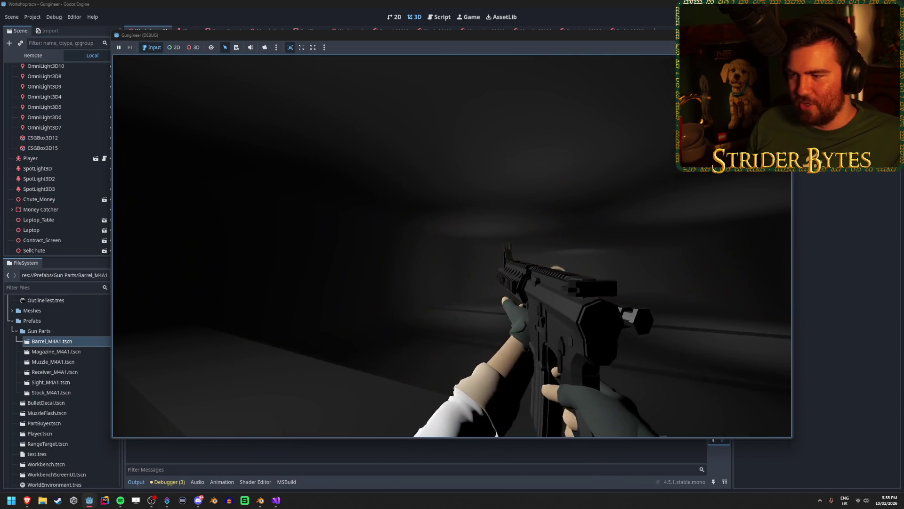
key("r")
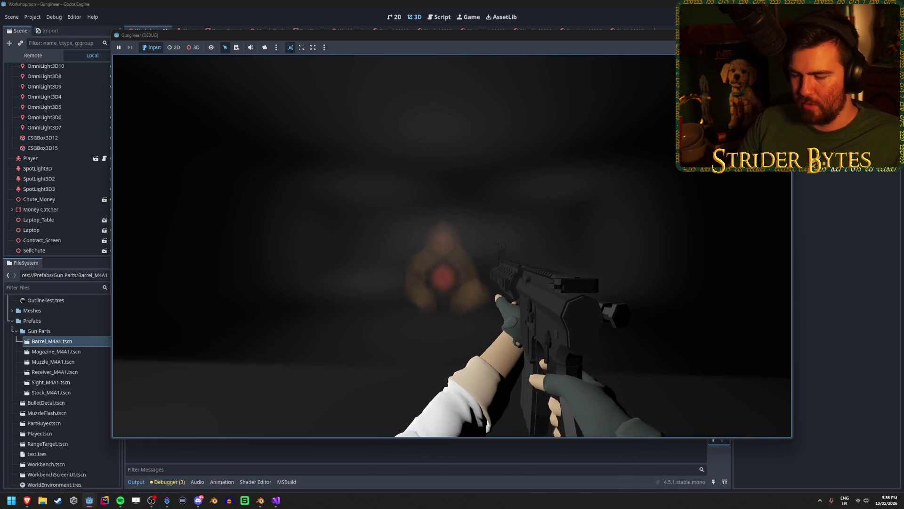
key("F8")
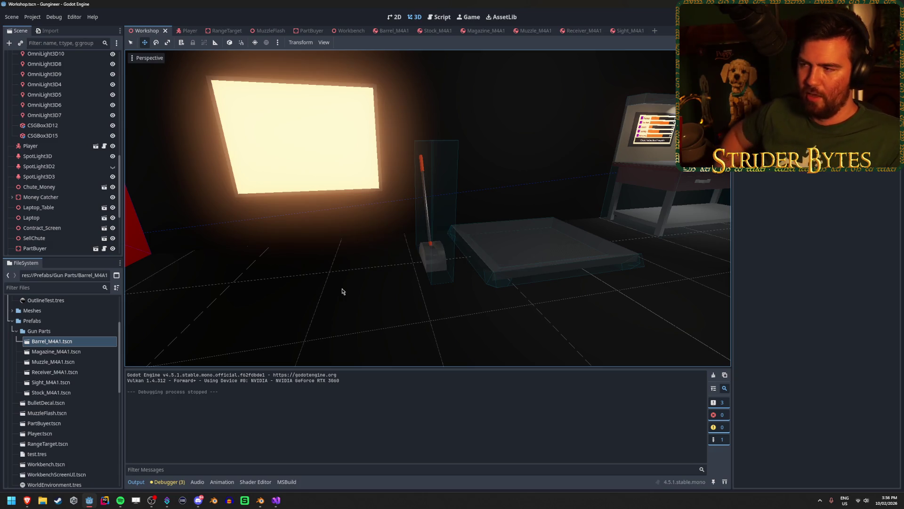
key("s")
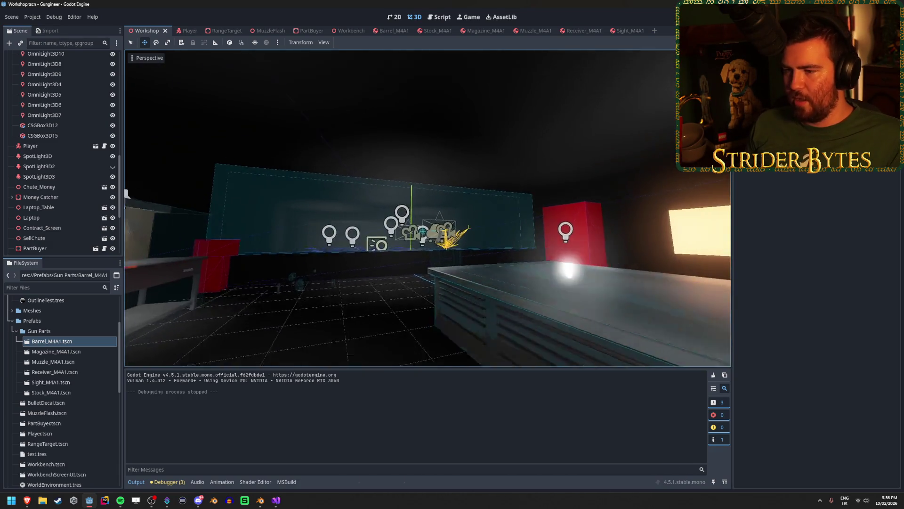
key("s")
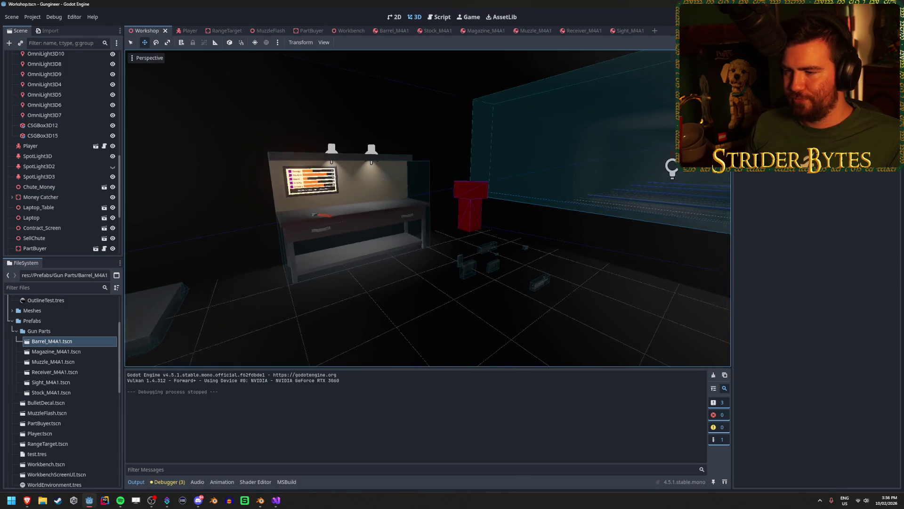
key("w")
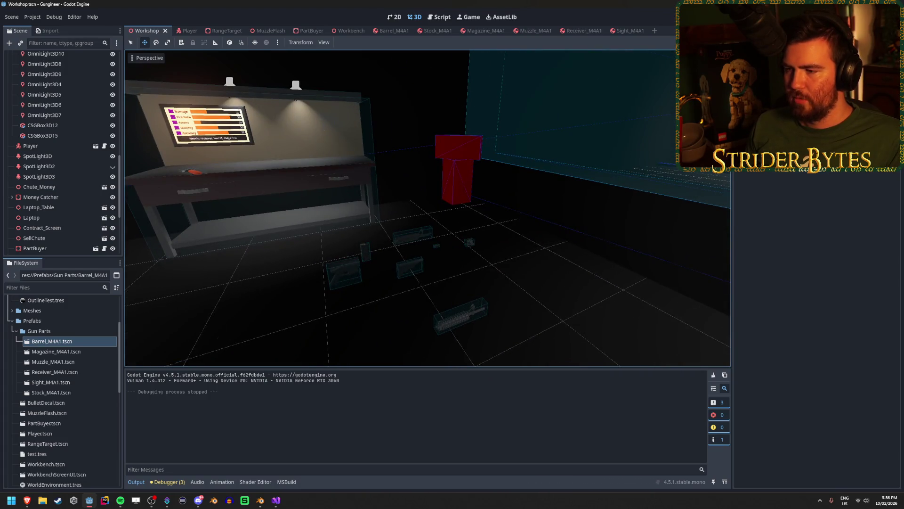
key("w")
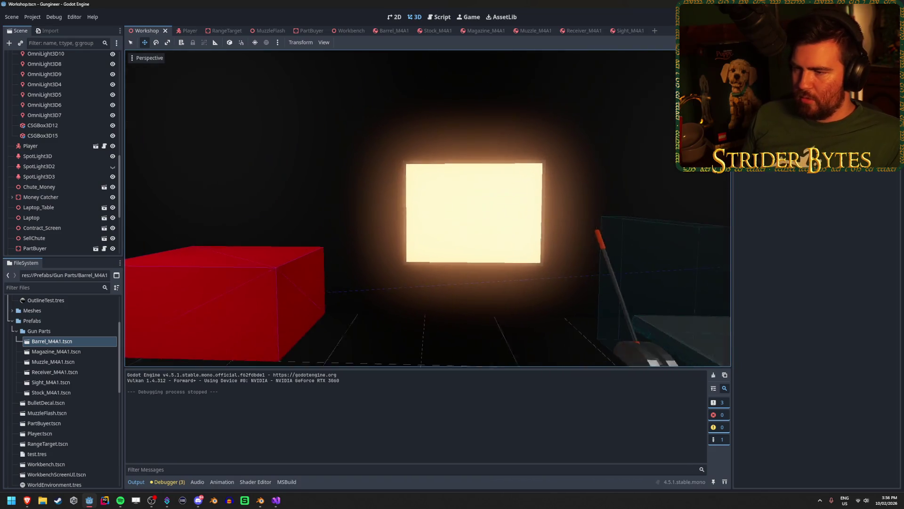
key("w")
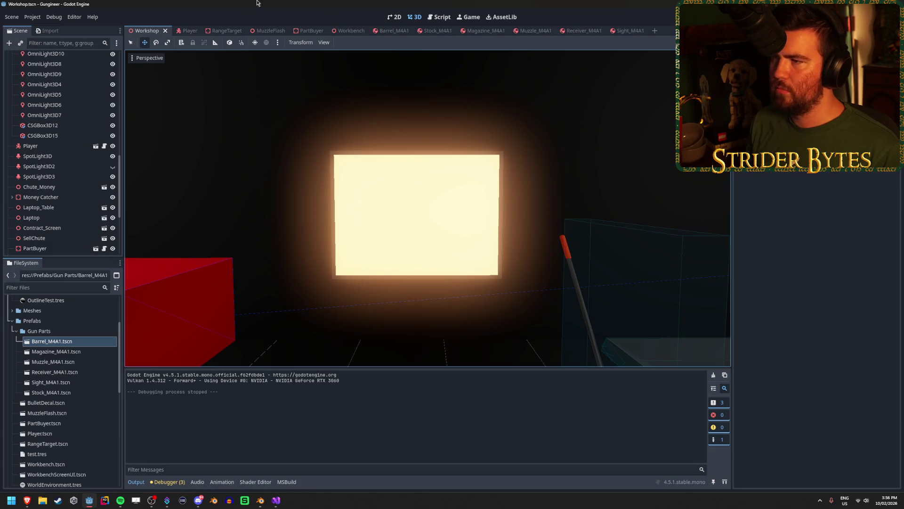
Step: Close the open M4A1 part scene tabs
middle_click(401, 31)
middle_click(400, 31)
middle_click(400, 31)
middle_click(400, 31)
middle_click(400, 31)
middle_click(400, 31)
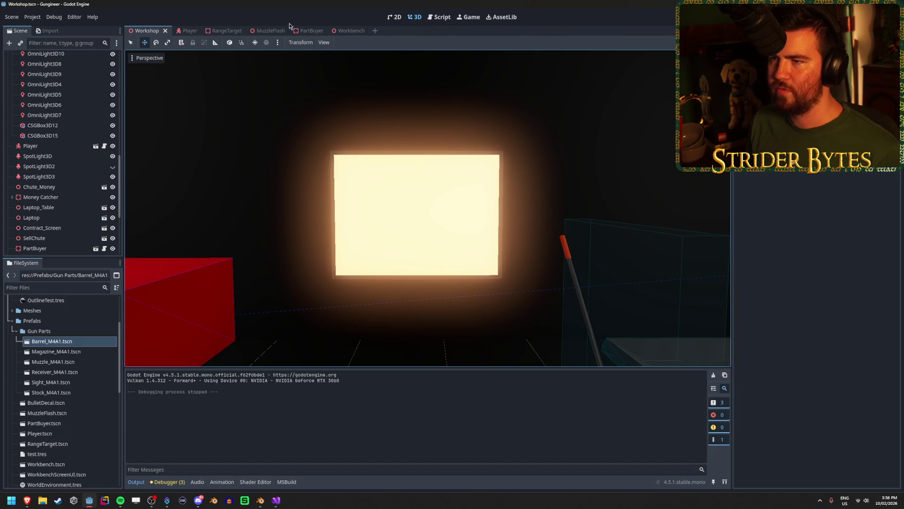
Step: Focus and orbit around Parts_Screen in the PartBuyer scene, then start a new empty scene
left_click(307, 31)
left_click(277, 234)
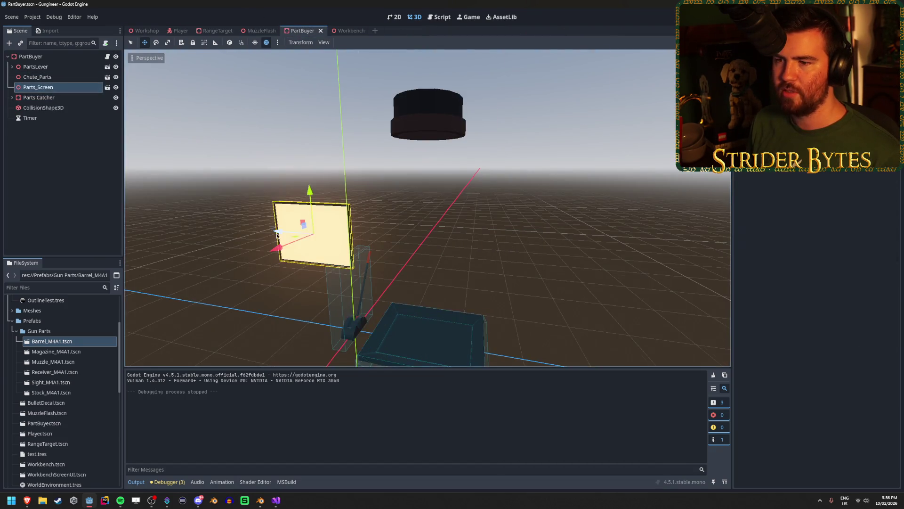
key("f")
scroll(376, 252, "up", 5)
scroll(394, 253, "down", 2)
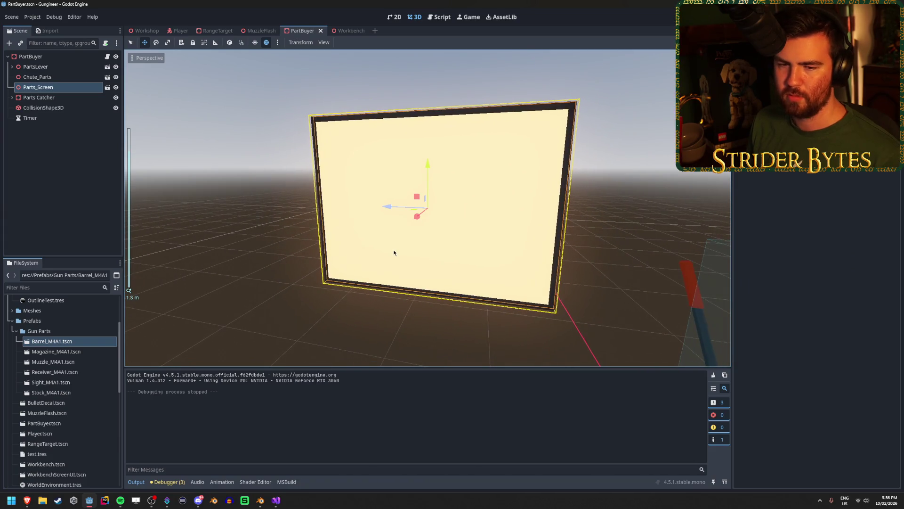
scroll(394, 253, "down", 1)
left_click_drag(368, 255, 325, 266)
left_click(375, 31)
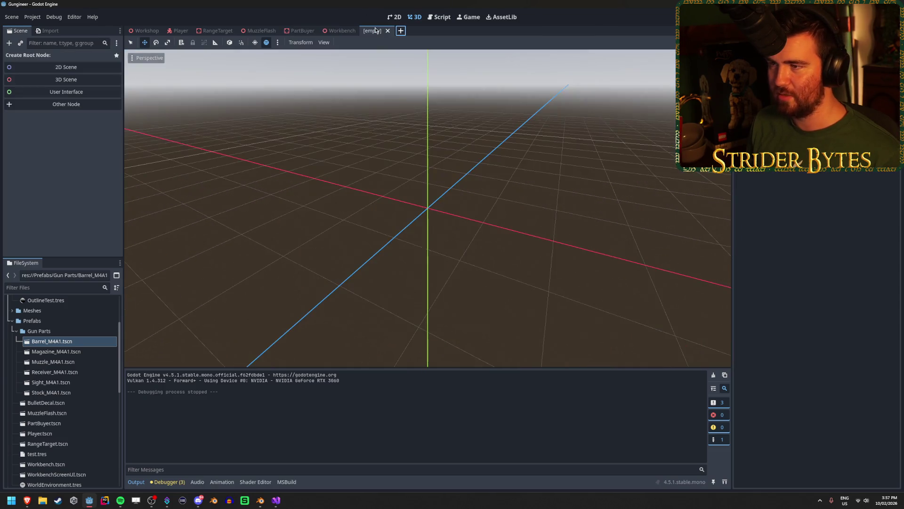
Step: Create a User Interface root node and rename it PartsScreenUI
left_click(61, 93)
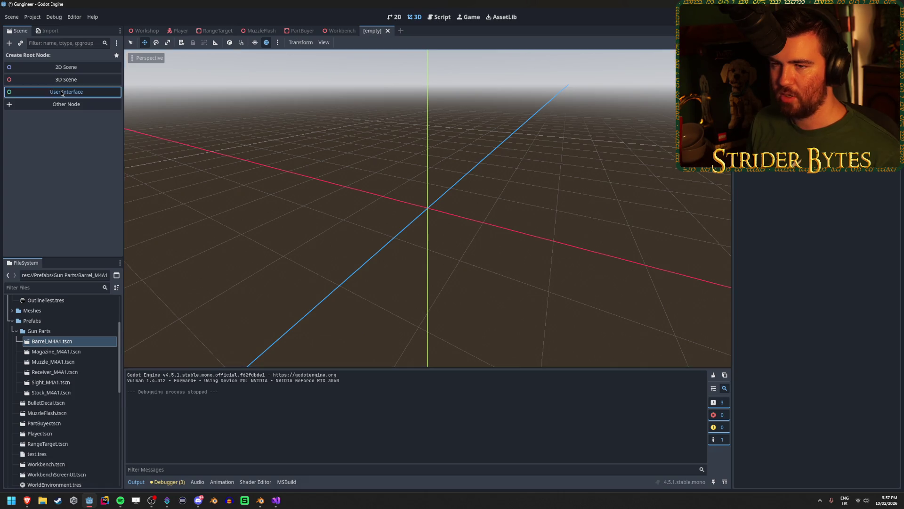
double_click(54, 57)
type("PartsScreenUI")
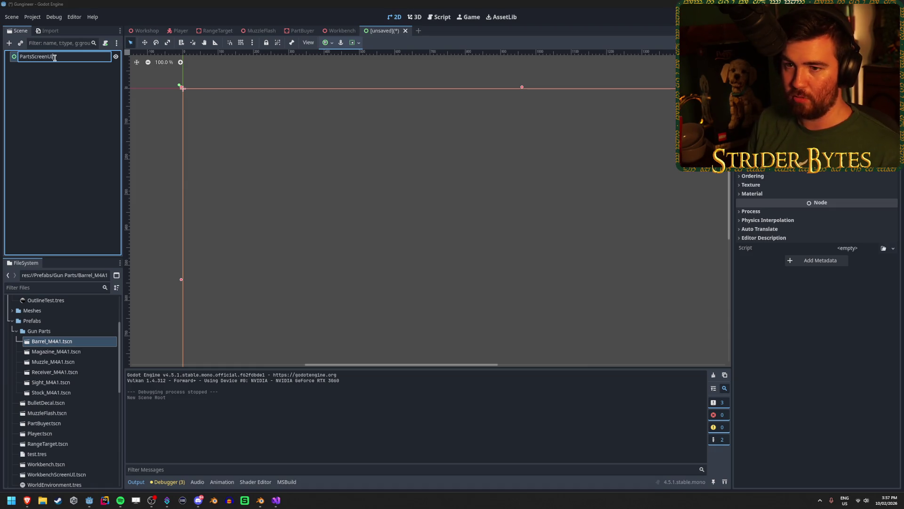
key("Return")
Step: Save the scene as PartsScreenUI.tscn in the Prefabs folder
key("ctrl+s")
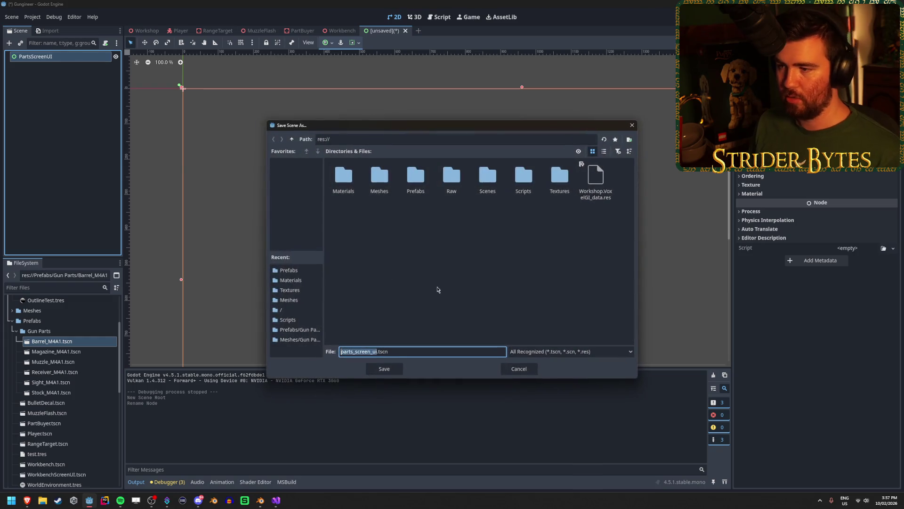
double_click(415, 177)
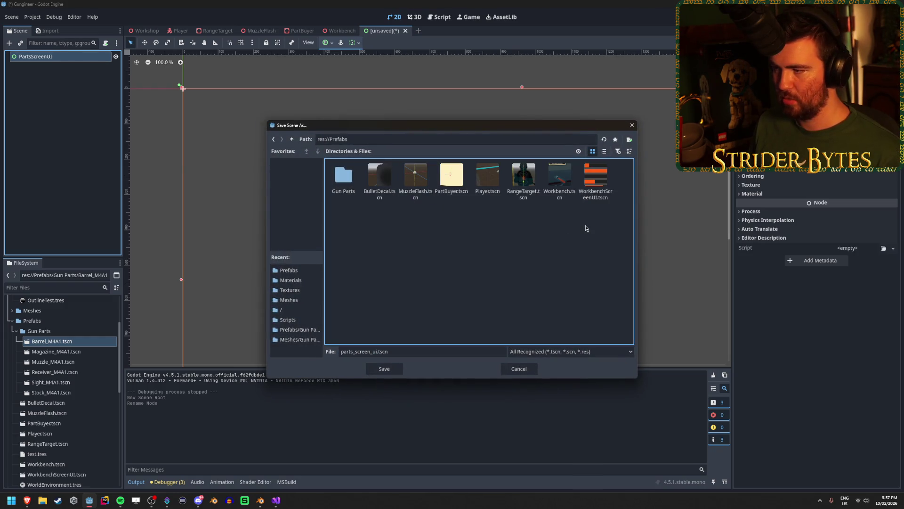
left_click(378, 350)
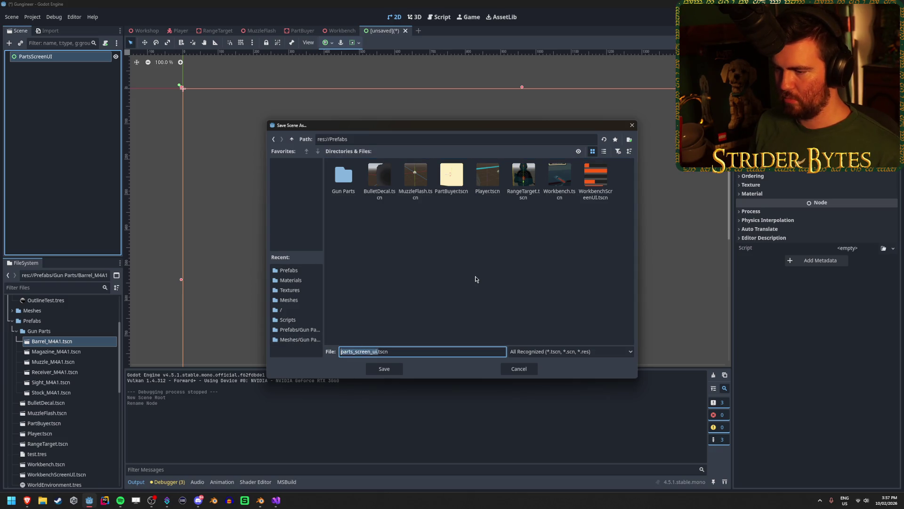
key("Delete")
key("Delete")
type("rts")
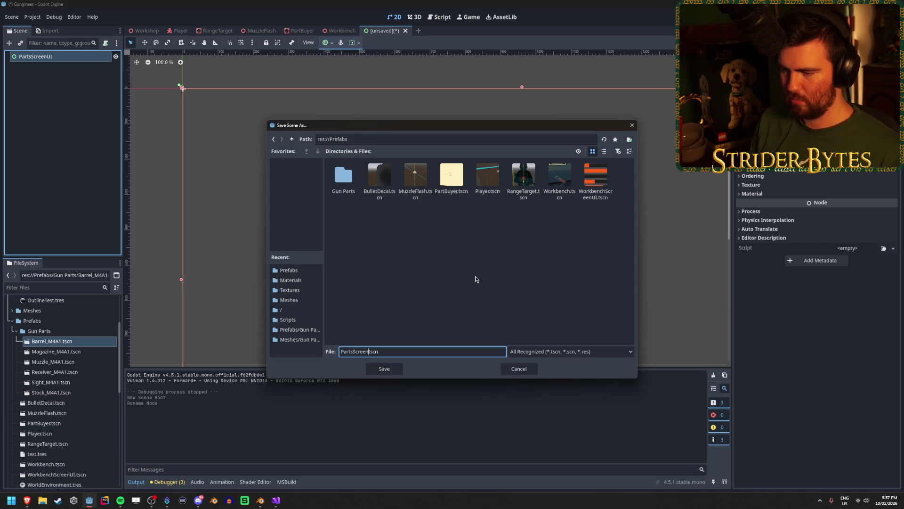
key("Return")
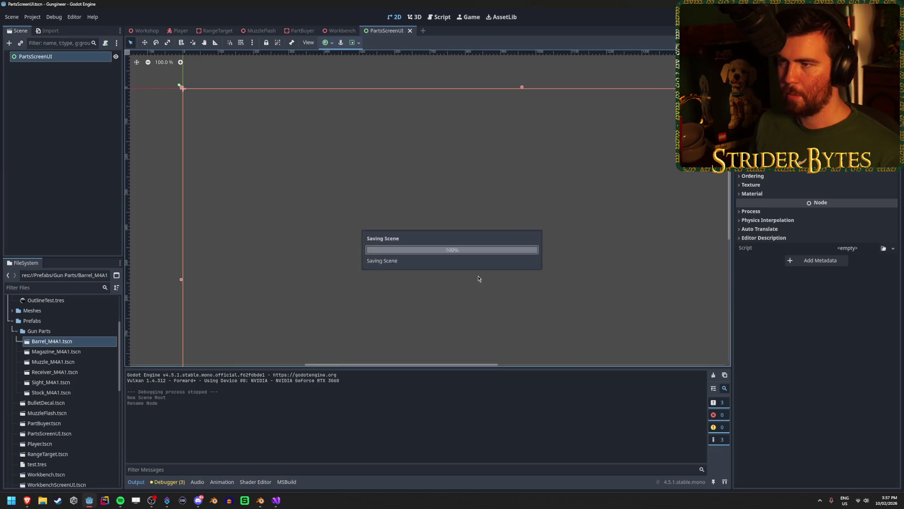
Step: Switch to the PartBuyer scene tab and close the RangeTarget and MuzzleFlash tabs
scroll(457, 256, "down", 4)
left_click_drag(446, 269, 384, 205)
scroll(419, 234, "down", 3)
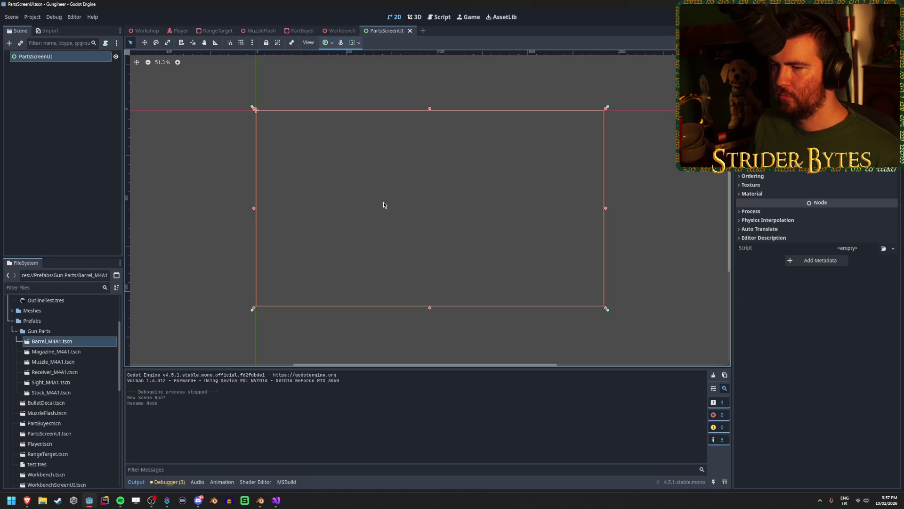
left_click(331, 33)
left_click(257, 31)
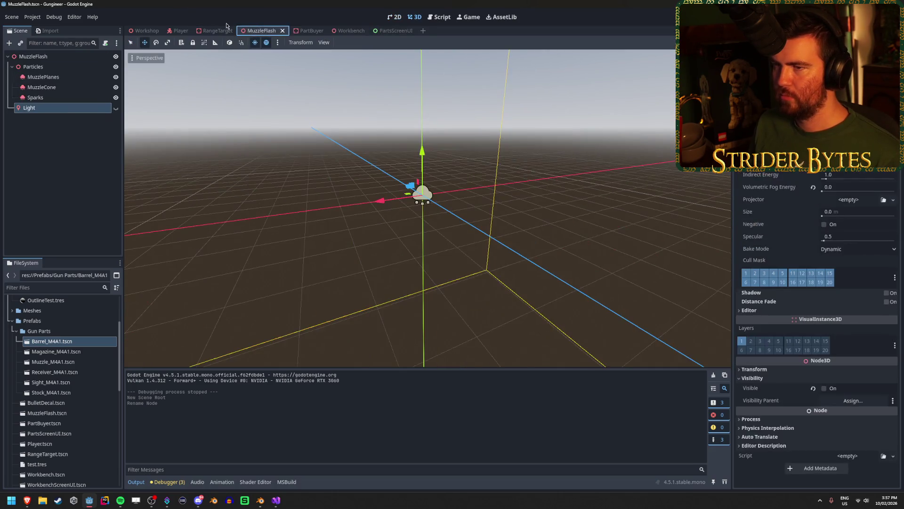
left_click(213, 31)
left_click(307, 31)
middle_click(209, 31)
middle_click(208, 31)
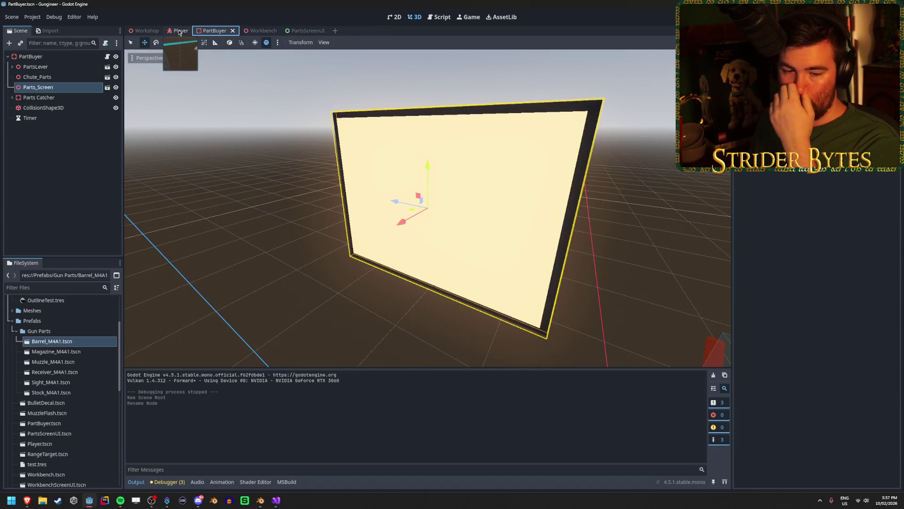
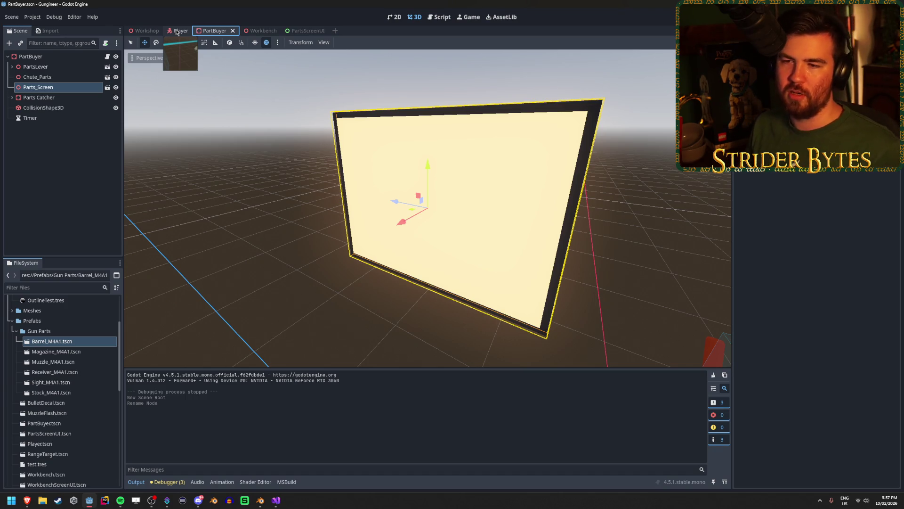
Step: Look over the Workbench scene's setup for reference
left_click(231, 194)
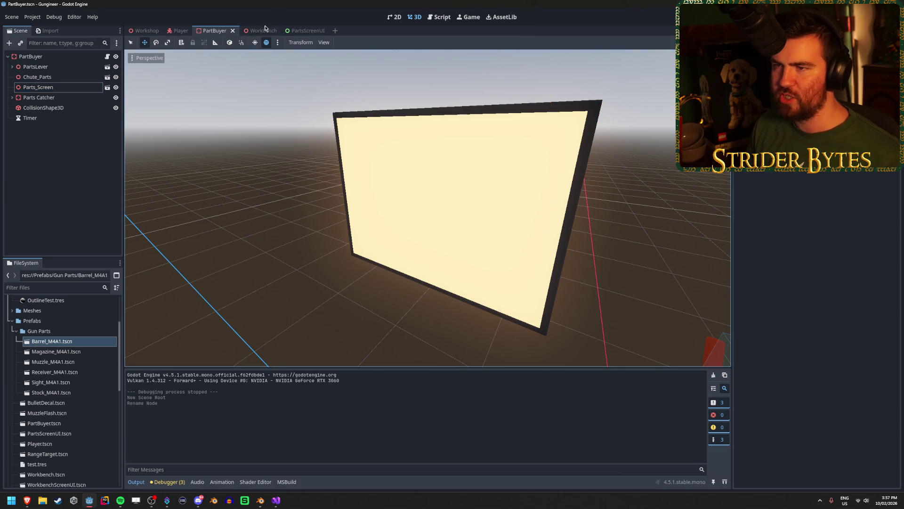
left_click(263, 30)
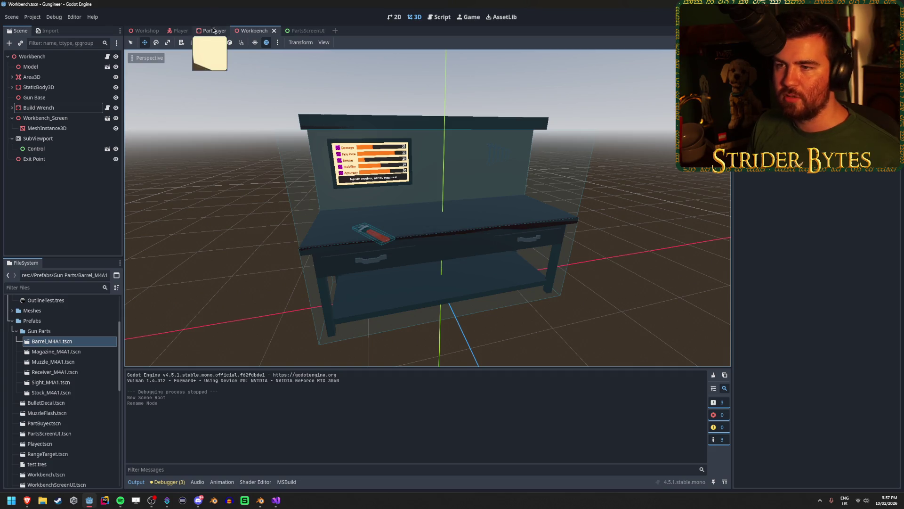
scroll(396, 220, "up", 5)
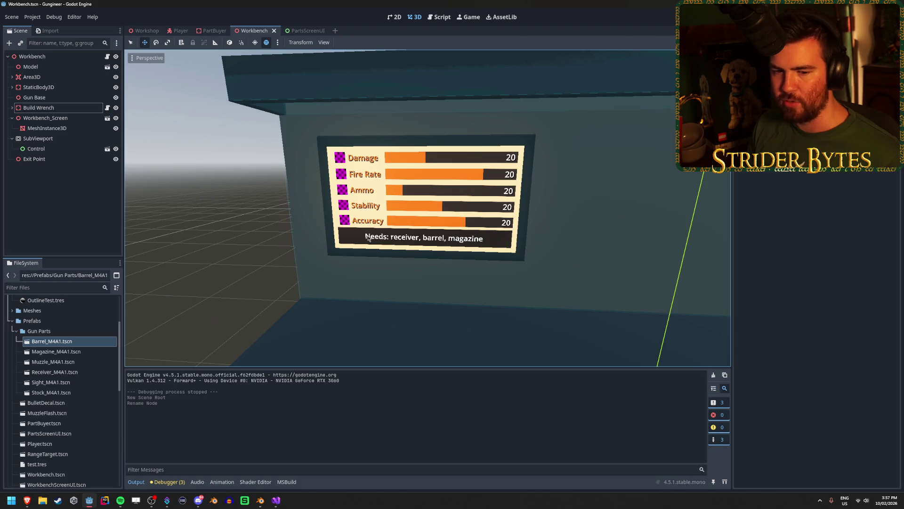
scroll(247, 79, "down", 5)
scroll(246, 79, "up", 5)
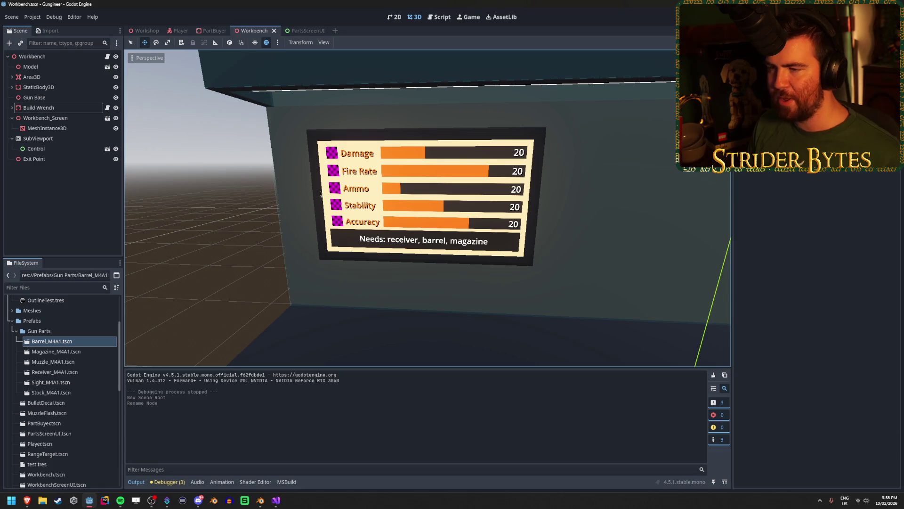
scroll(438, 55, "down", 5)
scroll(438, 55, "up", 6)
scroll(428, 207, "up", 4)
scroll(428, 207, "down", 1)
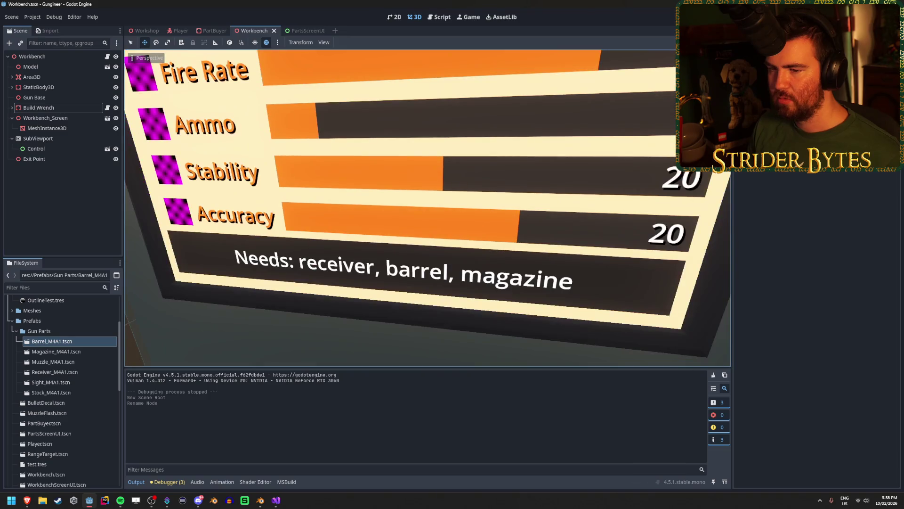
scroll(427, 207, "down", 6)
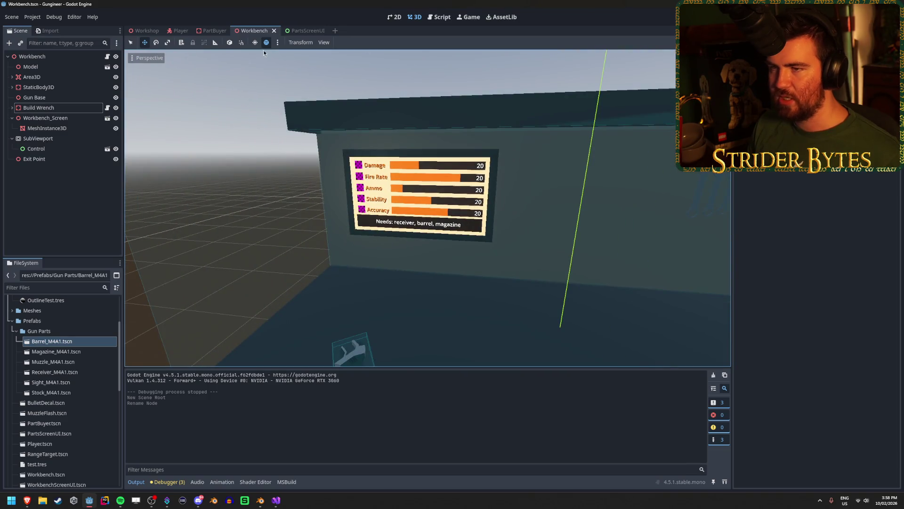
Step: Compare the PartBuyer and PartsScreenUI scenes with the workbench's SubViewport settings
left_click(205, 30)
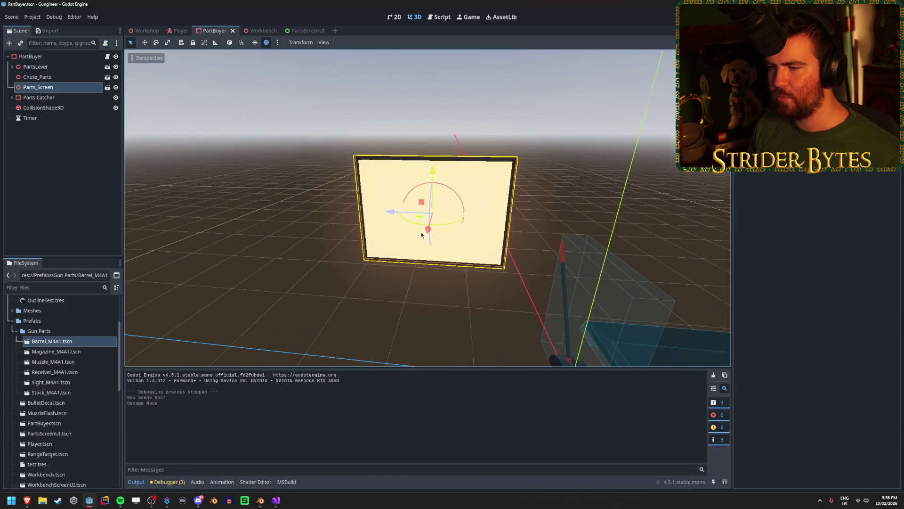
left_click(304, 295)
scroll(297, 232, "up", 4)
scroll(428, 208, "down", 4)
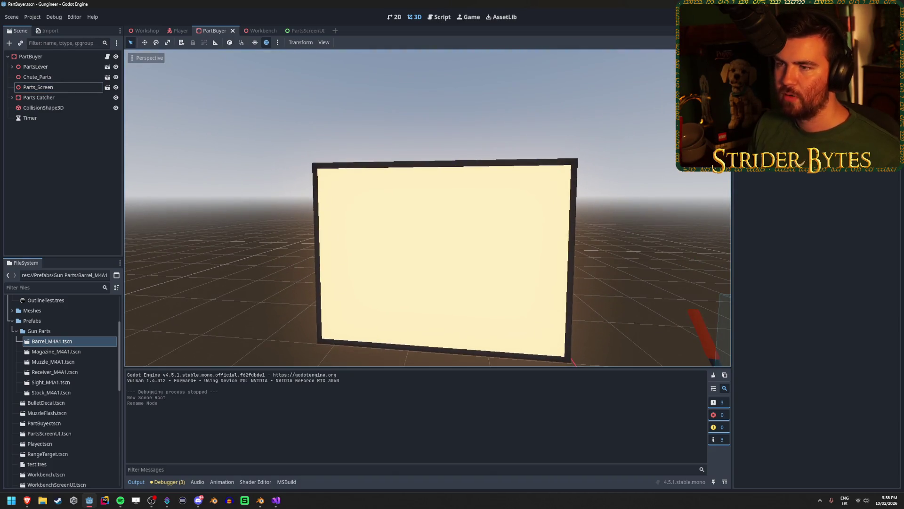
left_click(307, 31)
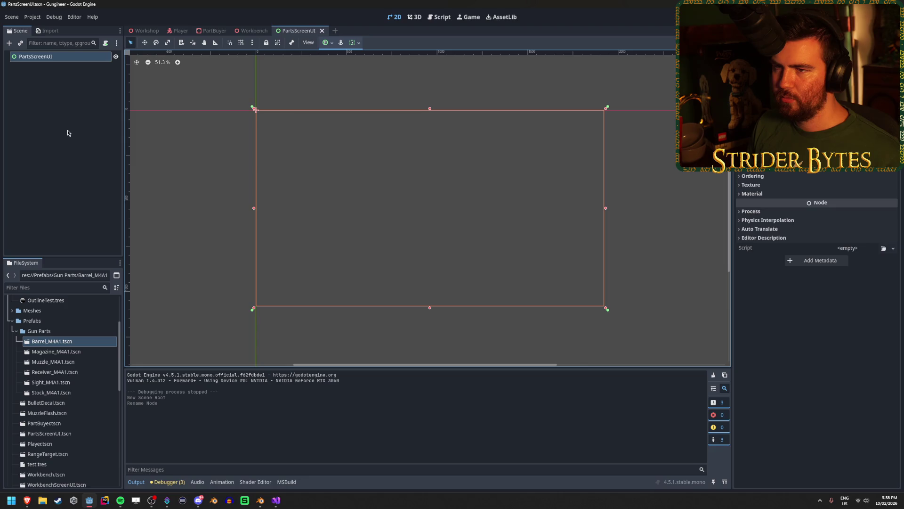
left_click(246, 30)
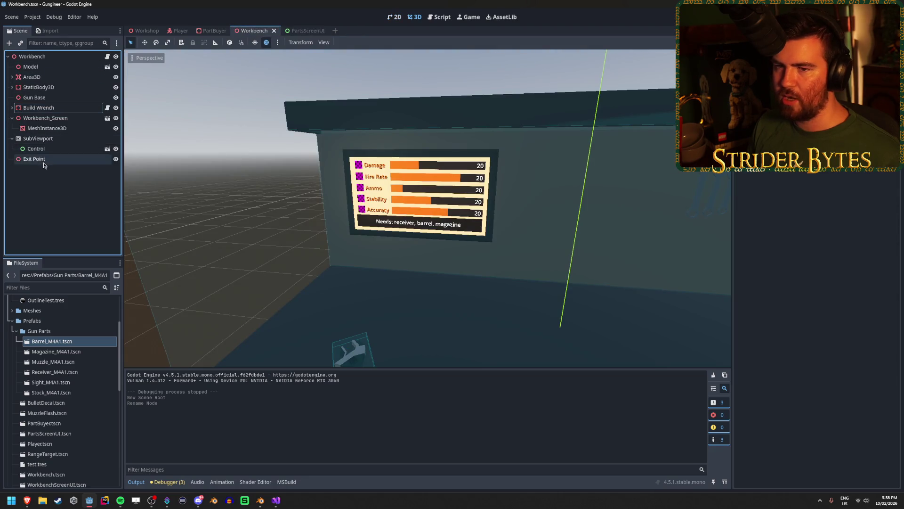
left_click(53, 139)
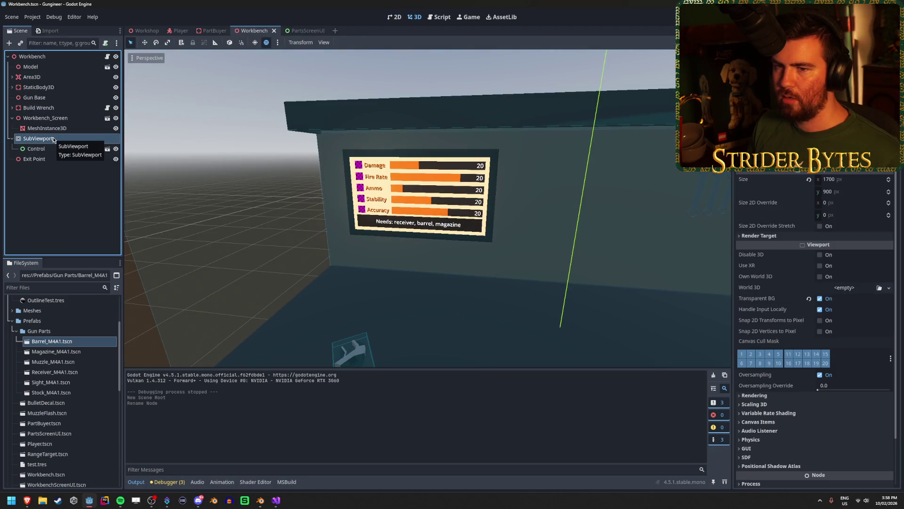
left_click(212, 31)
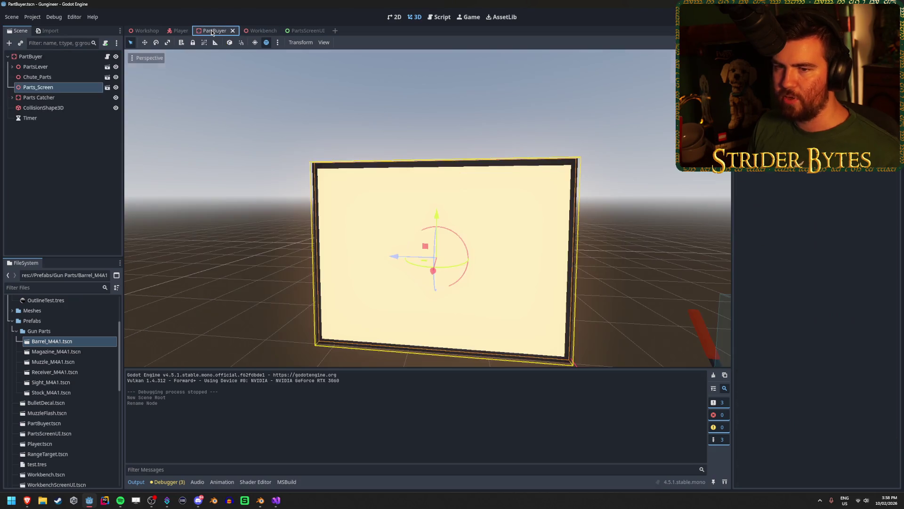
Step: Add a SubViewport child node to PartBuyer and save the scene
right_click(51, 56)
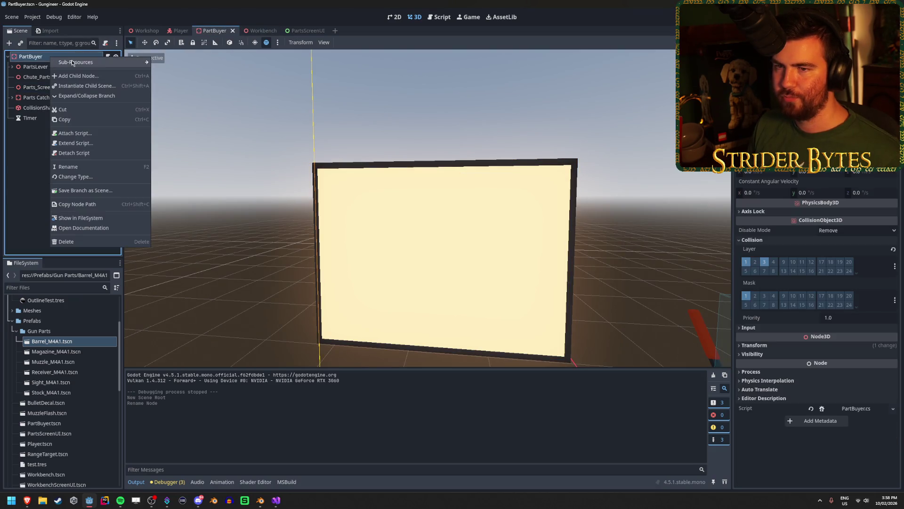
left_click(103, 76)
type("subview")
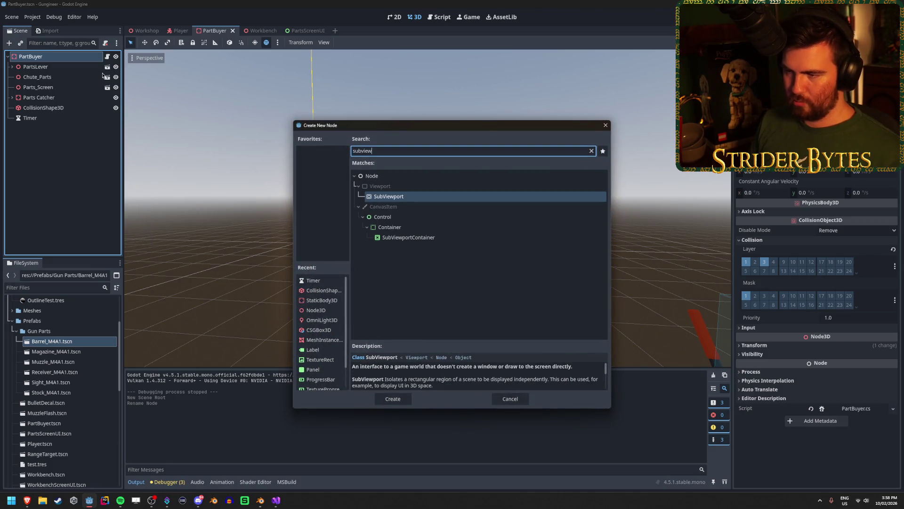
key("Return")
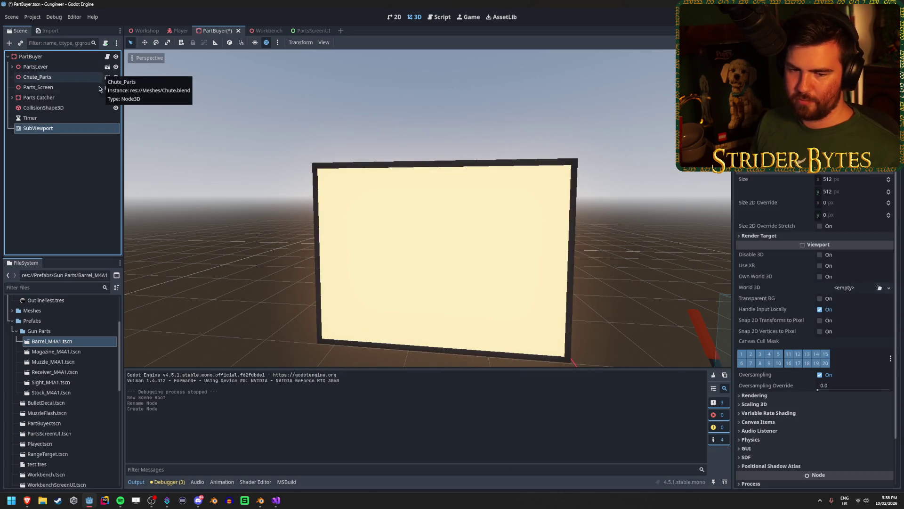
left_click(74, 185)
key("ctrl+s")
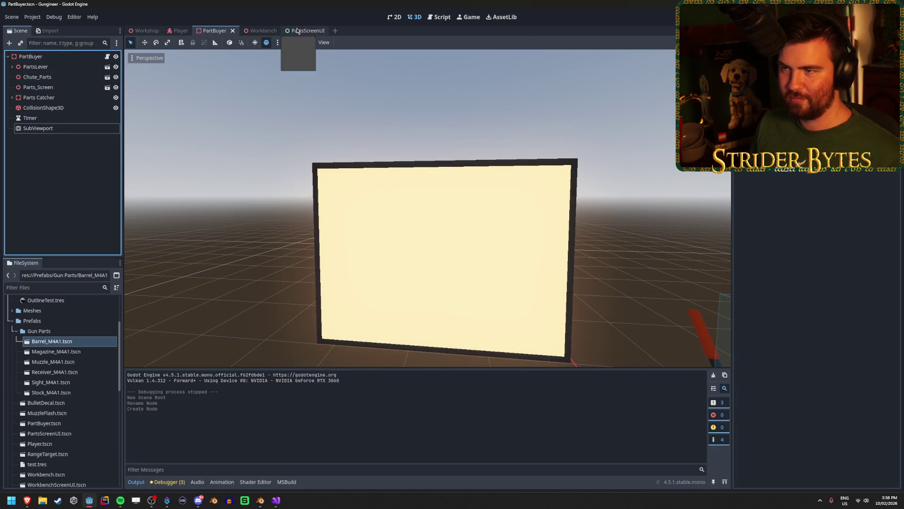
Step: Rename the Workbench scene's Control node to WorkbenchScreenUI
left_click(254, 30)
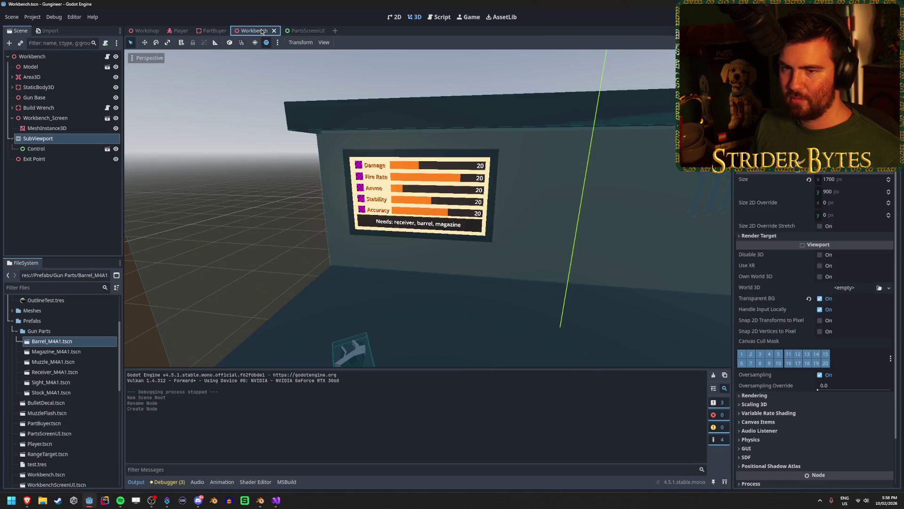
left_click(75, 148)
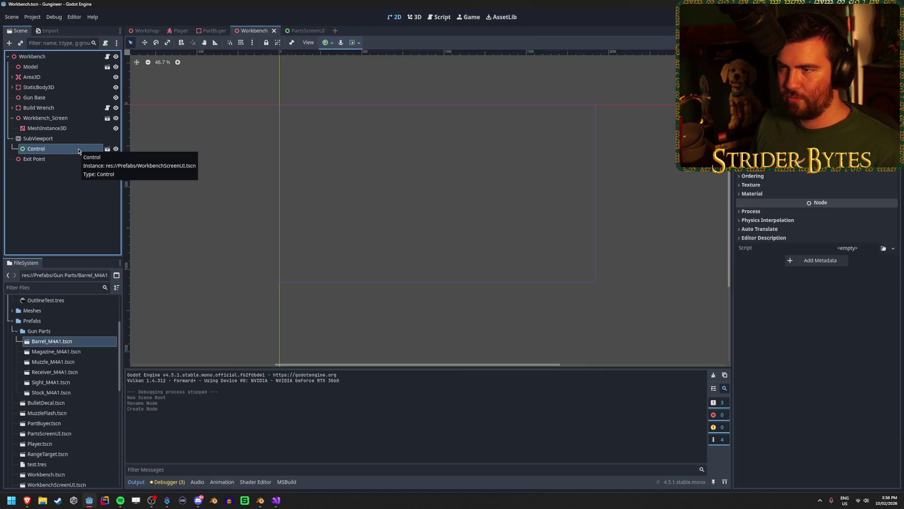
double_click(78, 148)
type("WorkbenchScreenUI")
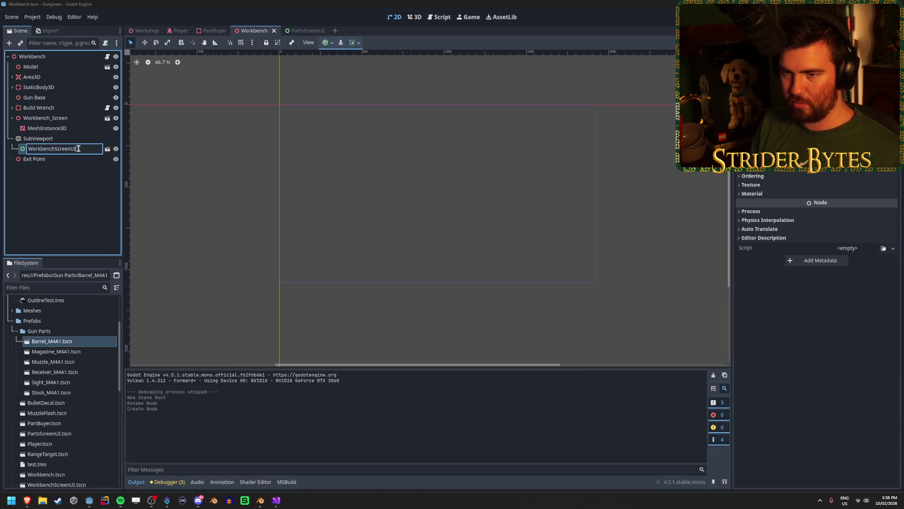
key("Return")
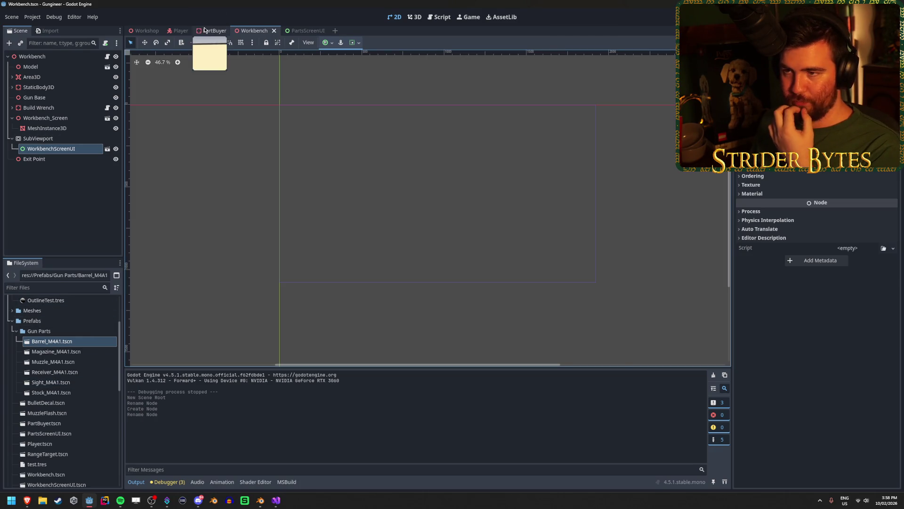
Step: Instance PartsScreenUI.tscn inside PartBuyer's SubViewport and save the scene
left_click(205, 31)
left_click(303, 31)
mouse_move(293, 33)
left_mouse_down()
mouse_move(308, 21)
mouse_move(214, 33)
mouse_move(318, 18)
mouse_move(218, 30)
left_mouse_up()
left_click(218, 30)
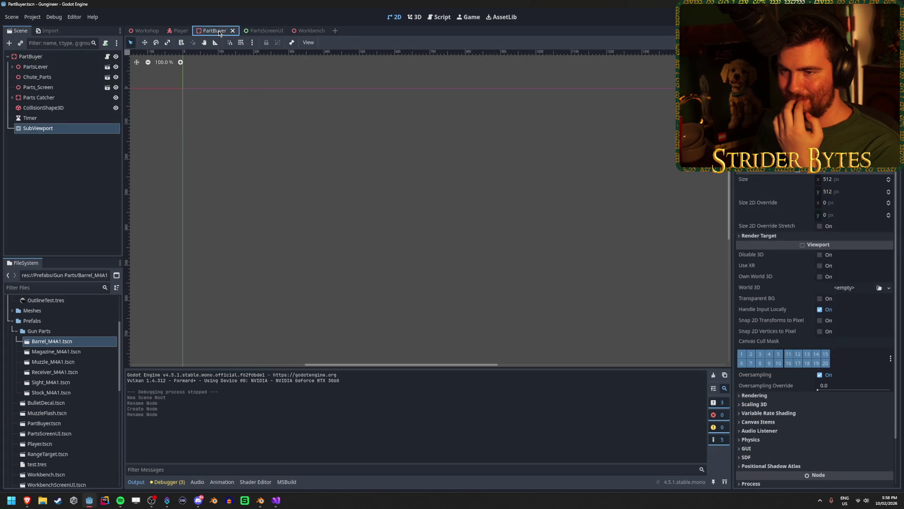
scroll(69, 401, "up", 3)
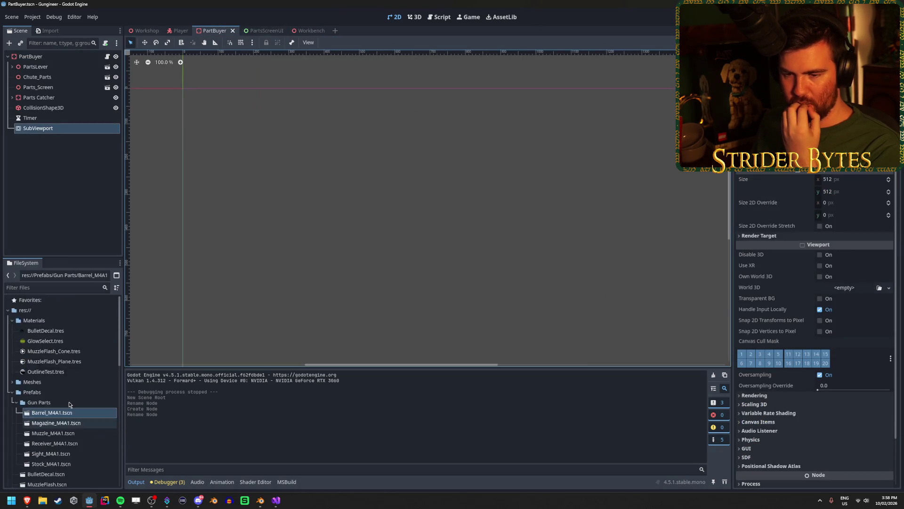
scroll(69, 403, "down", 4)
left_click_drag(50, 409, 55, 133)
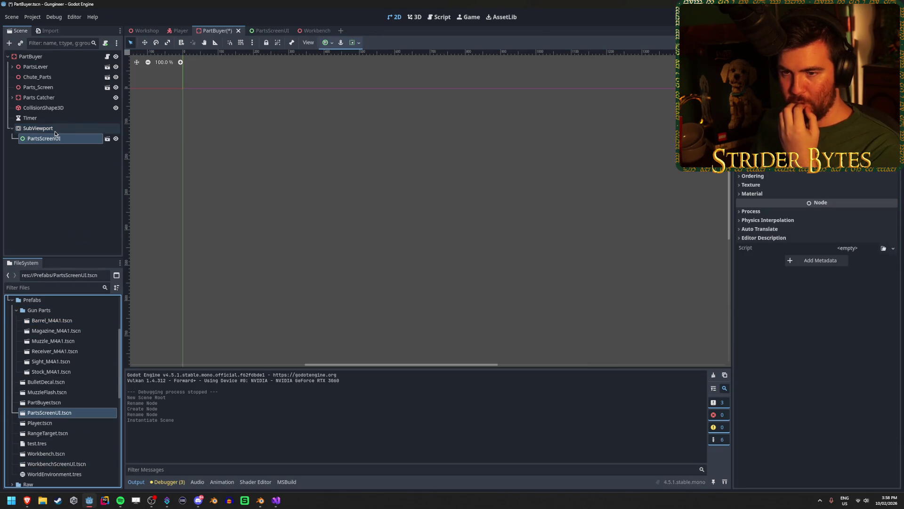
scroll(262, 216, "down", 2)
left_click(46, 133)
key("ctrl+s")
left_click(31, 57)
left_click(54, 88)
Step: Add a MeshInstance3D with a new PlaneMesh under Parts_Screen
right_click(55, 88)
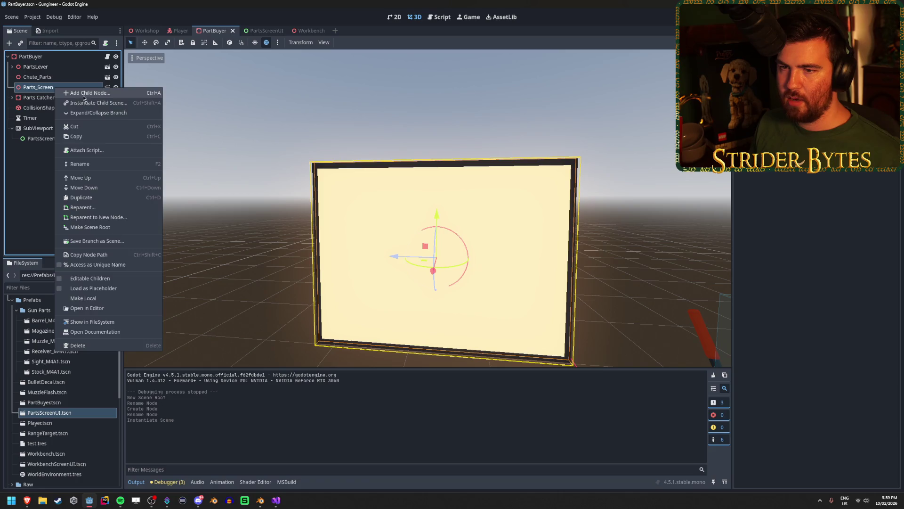
left_click(83, 95)
type("meshins")
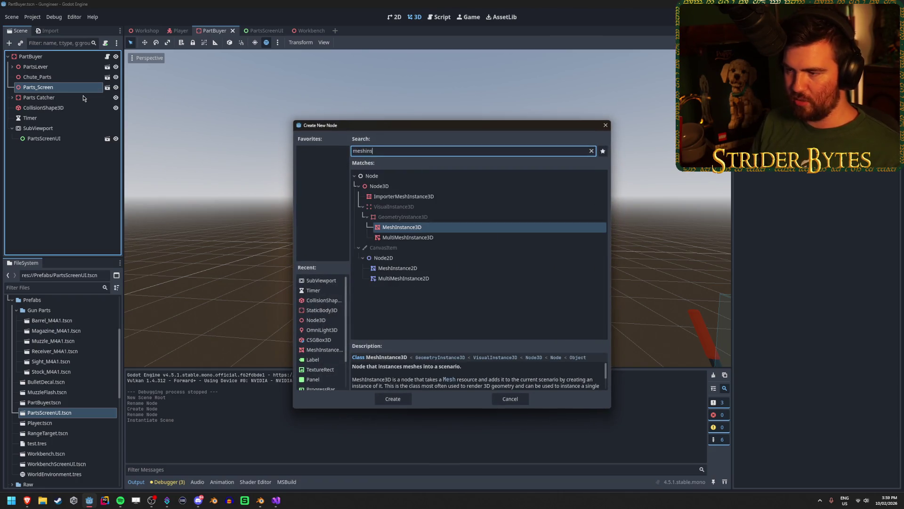
key("Return")
left_click(886, 71)
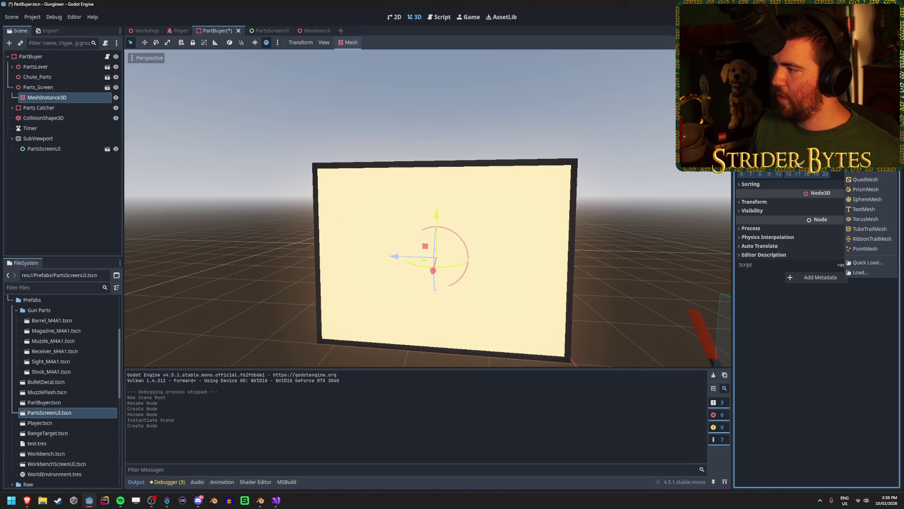
left_click(870, 176)
left_click_drag(565, 196, 679, 196)
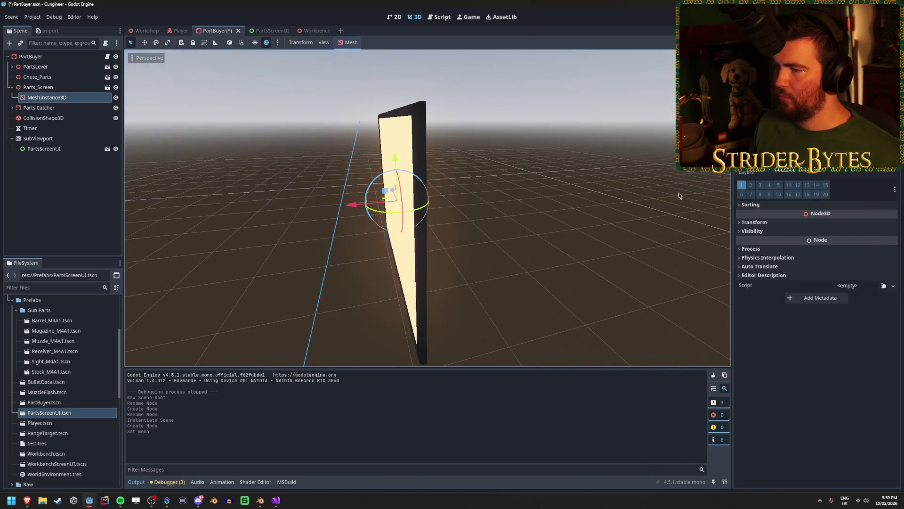
Step: Widen the plane mesh, set its height to 1.3 m, and save
mouse_move(344, 205)
left_mouse_down()
mouse_move(354, 203)
mouse_move(351, 212)
left_mouse_up()
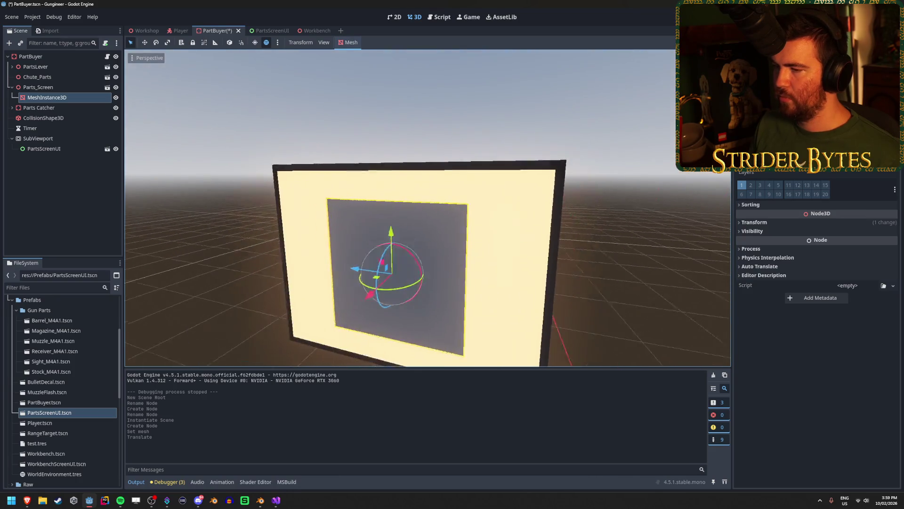
scroll(817, 330, "up", 5)
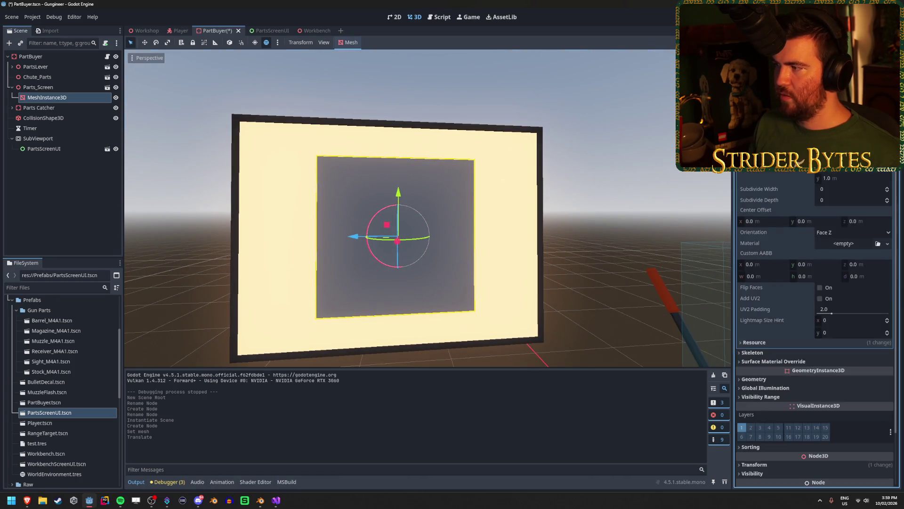
left_click_drag(843, 167, 877, 167)
left_click_drag(822, 181, 838, 181)
left_click(856, 181)
type("3")
key("Return")
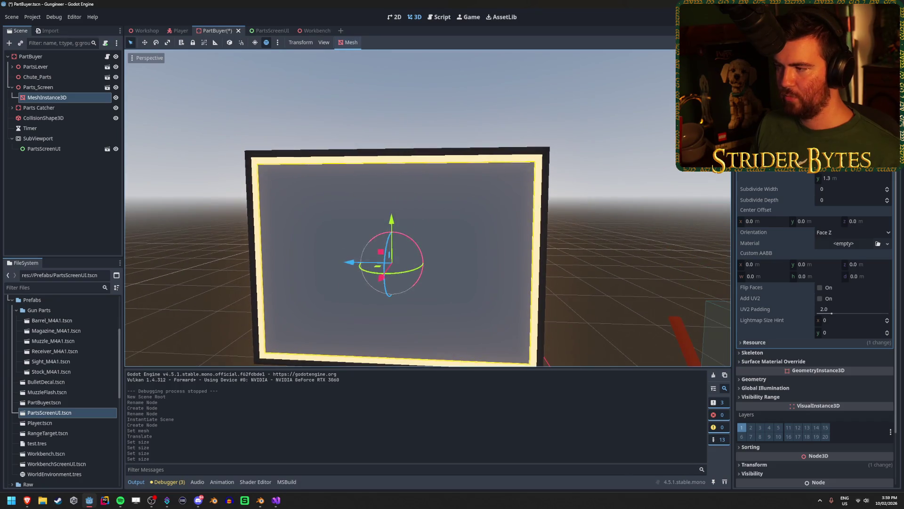
key("ctrl+s")
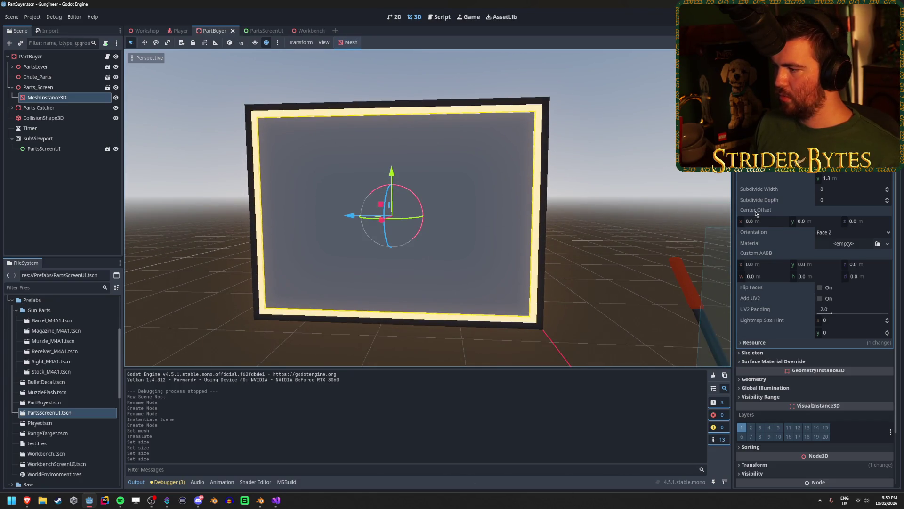
Step: Inspect the Workbench screen mesh's viewport texture resource settings for reference
left_click(304, 30)
left_click(68, 118)
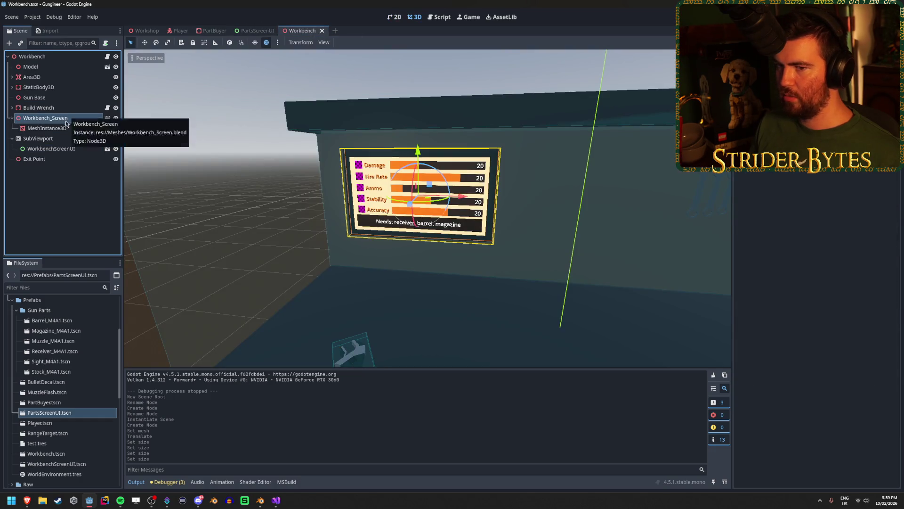
left_click(47, 128)
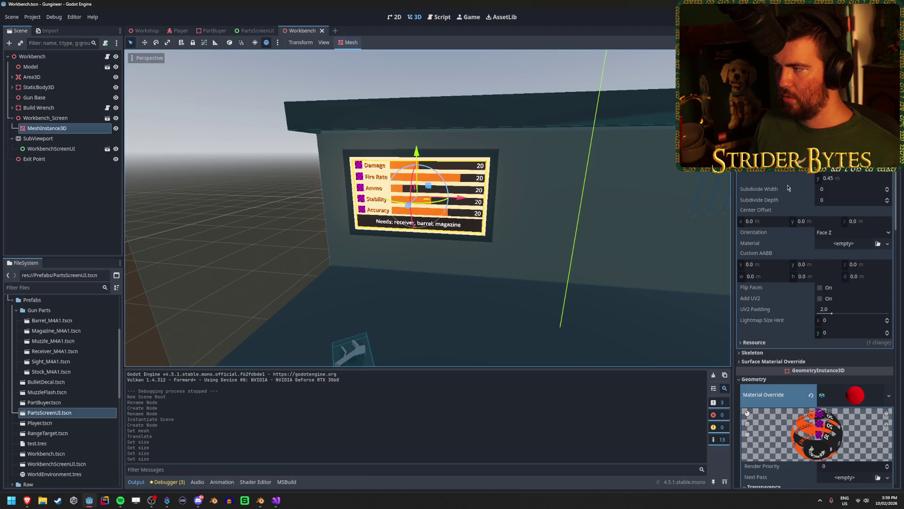
scroll(860, 320, "down", 4)
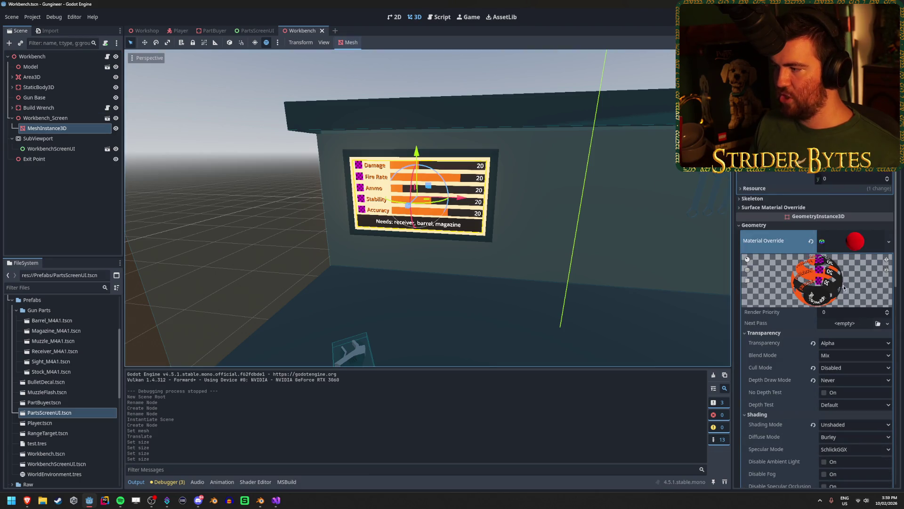
scroll(843, 287, "up", 3)
scroll(831, 377, "down", 6)
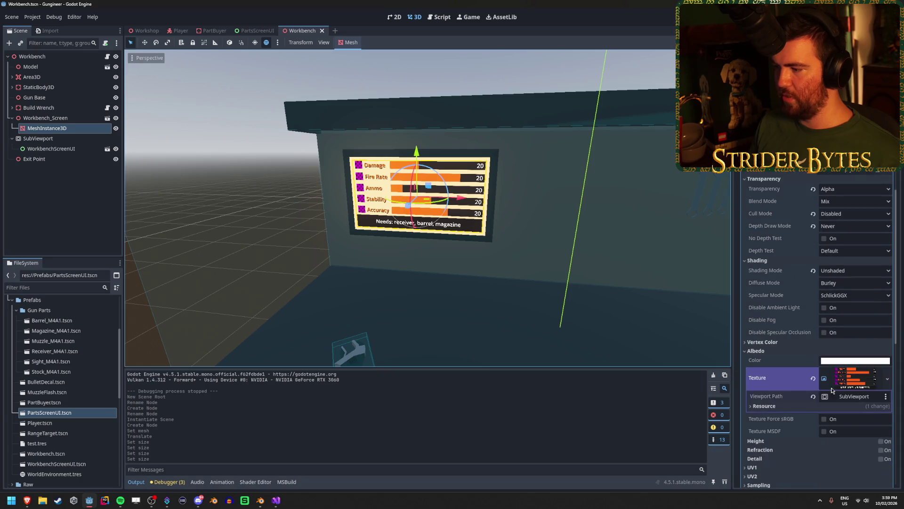
scroll(800, 372, "down", 1)
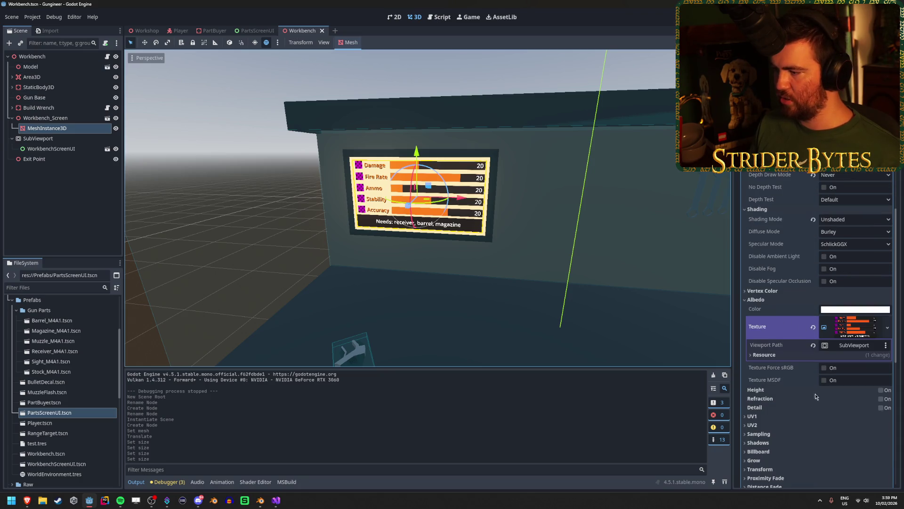
left_click(776, 355)
left_click(776, 354)
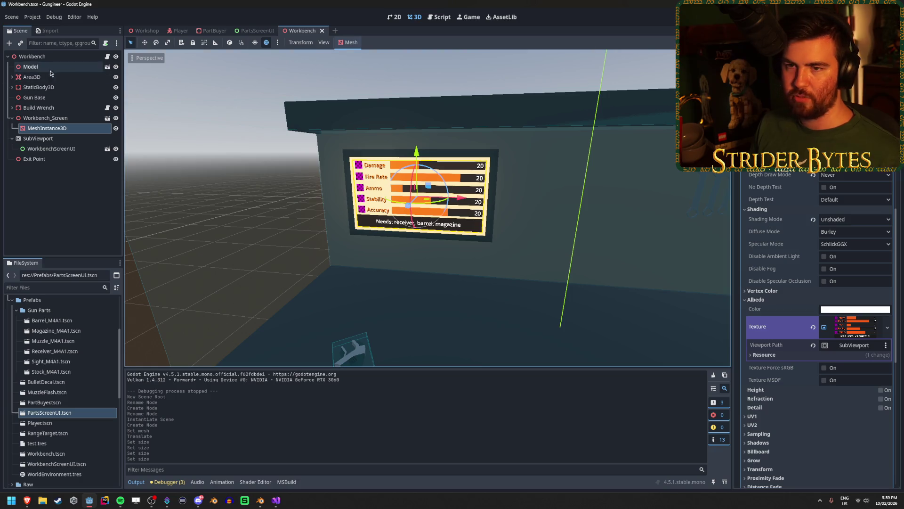
Step: Give the PartBuyer screen mesh a new StandardMaterial3D override set Local to Scene
left_click(215, 30)
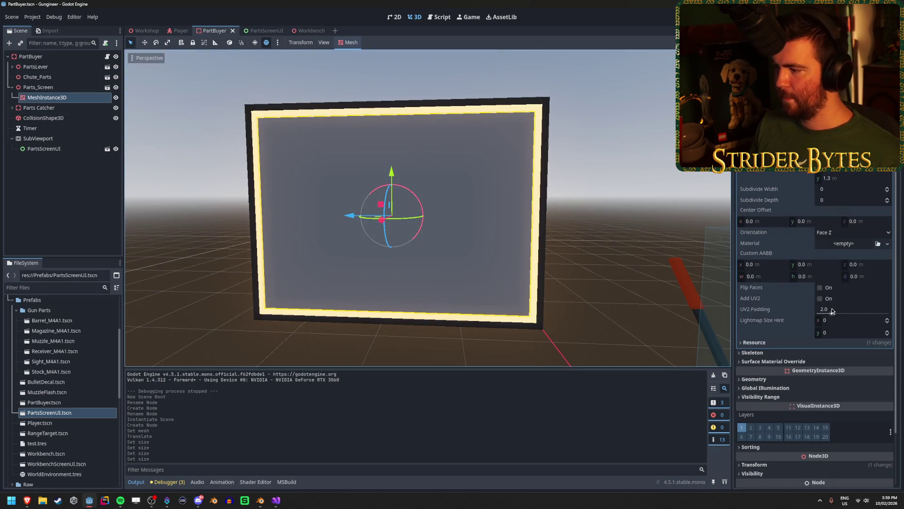
scroll(832, 311, "down", 1)
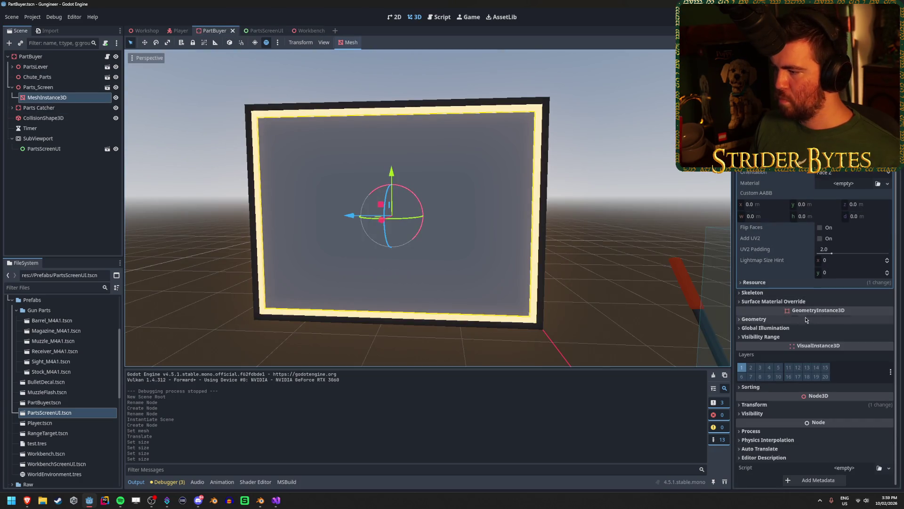
left_click(786, 282)
left_click(786, 282)
left_click(784, 319)
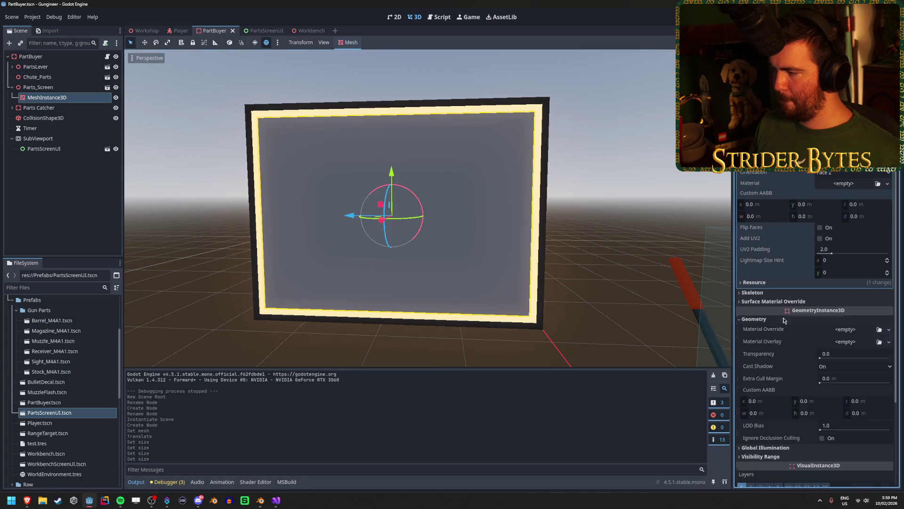
left_click(889, 330)
left_click(862, 350)
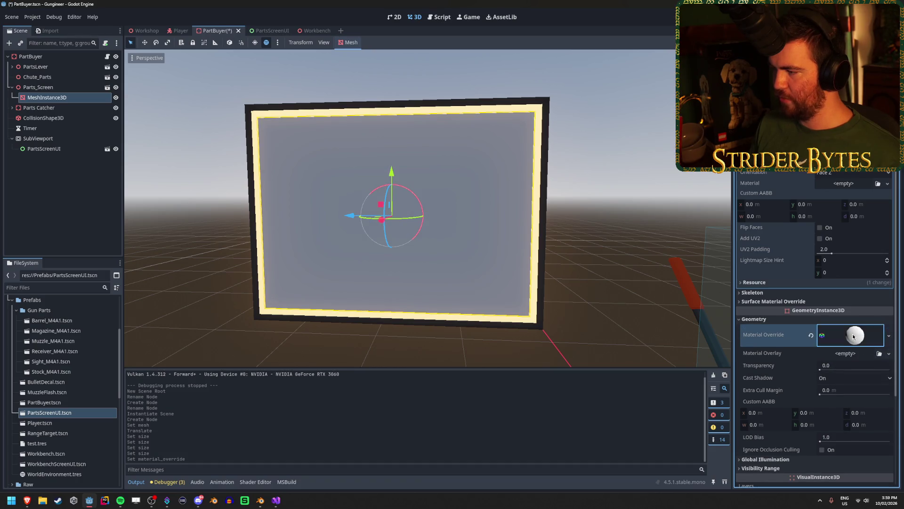
left_click(854, 335)
left_click(772, 410)
scroll(827, 341, "down", 5)
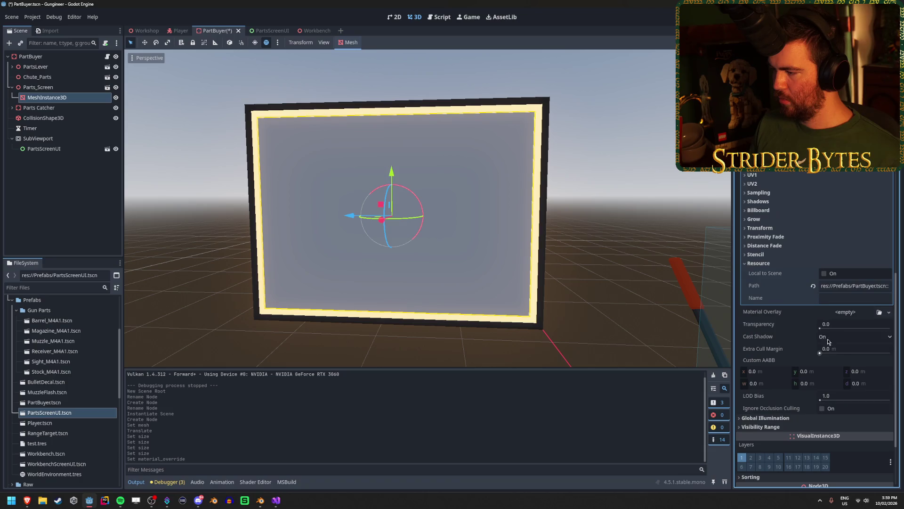
left_click(825, 274)
left_click(787, 228)
left_click(787, 227)
Step: Compare with the Workbench material, then bring up the new material's Albedo texture choices
scroll(789, 220, "up", 3)
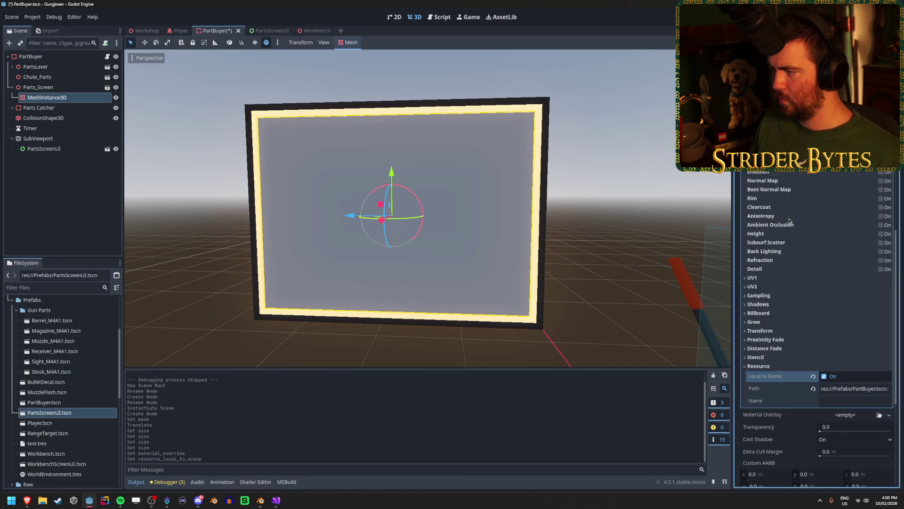
scroll(789, 220, "up", 2)
scroll(789, 220, "up", 2)
scroll(790, 220, "down", 2)
scroll(789, 222, "down", 2)
scroll(790, 221, "up", 2)
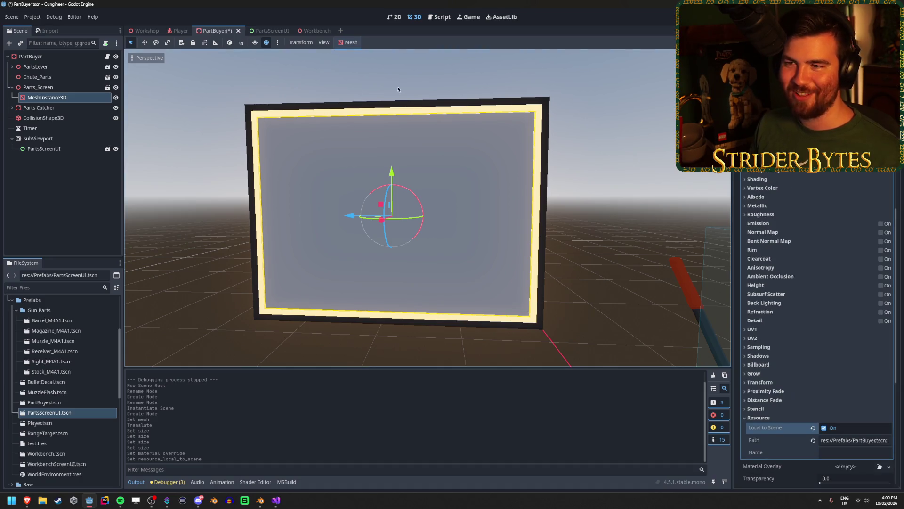
left_click(317, 31)
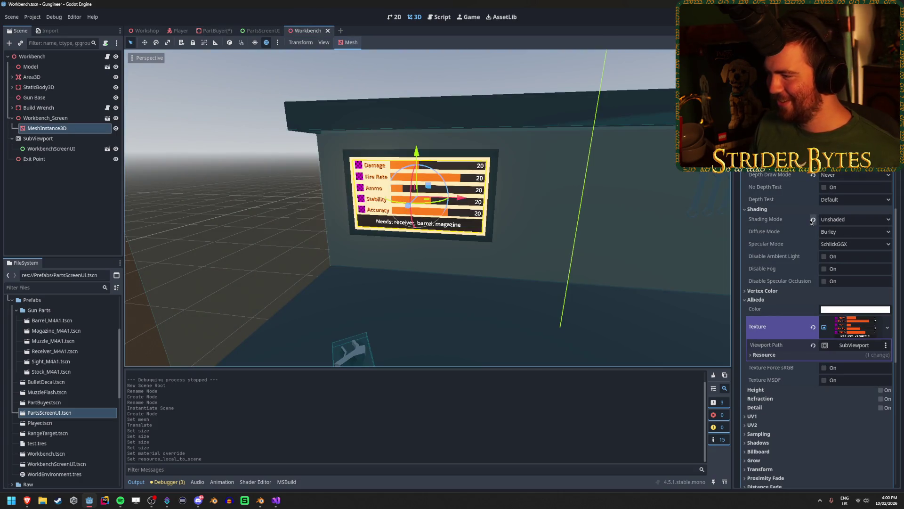
left_click(214, 30)
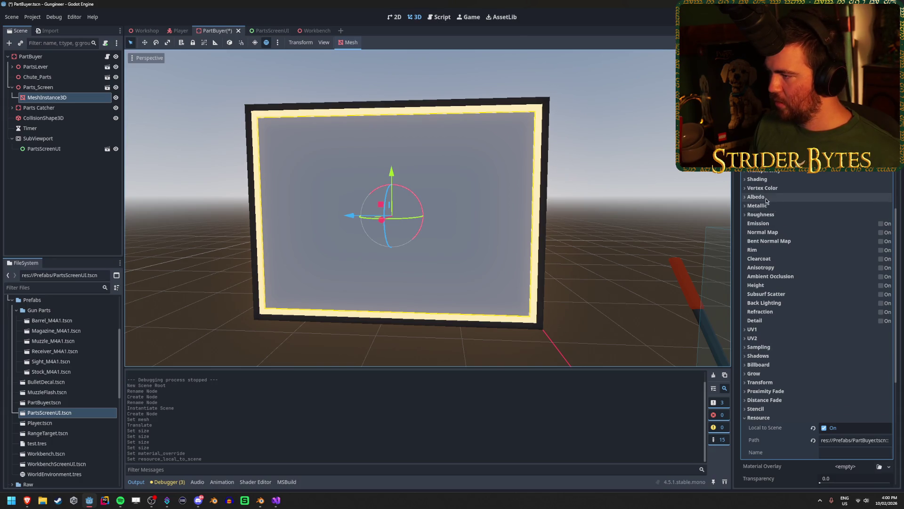
left_click(824, 197)
left_click(846, 218)
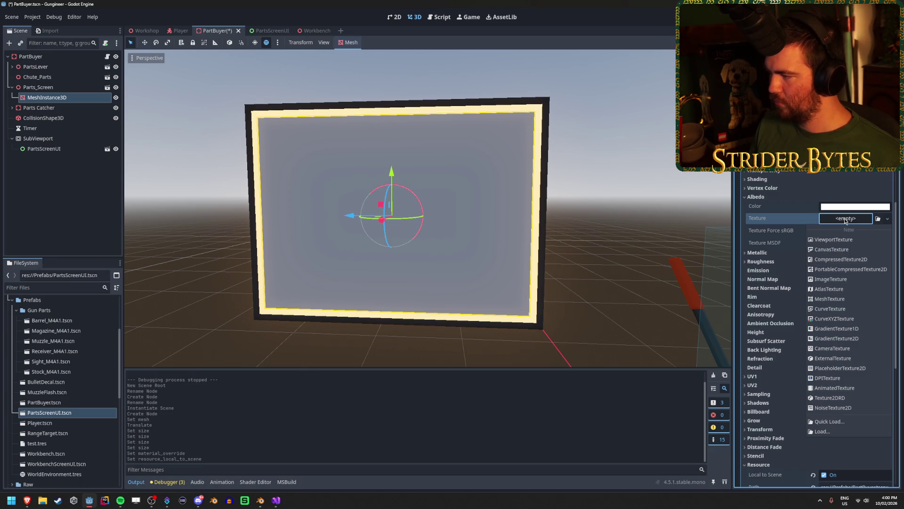
Step: Set the Albedo texture to a new ViewportTexture pointing at SubViewport
left_click(833, 239)
key("Escape")
left_click(888, 218)
left_click(749, 224)
left_click(846, 219)
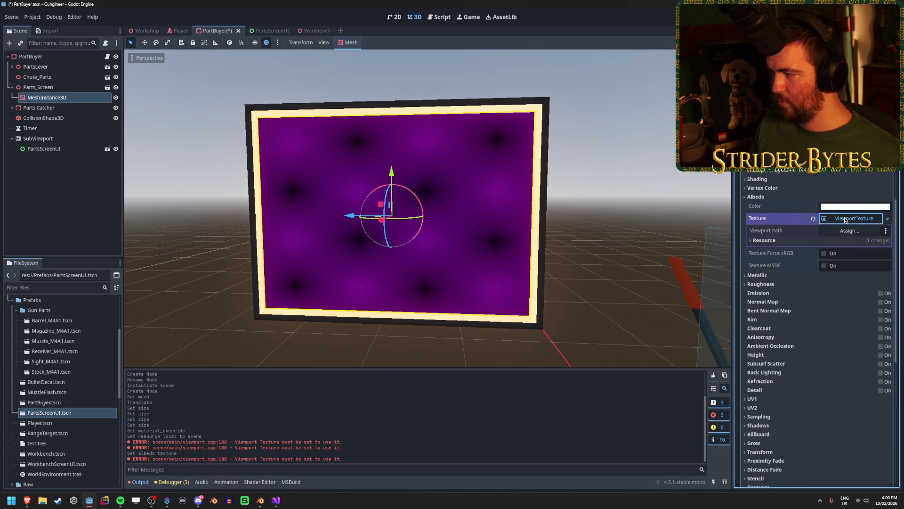
left_click(846, 226)
left_click(445, 175)
left_click(425, 368)
Step: Save PartBuyer and view the screen mesh straight from the front
key("ctrl+s")
key("KP_1")
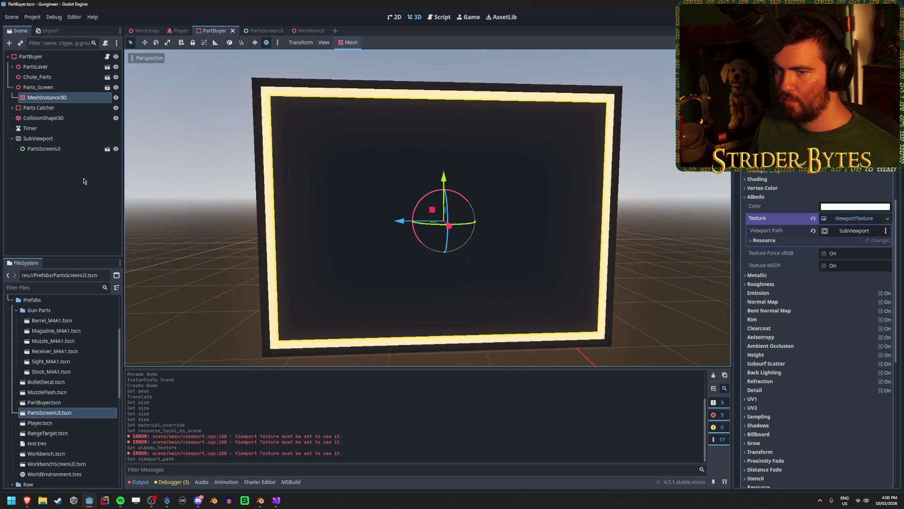
left_click(78, 159)
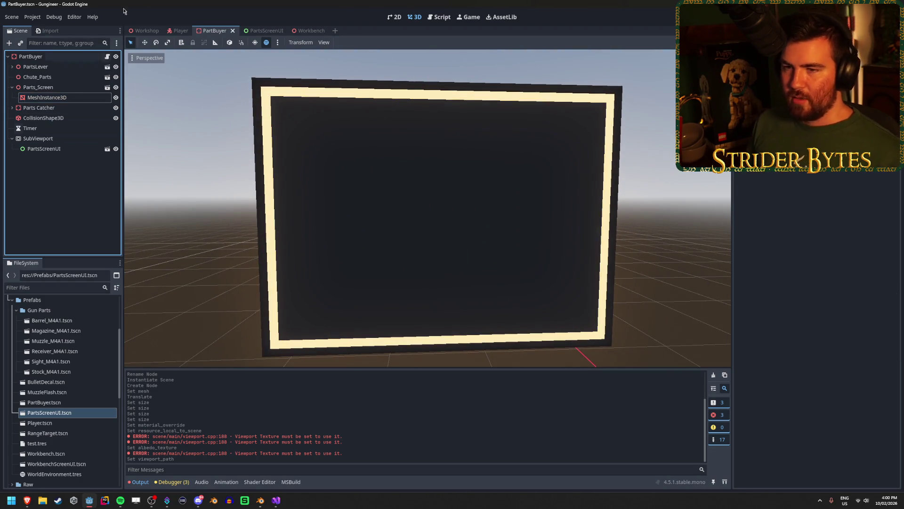
left_click(259, 31)
Step: Add a centre-anchored Label reading TEST to PartsScreenUI and save it
right_click(61, 56)
left_click(93, 60)
type("label")
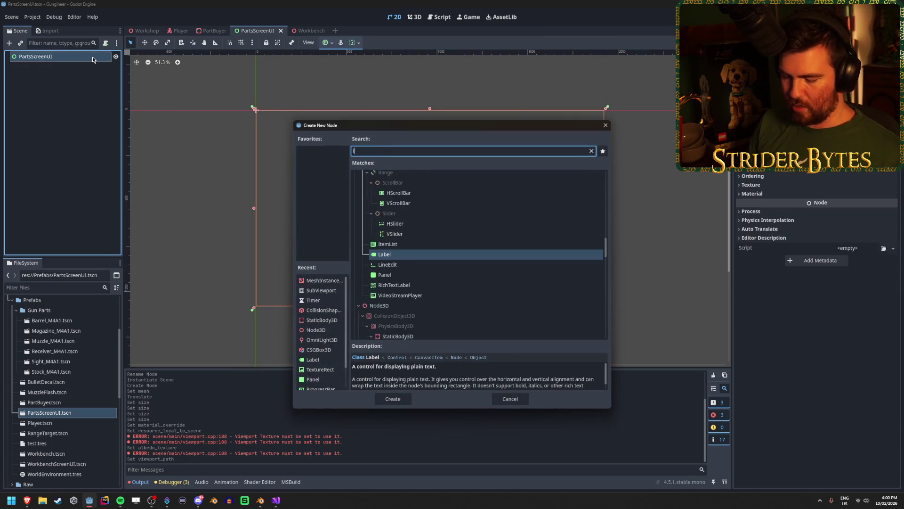
key("Return")
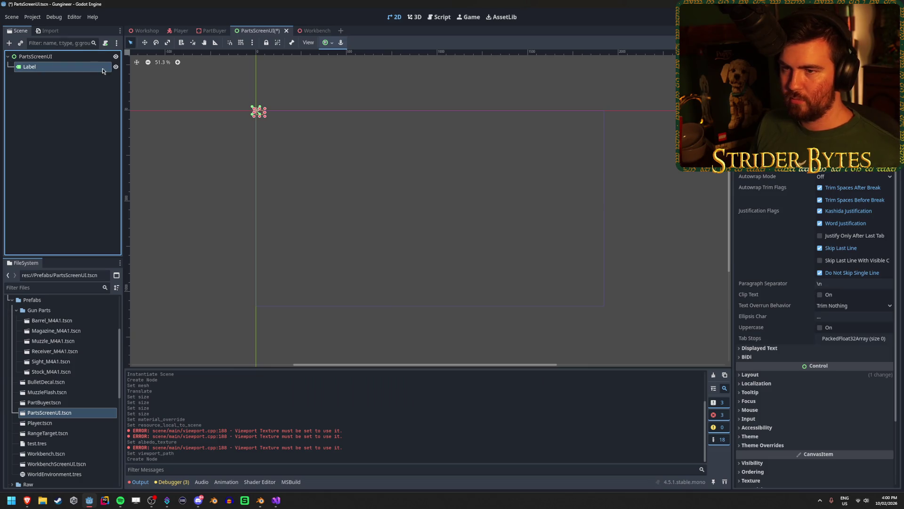
left_click(330, 43)
left_click(342, 82)
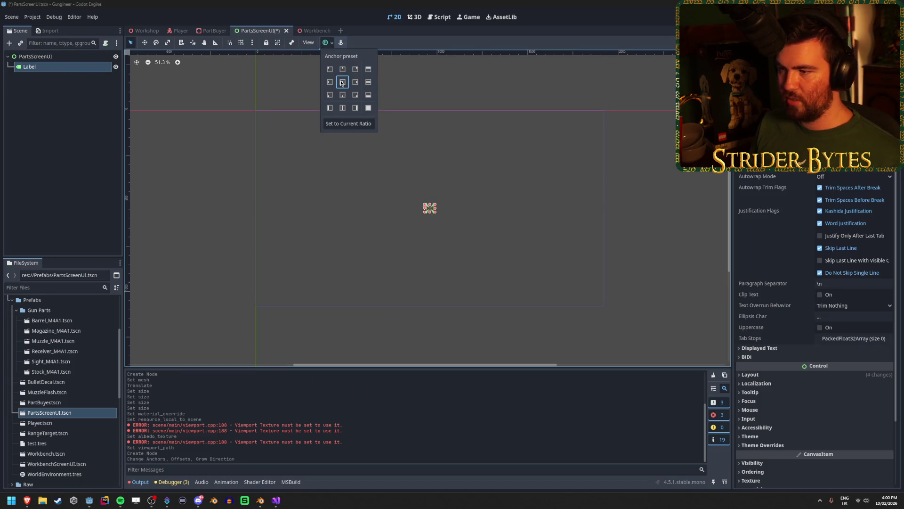
key("Caps_Lock")
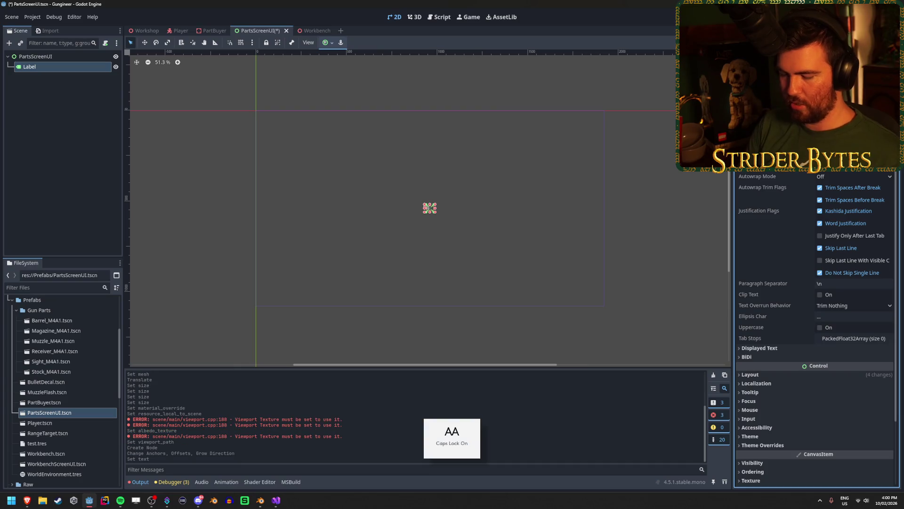
left_click(533, 240)
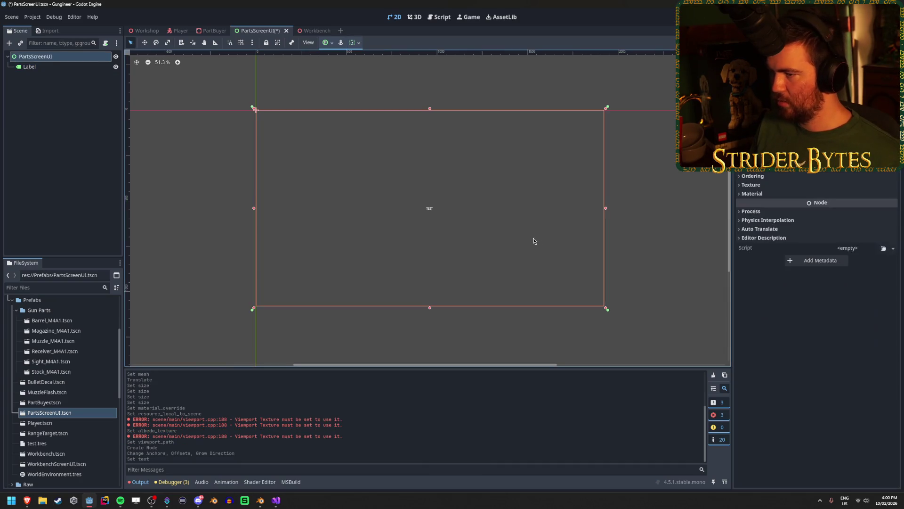
key("ctrl+s")
key("ctrl+shift+Tab")
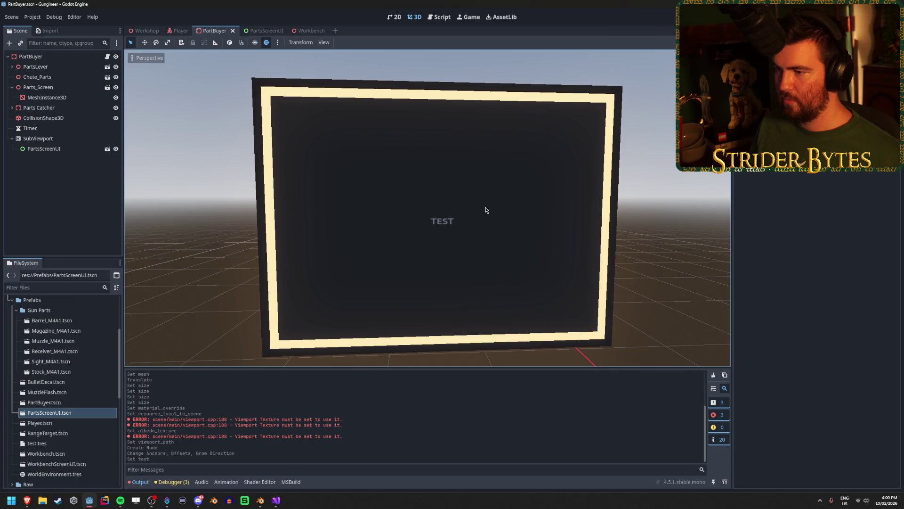
Step: Check the TEST label in PartsScreenUI, then return to PartBuyer's SubViewport
scroll(427, 208, "up", 8)
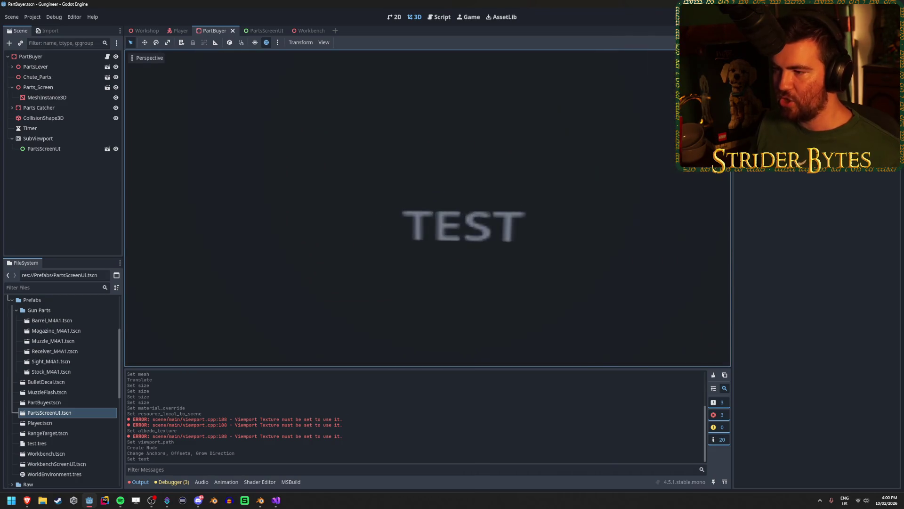
left_click(285, 30)
scroll(537, 278, "up", 3)
scroll(532, 275, "down", 2)
scroll(353, 254, "right", 5)
scroll(510, 320, "down", 2)
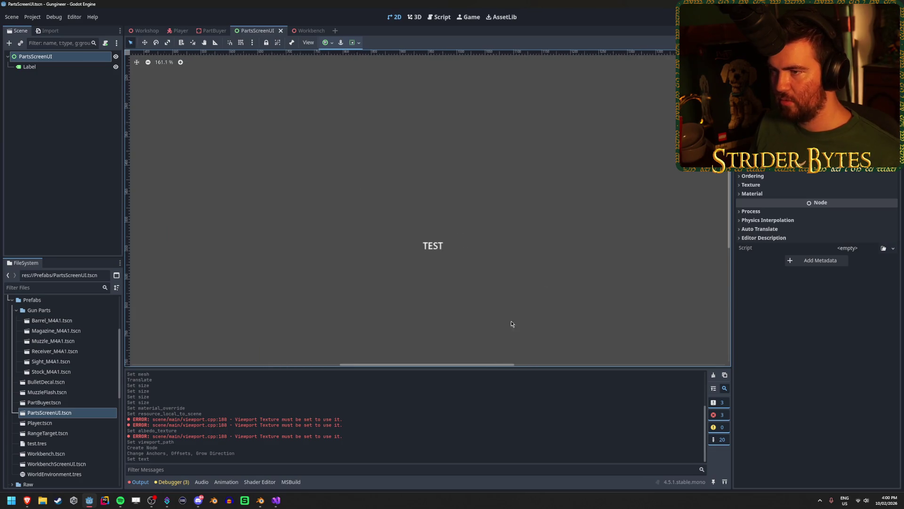
left_click(206, 32)
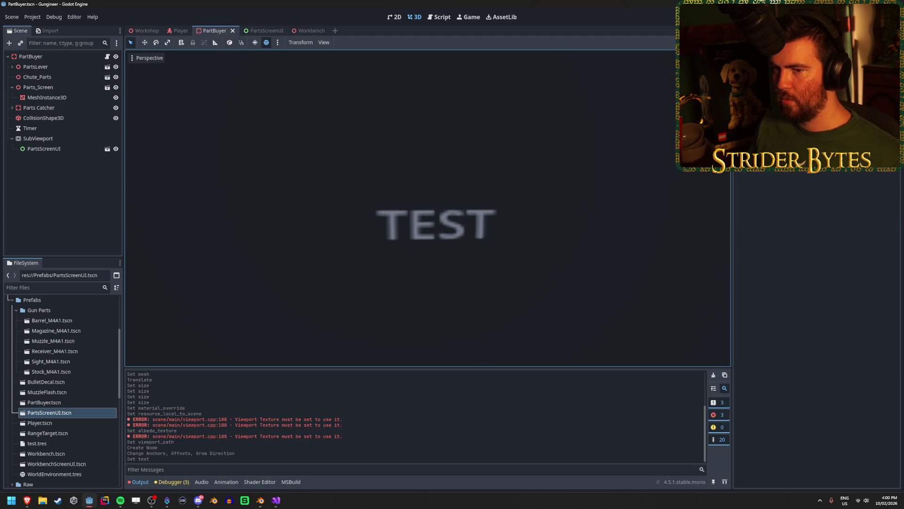
left_click(104, 138)
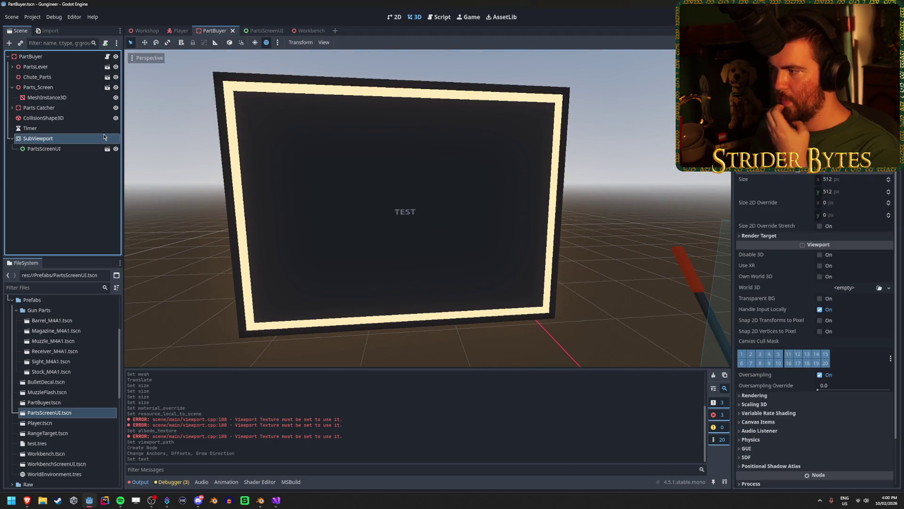
Step: Resize PartBuyer's SubViewport to 1532 × 512 px and compare with the Workbench scene
mouse_move(841, 182)
left_mouse_down()
mouse_move(895, 182)
mouse_move(706, 183)
left_mouse_up()
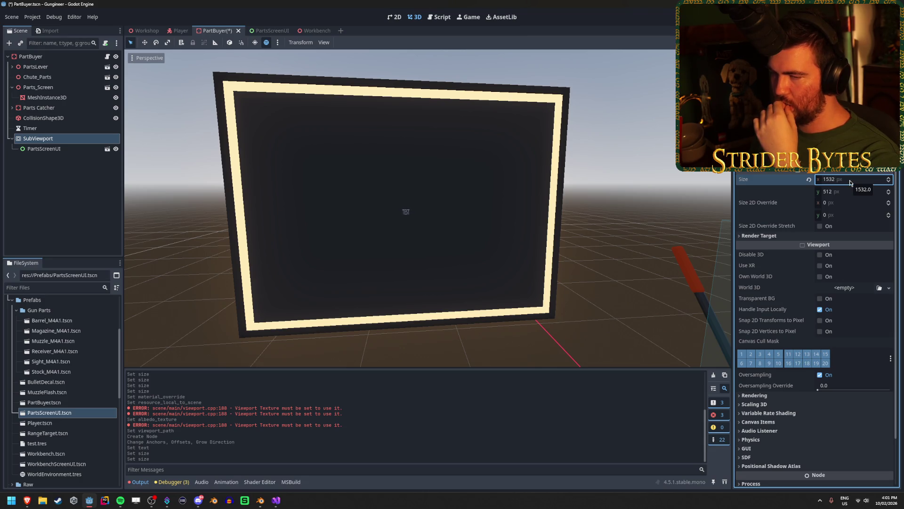
left_click(71, 149)
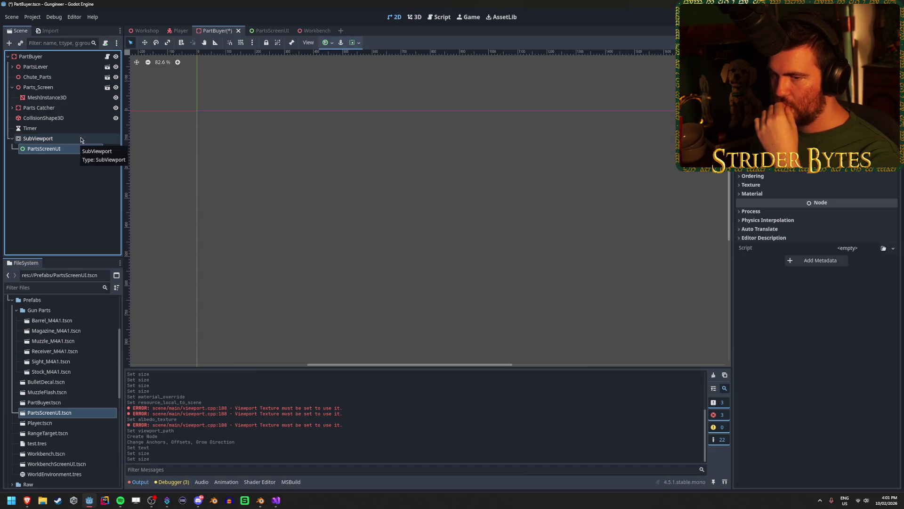
left_click(77, 139)
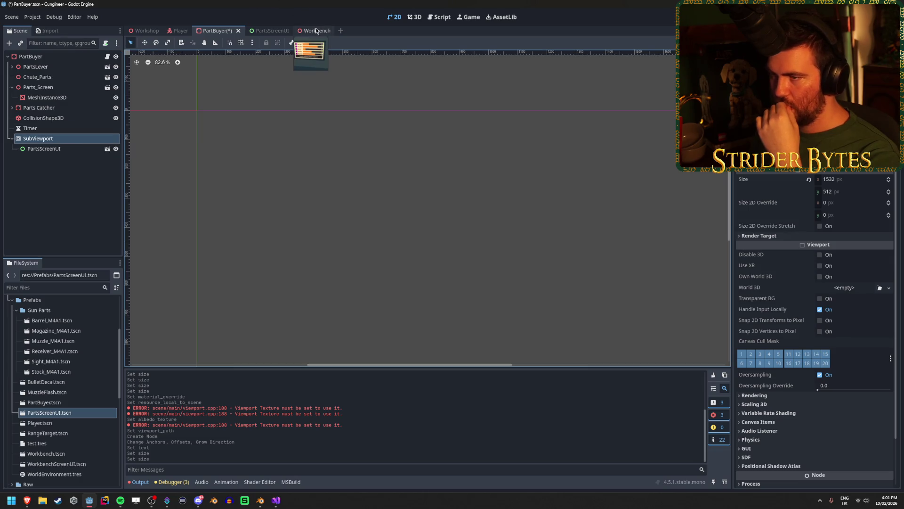
left_click(317, 31)
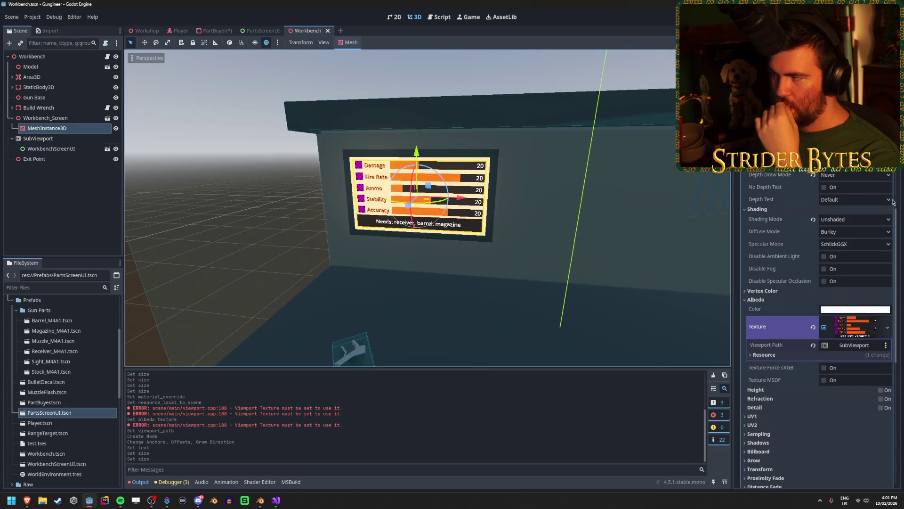
Step: Inspect the Workbench screen's material, WorkbenchScreenUI and 1700 × 900 SubViewport, then return to PartBuyer
left_click(57, 119)
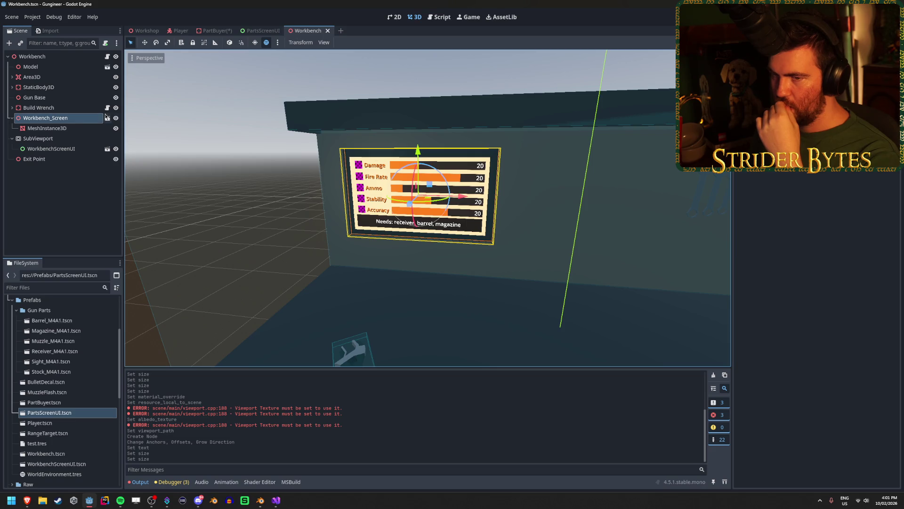
left_click(77, 131)
scroll(788, 187, "down", 5)
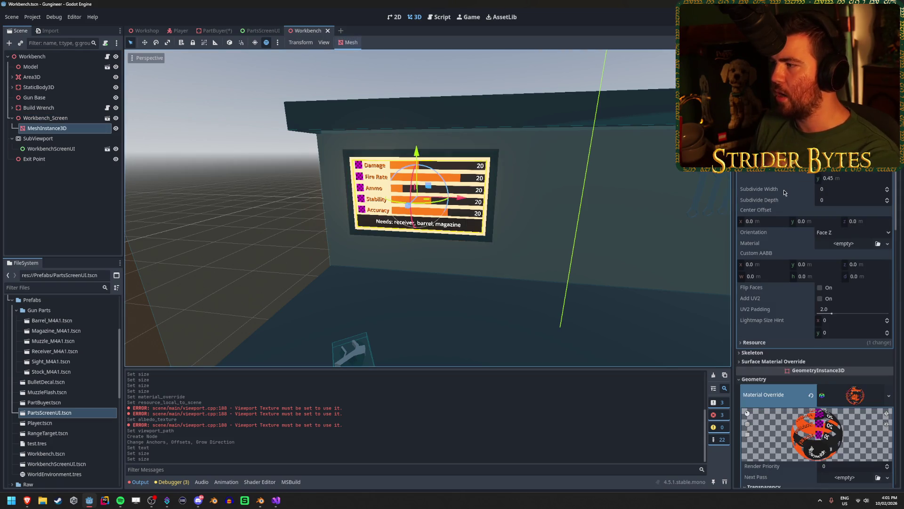
scroll(783, 188, "down", 4)
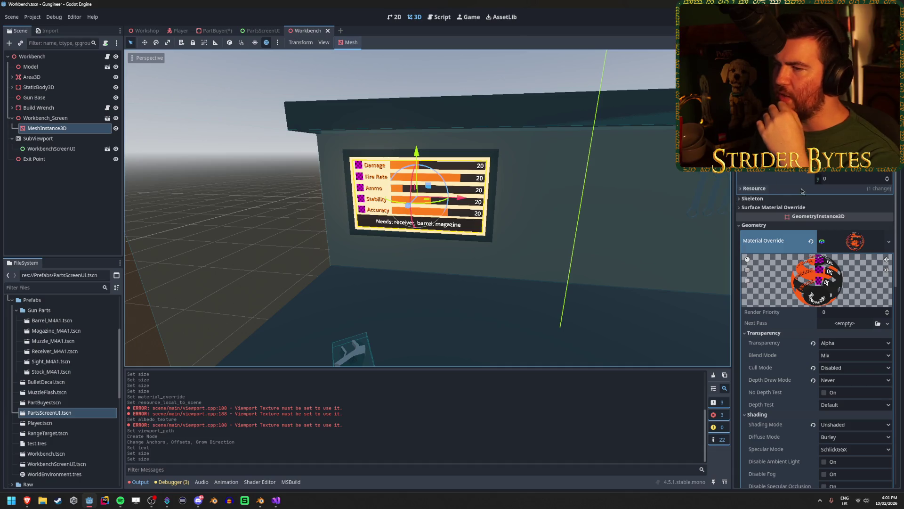
scroll(779, 198, "up", 4)
left_click(51, 148)
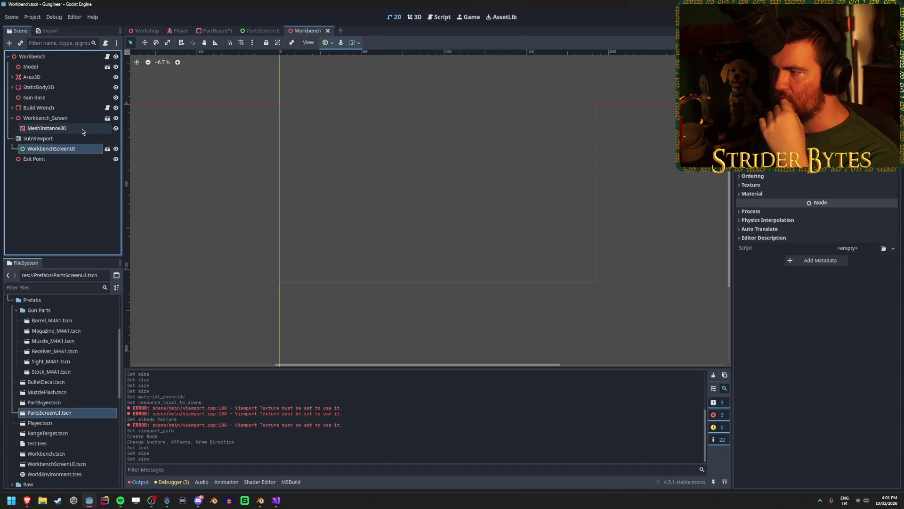
left_click(71, 137)
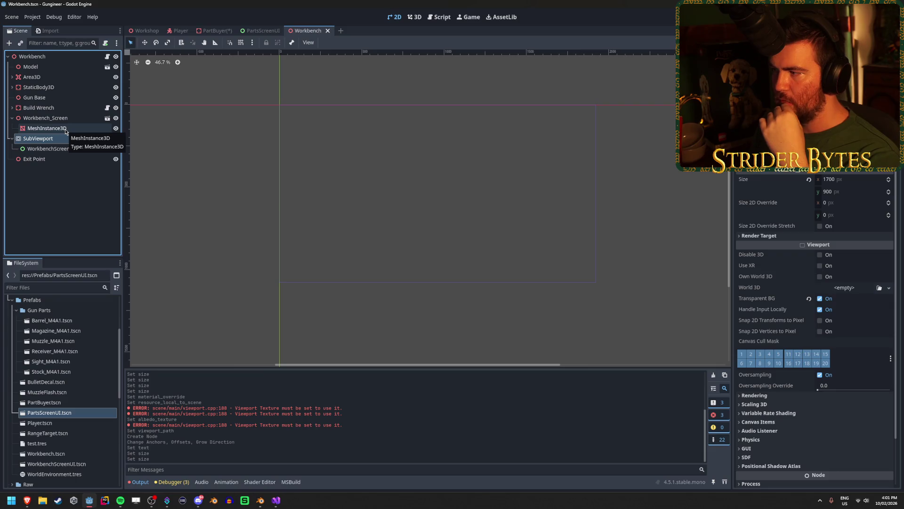
left_click(65, 129)
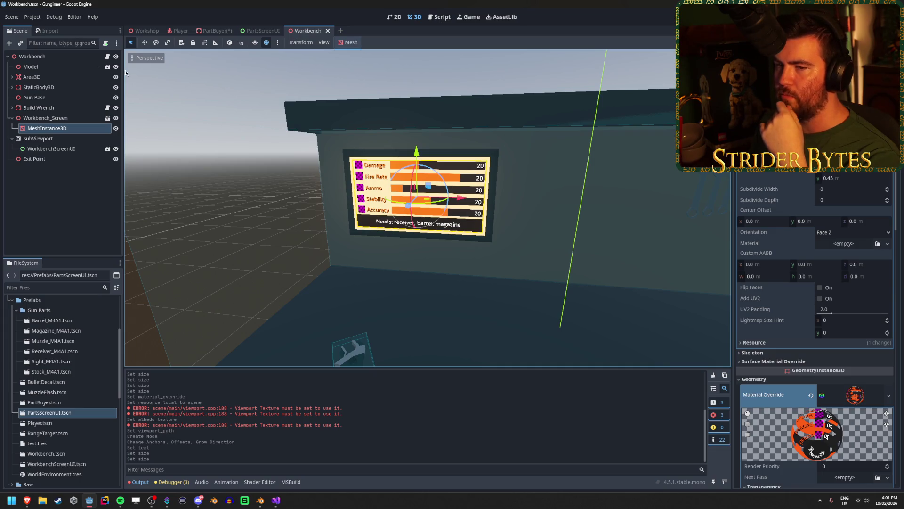
left_click(213, 31)
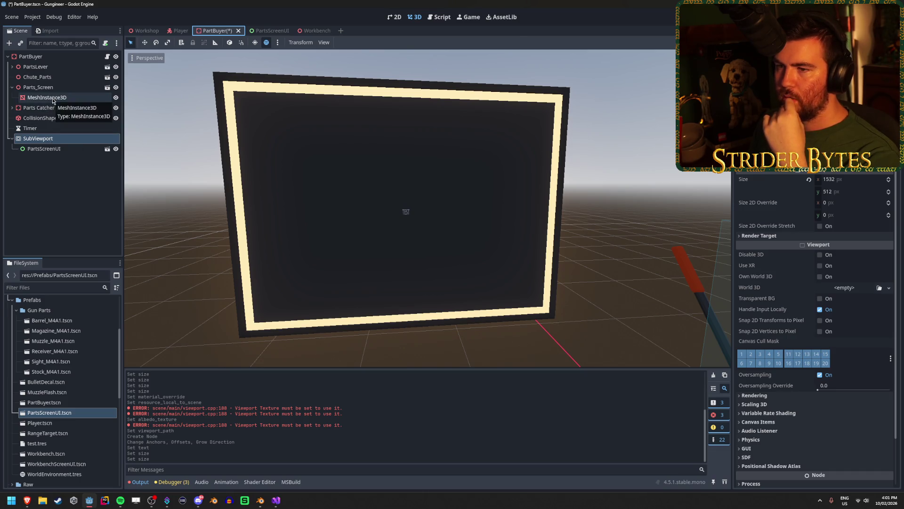
Step: Resize the PartBuyer SubViewport to 1800×1300 and save the scene
left_click(53, 100)
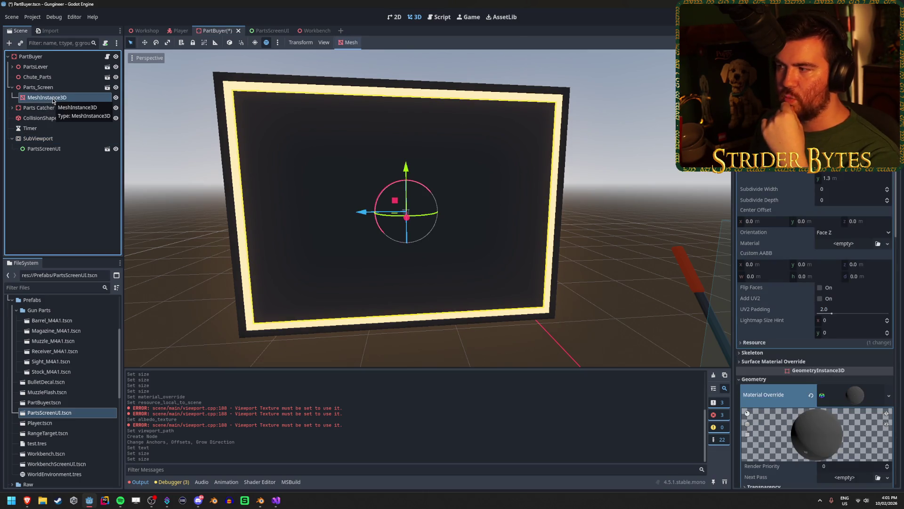
left_click(38, 139)
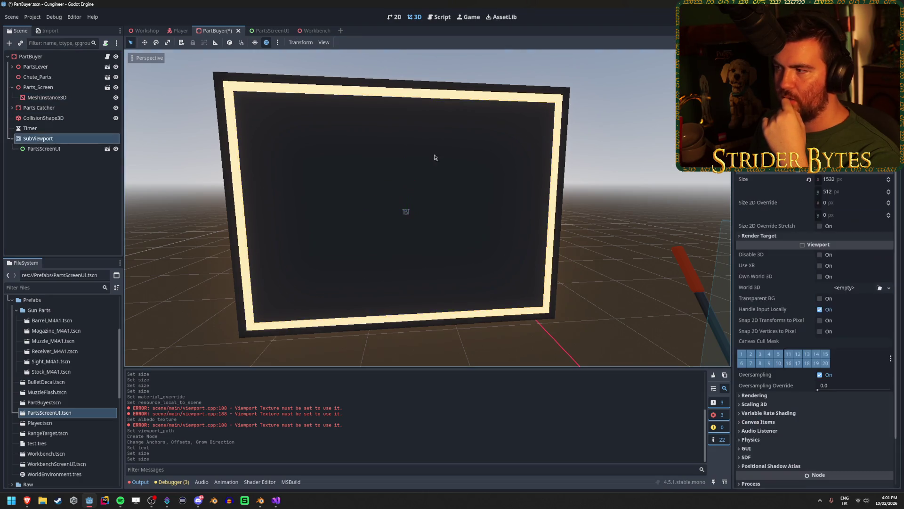
left_click(841, 179)
type("00")
key("Tab")
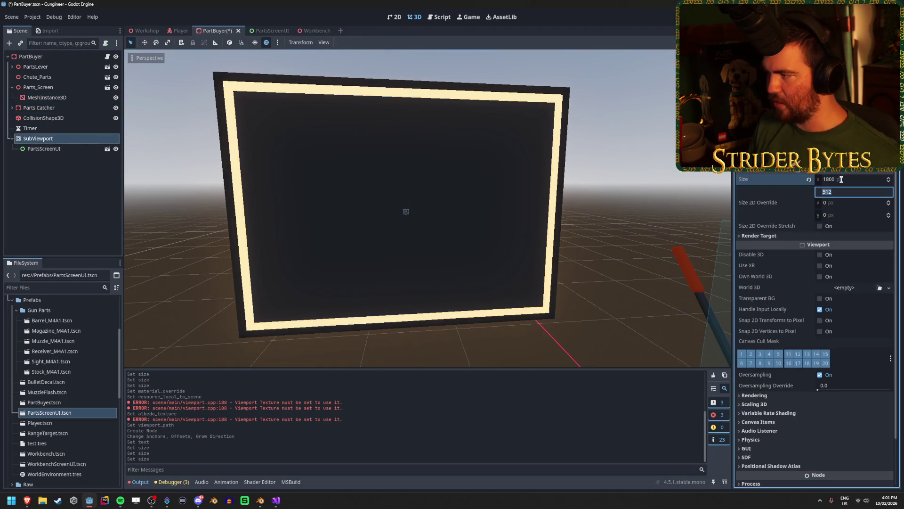
type("00")
key("Return")
key("ctrl+s")
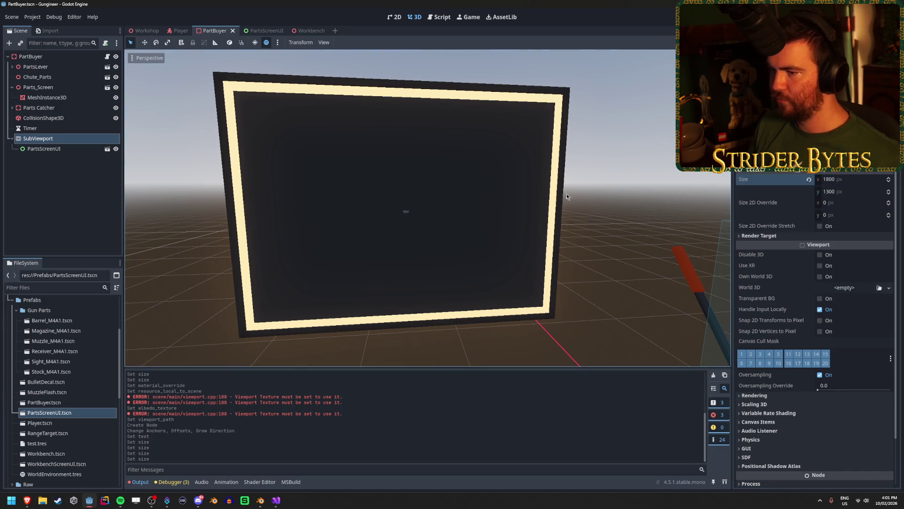
Step: Switch to the PartsScreenUI scene
scroll(359, 230, "up", 10)
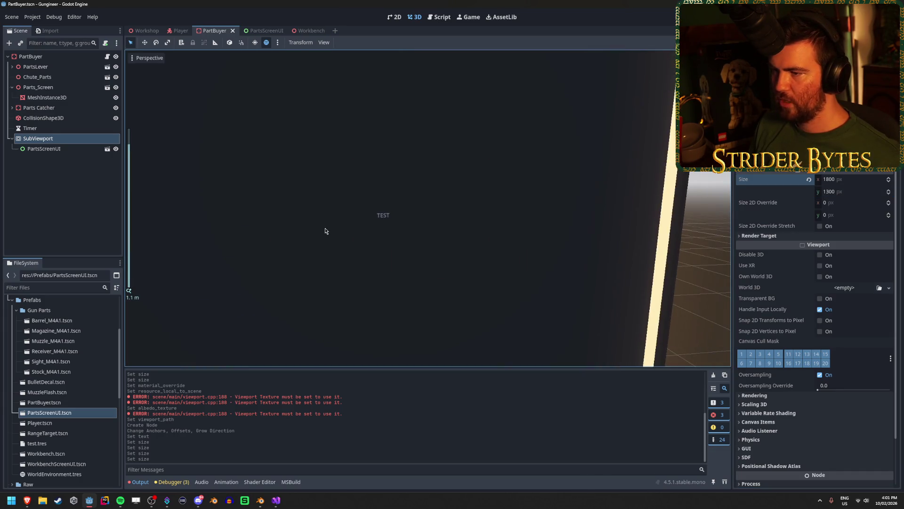
scroll(383, 228, "down", 10)
left_click(264, 31)
scroll(416, 243, "down", 6)
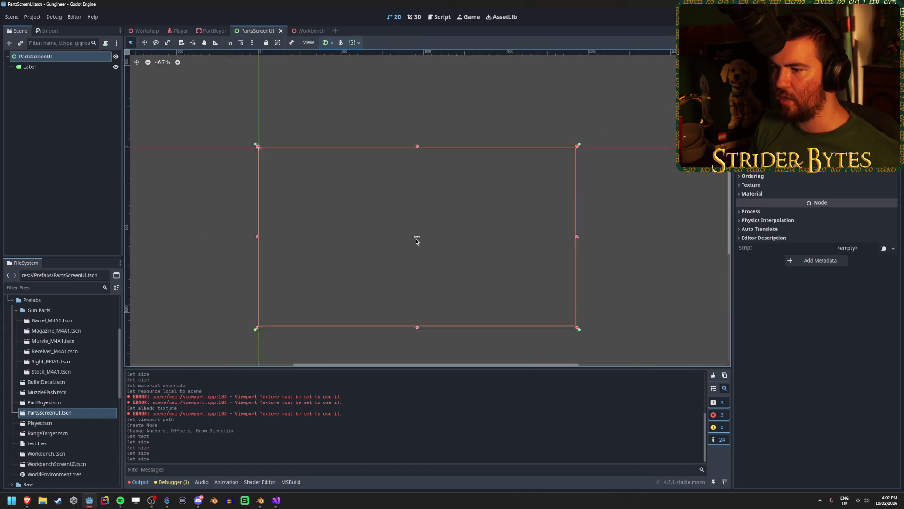
Step: Apply the Bottom Right anchor preset to the TEST label and save PartsScreenUI
scroll(448, 267, "up", 2)
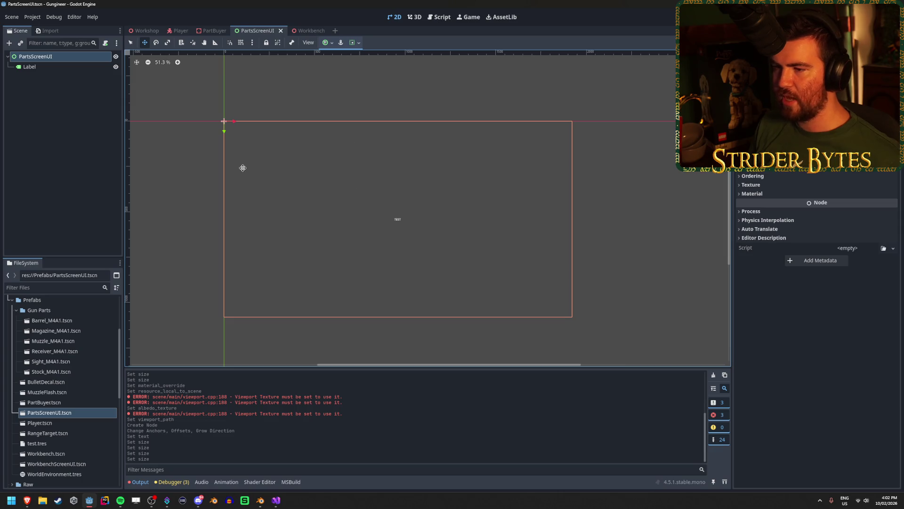
left_click(29, 66)
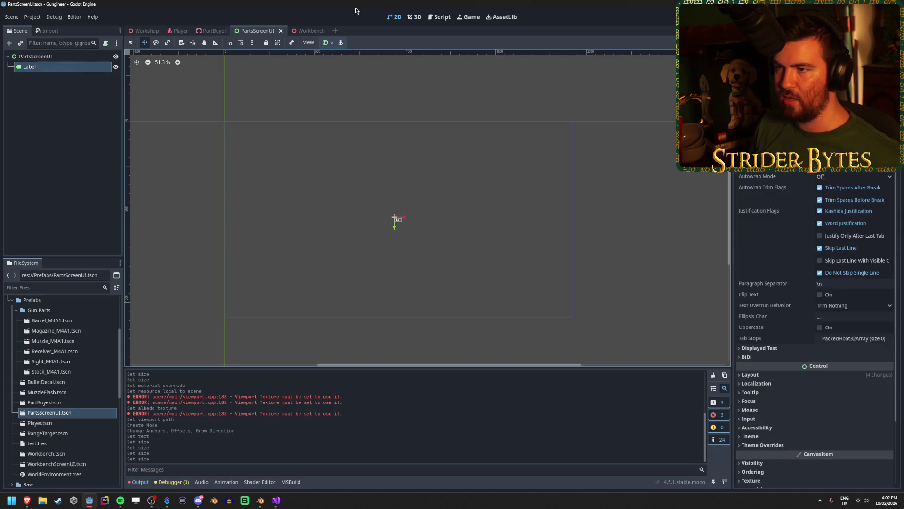
left_click(326, 42)
left_click(355, 95)
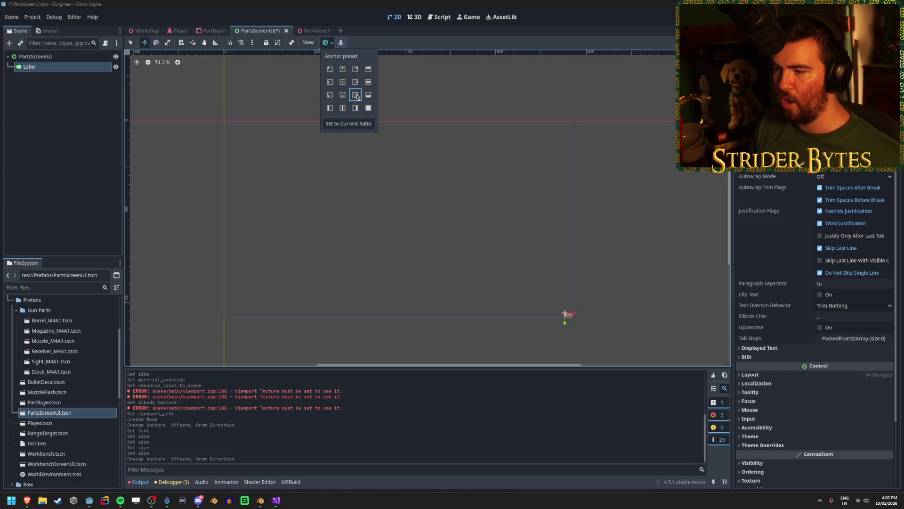
left_click(626, 283)
scroll(592, 341, "up", 5)
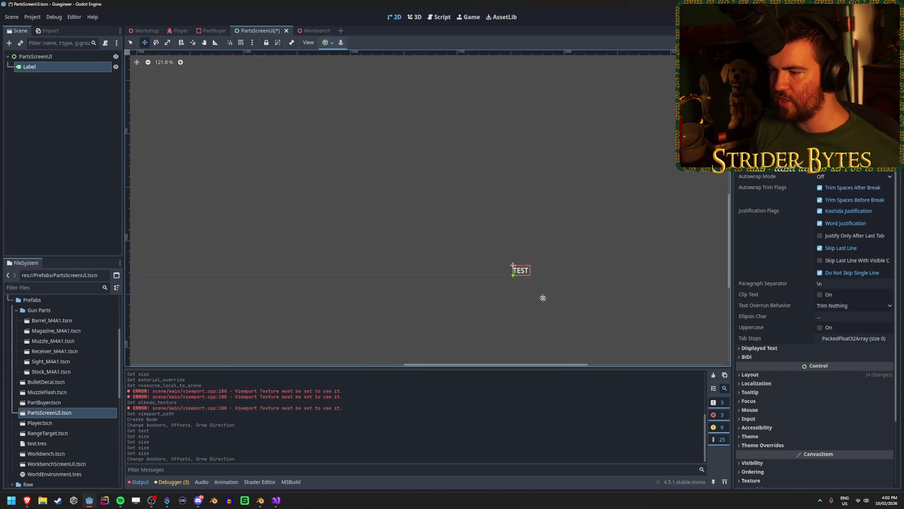
key("ctrl+s")
left_click(210, 31)
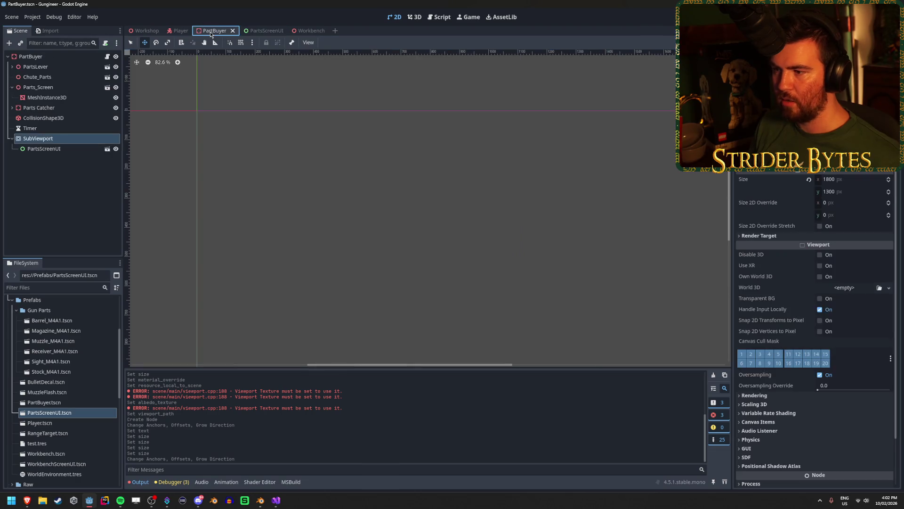
left_click(264, 31)
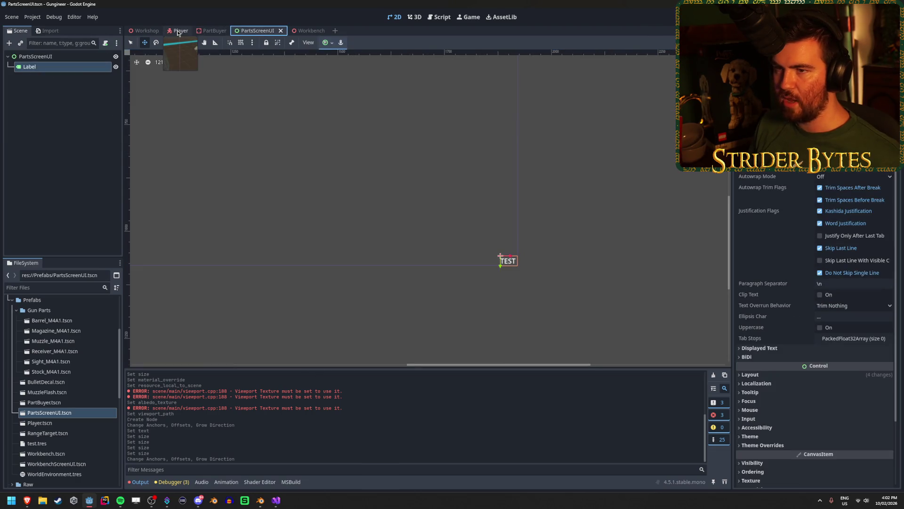
left_click(215, 30)
left_click(31, 57)
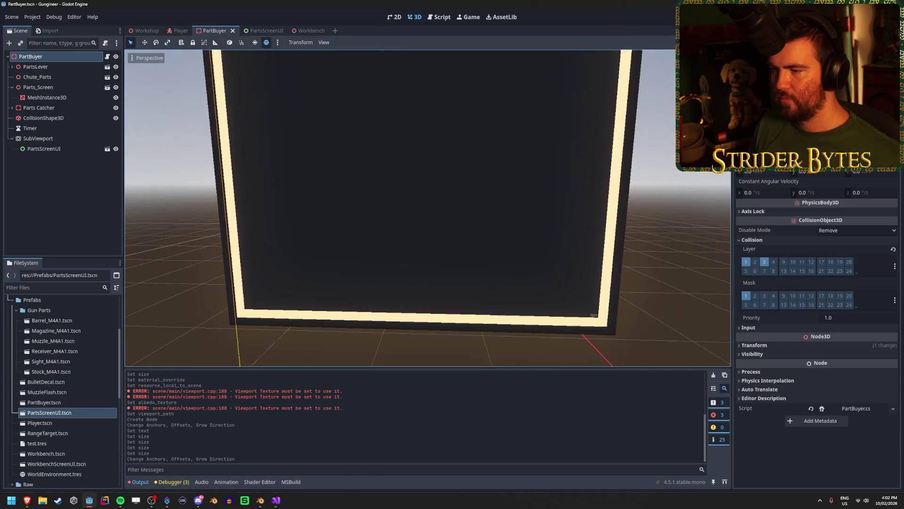
left_click(264, 31)
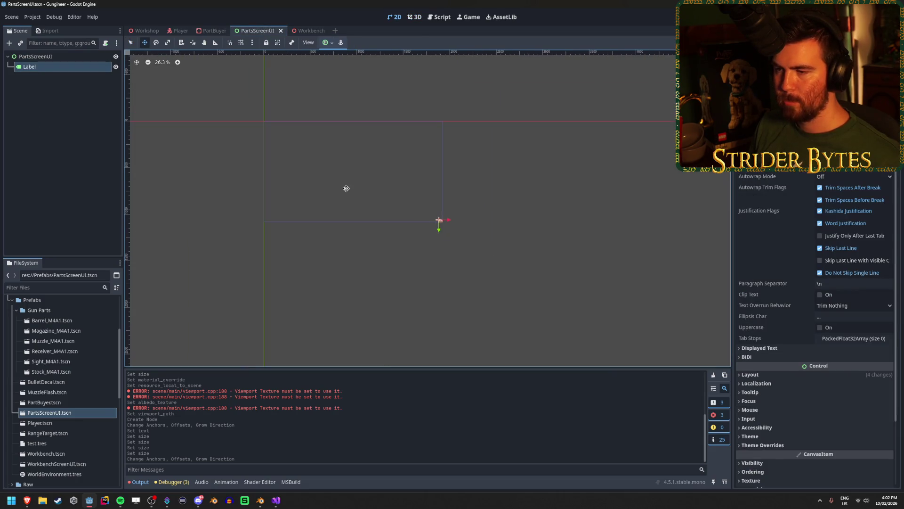
right_click(72, 55)
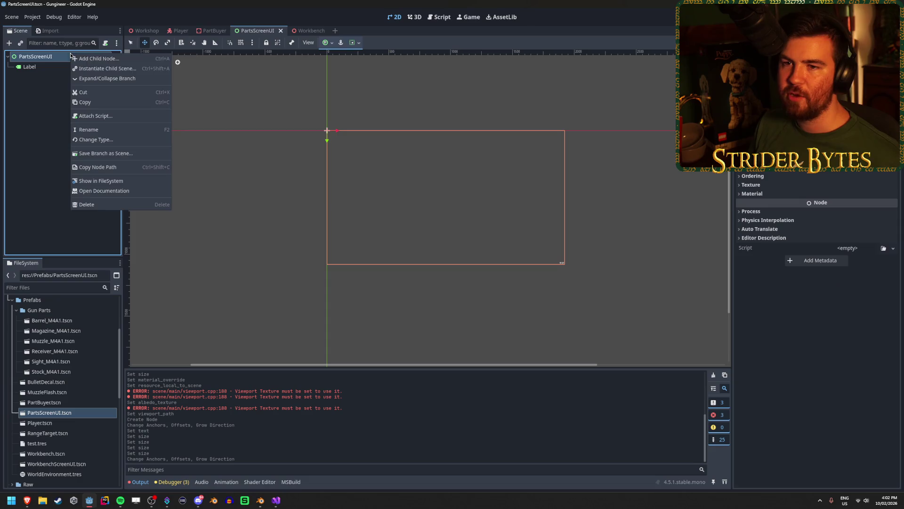
Step: Create a TextureRect node under the PartsScreenUI root, alongside the TEST label
left_click(101, 59)
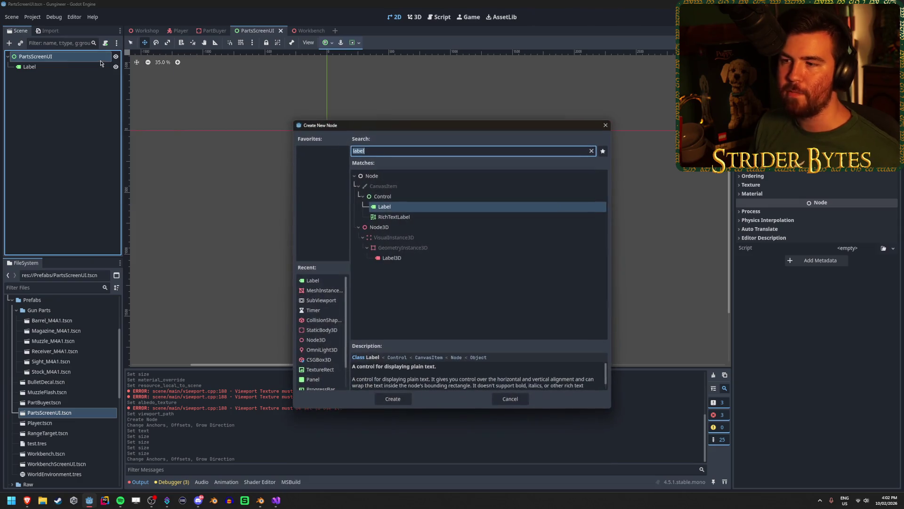
left_click(591, 151)
left_click(364, 250)
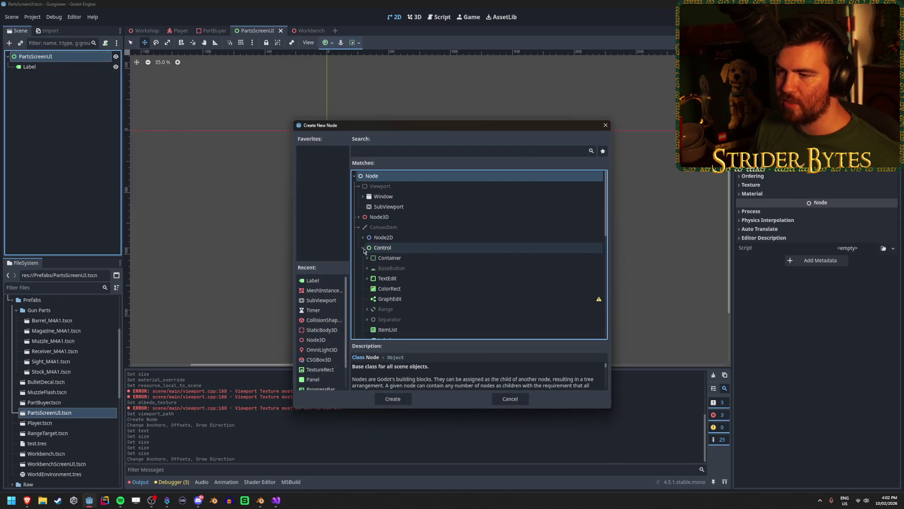
scroll(463, 238, "down", 5)
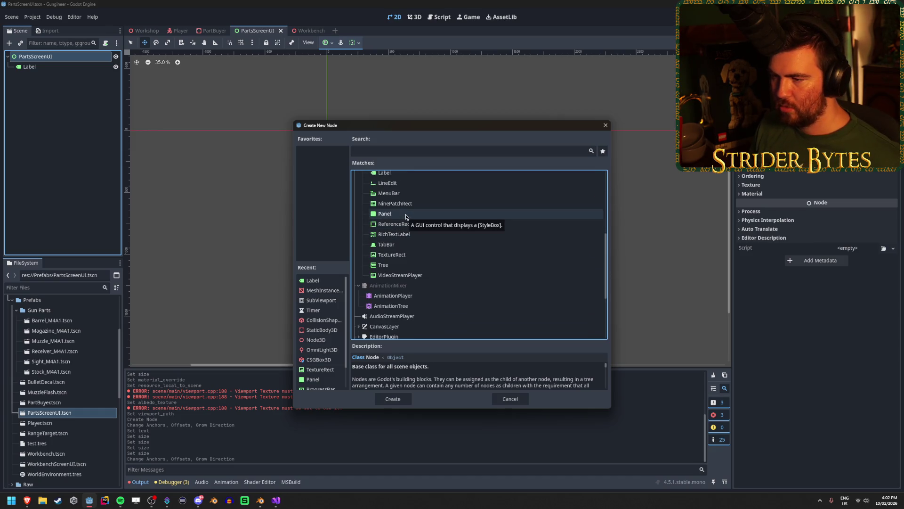
scroll(400, 219, "up", 3)
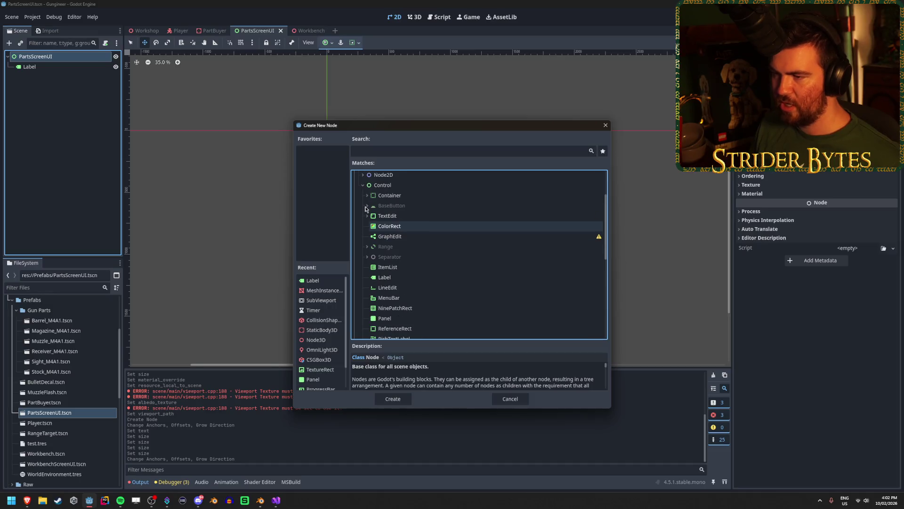
scroll(366, 205, "down", 1)
left_click(392, 296)
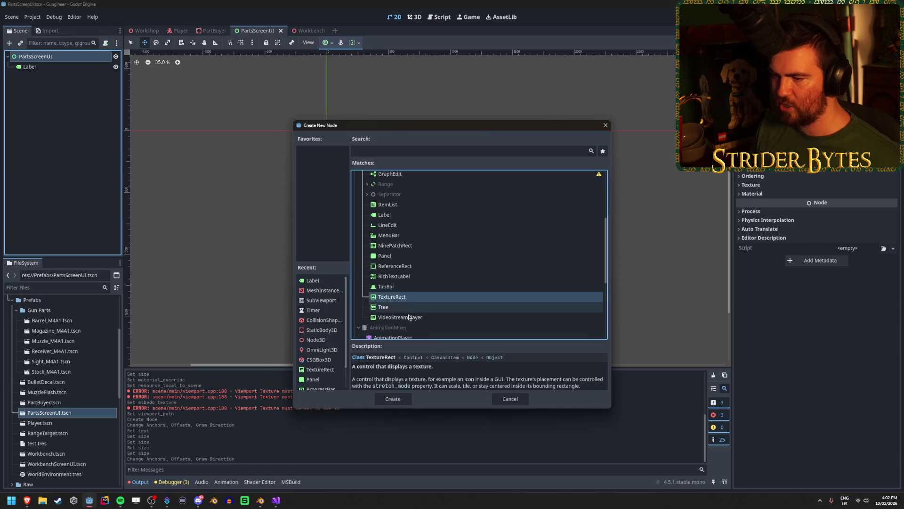
left_click(393, 399)
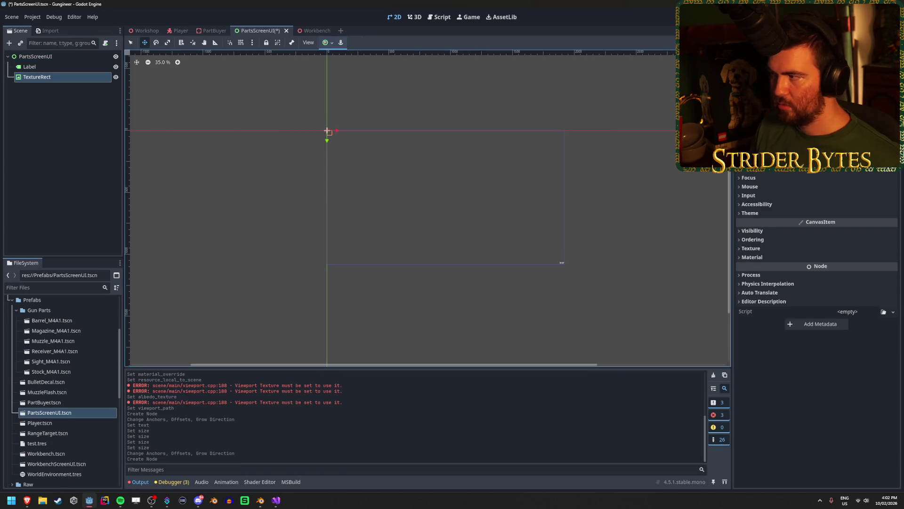
Step: Assign a placeholder texture to the TextureRect
left_click(893, 77)
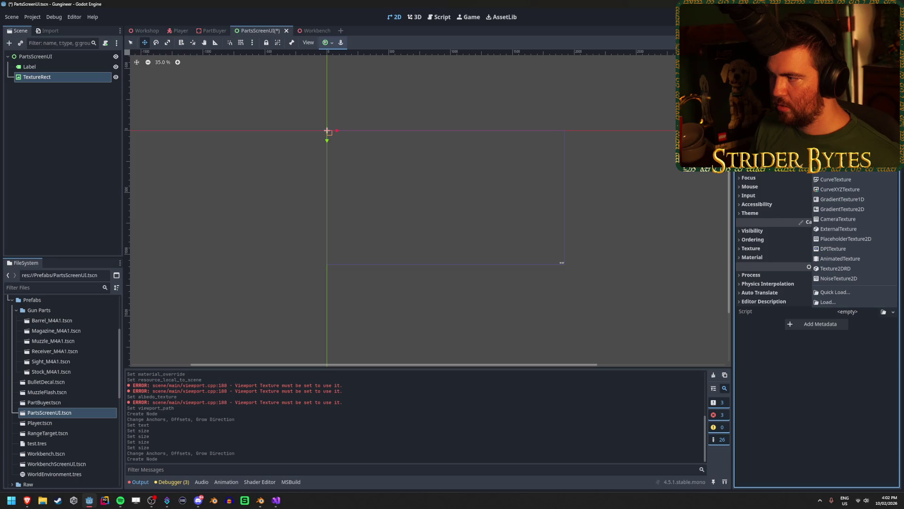
left_click(843, 239)
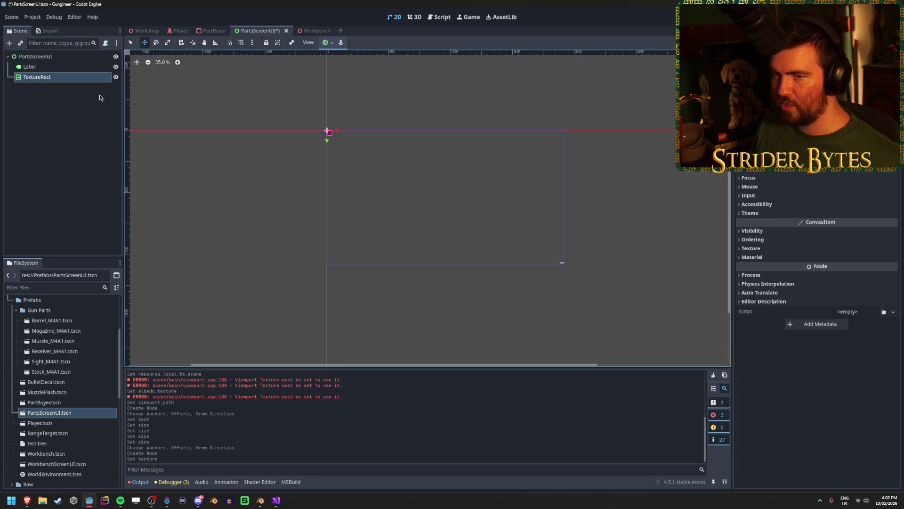
scroll(817, 283, "up", 2)
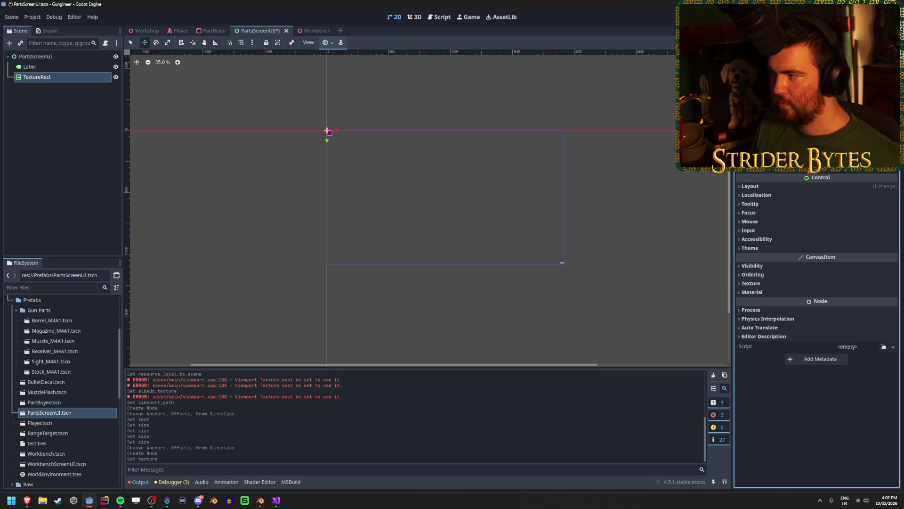
key("ctrl+z")
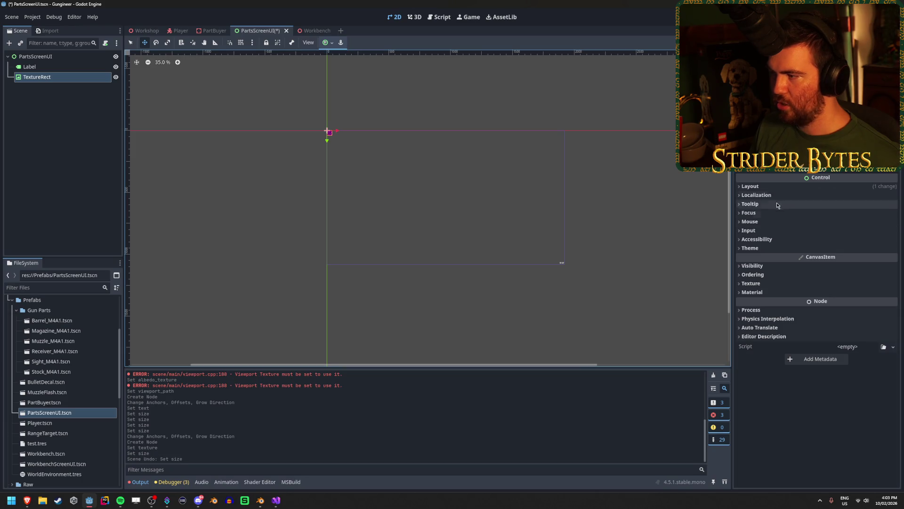
Step: Set the TextureRect's transform size to 200×200
left_click(772, 187)
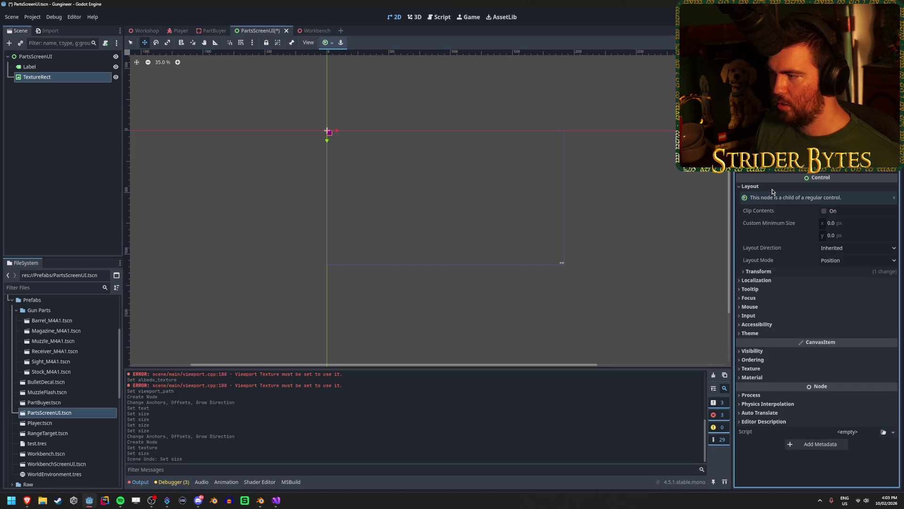
left_click(779, 274)
left_click(847, 282)
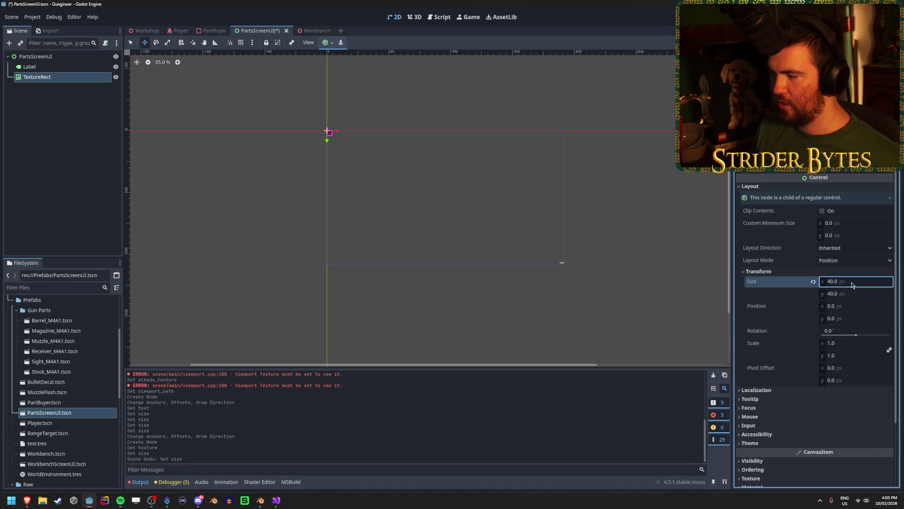
type("200")
key("Tab")
type("200")
key("Return")
Step: Anchor the TextureRect to the centre, save, and view it in PartBuyer
left_click(333, 43)
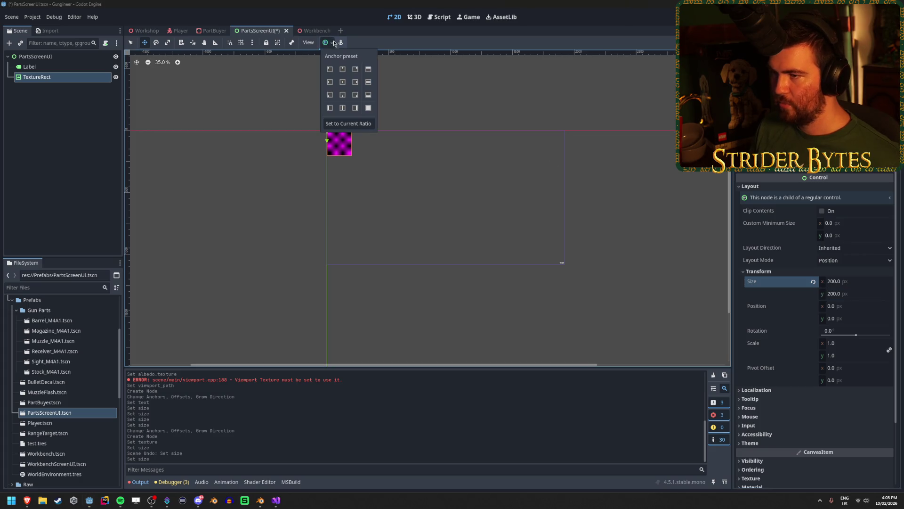
left_click(346, 84)
key("ctrl+s")
left_click(214, 31)
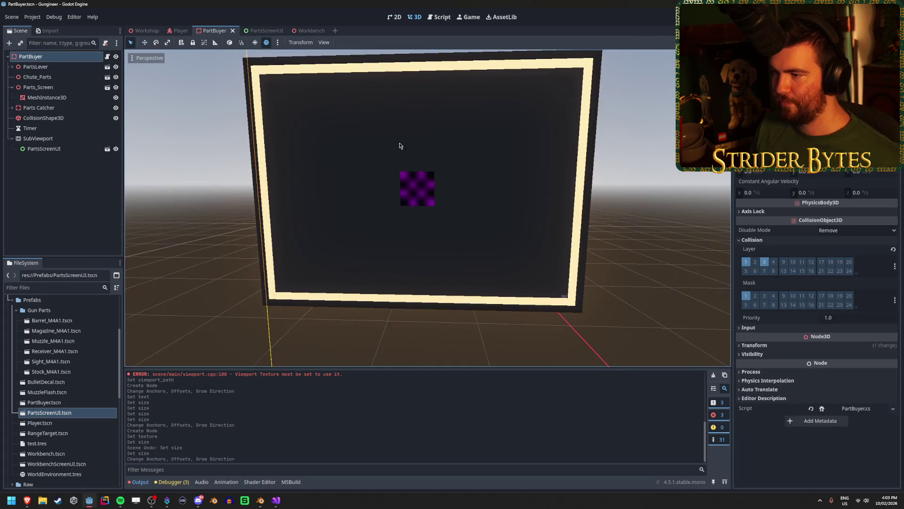
Step: Drag the test square lower twice, checking its placement on the PartBuyer screen
key("w")
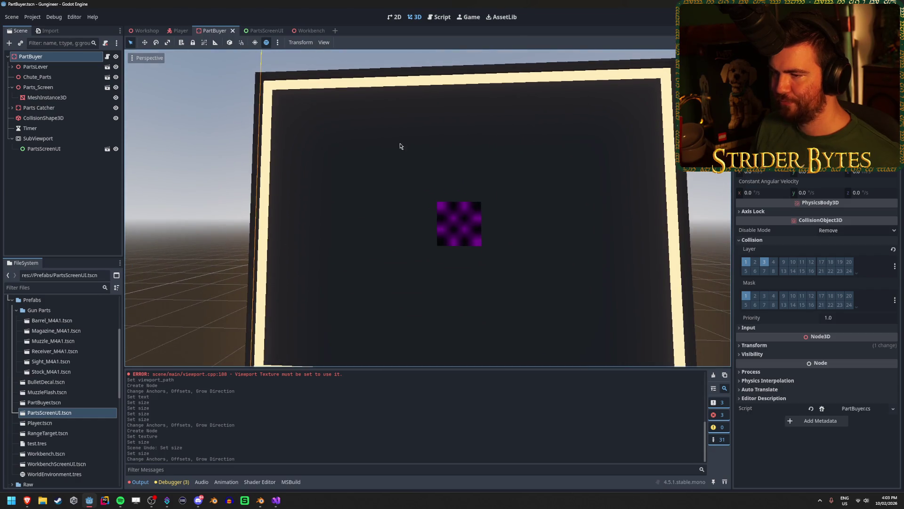
left_click(257, 30)
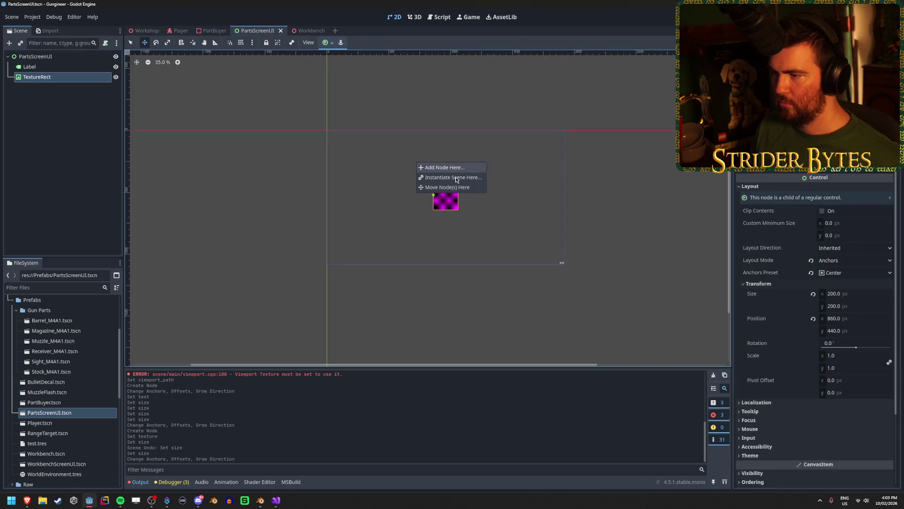
left_click_drag(434, 193, 423, 259)
left_click(215, 30)
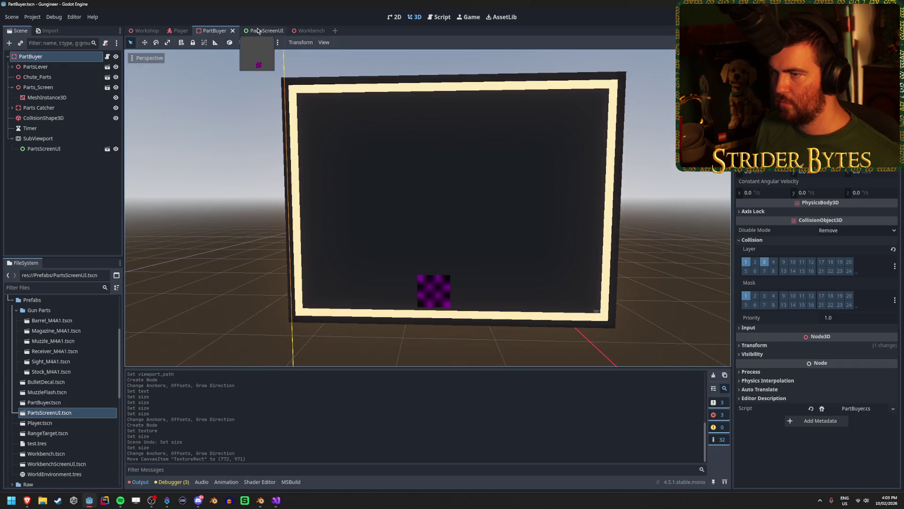
left_click(256, 30)
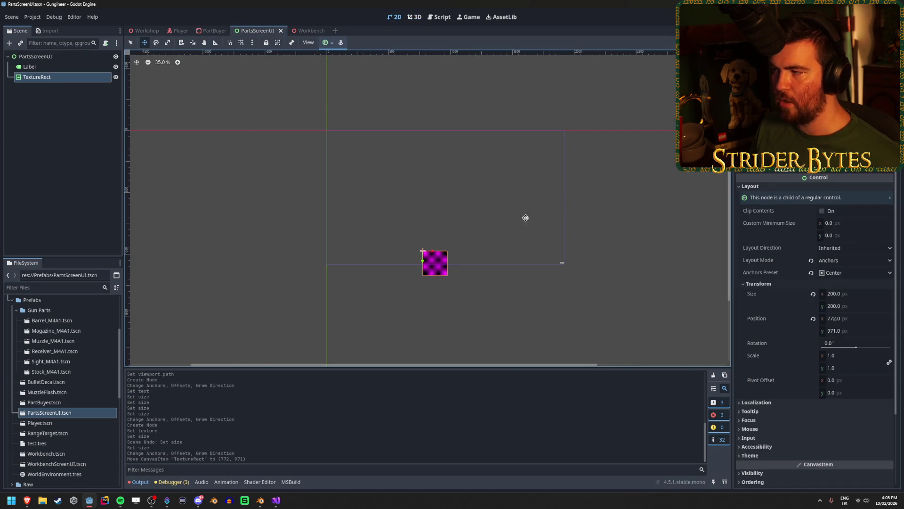
right_click(586, 251)
key("Escape")
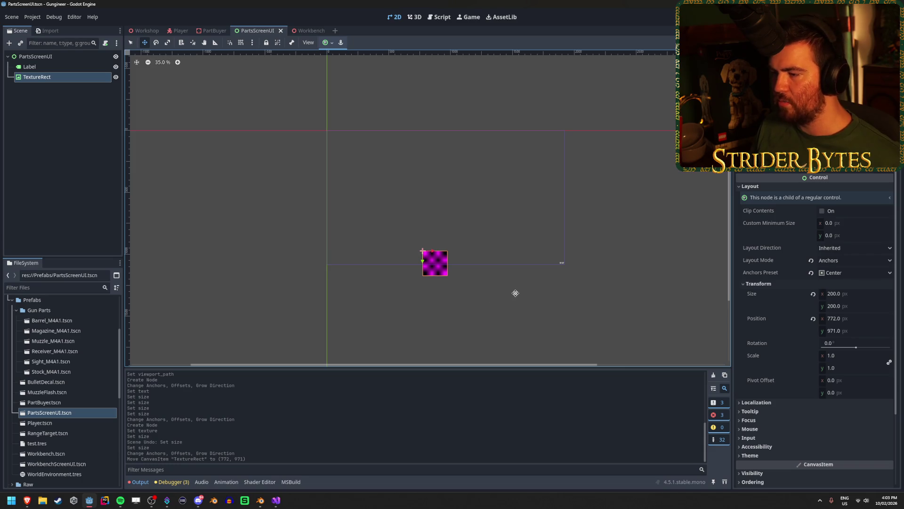
left_click_drag(401, 273, 422, 294)
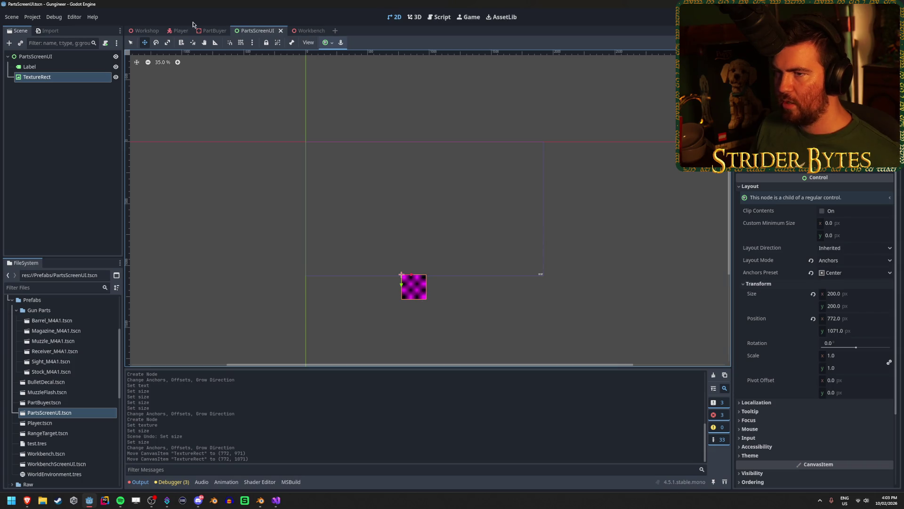
left_click(211, 30)
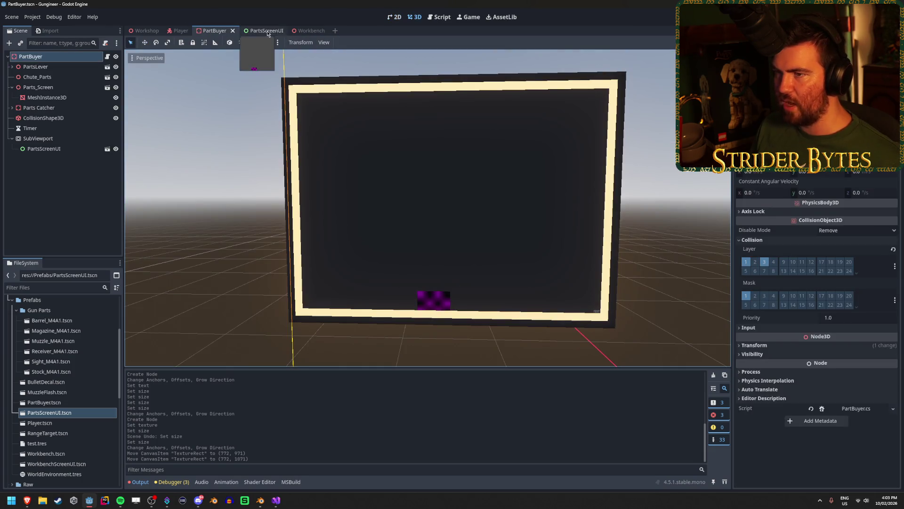
left_click(267, 31)
Step: Move the square to the middle and save, then drag it to the bottom edge (872, 1154)
mouse_move(403, 286)
left_mouse_down()
mouse_move(425, 234)
mouse_move(420, 200)
left_mouse_up()
key("ctrl+s")
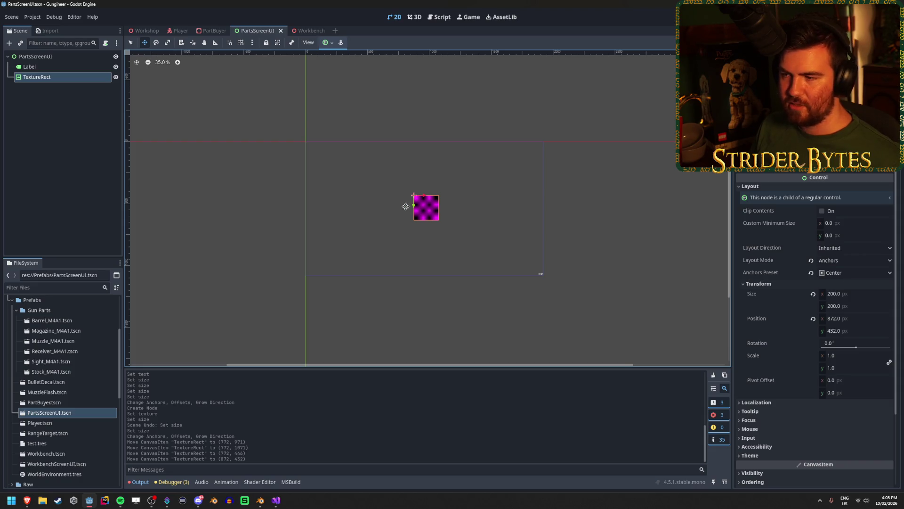
mouse_move(414, 206)
left_mouse_down()
mouse_move(411, 285)
mouse_move(411, 188)
mouse_move(405, 283)
mouse_move(404, 254)
mouse_move(389, 280)
mouse_move(424, 123)
mouse_move(420, 289)
mouse_move(460, 192)
mouse_move(479, 94)
mouse_move(448, 295)
mouse_move(481, 296)
left_mouse_up()
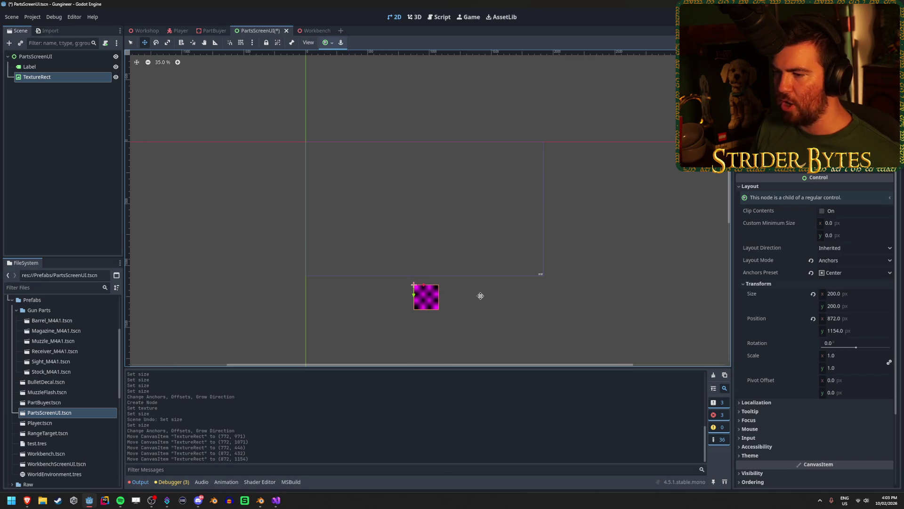
left_click(213, 30)
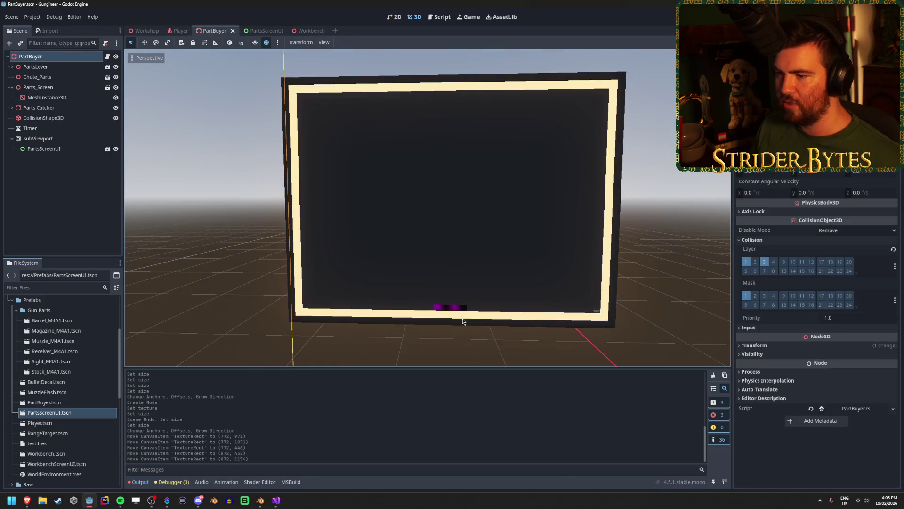
left_click(263, 31)
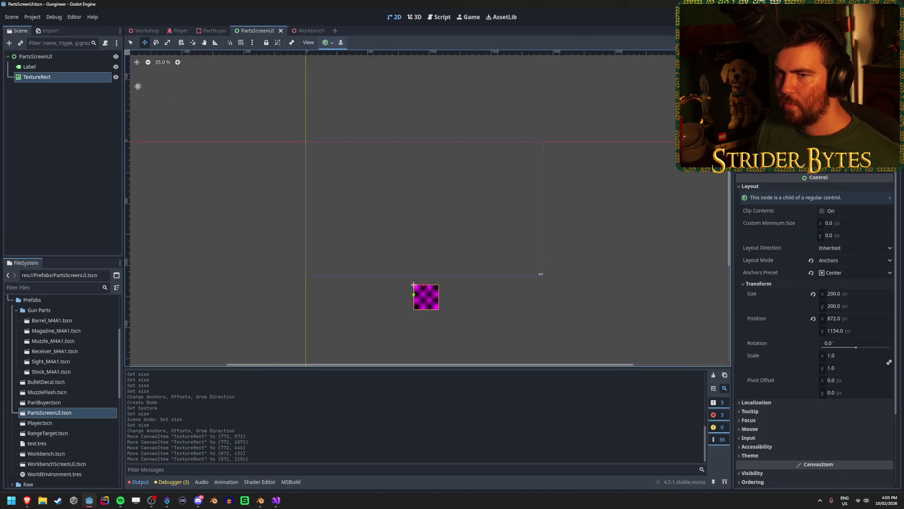
left_click(57, 77)
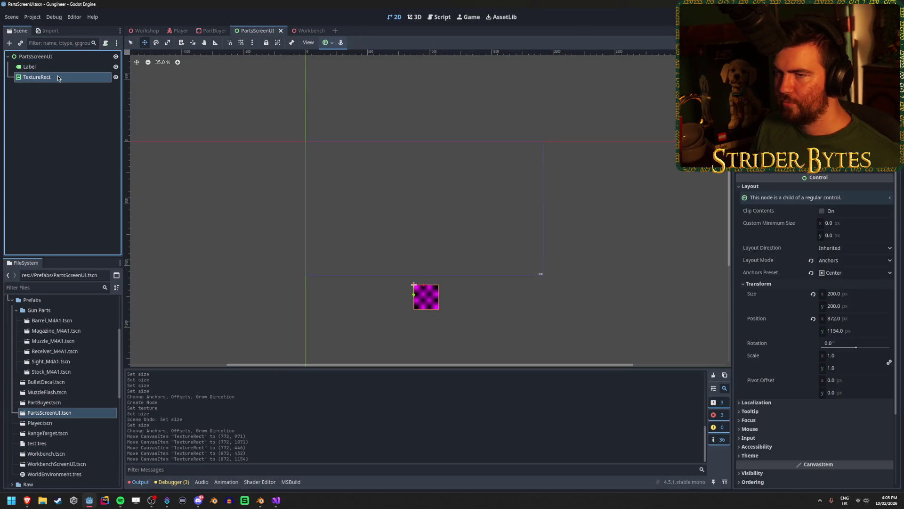
left_click(213, 30)
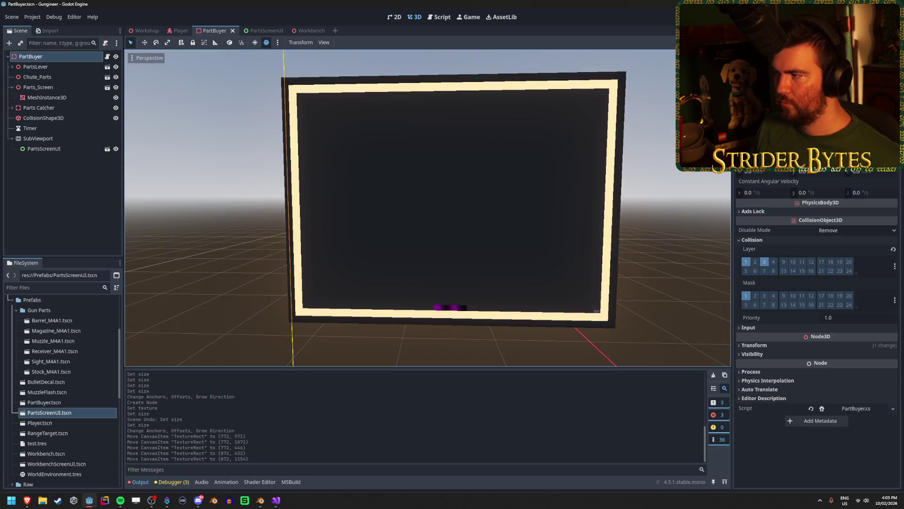
Step: Set the screen MeshInstance3D material's transparency to Alpha and save PartBuyer before viewing Workbench
left_click(282, 138)
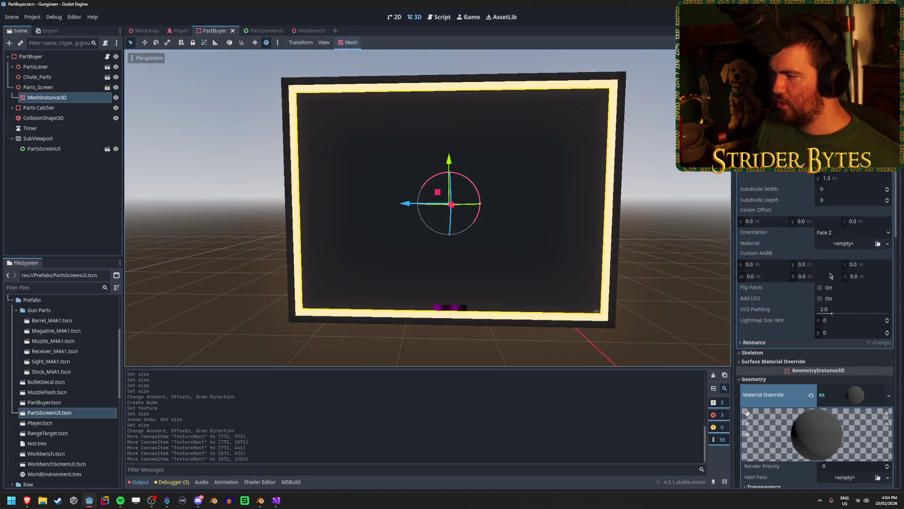
scroll(831, 276, "down", 8)
scroll(783, 180, "up", 2)
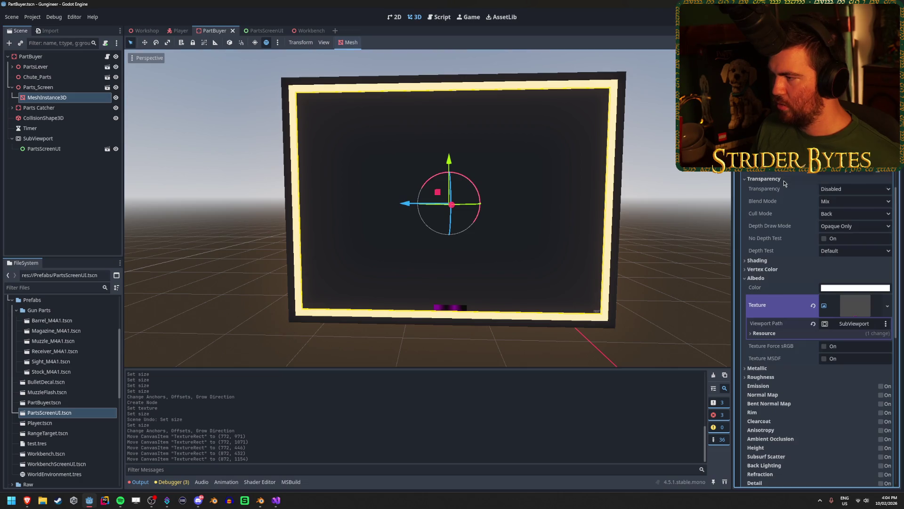
left_click(855, 189)
left_click(843, 209)
key("ctrl+s")
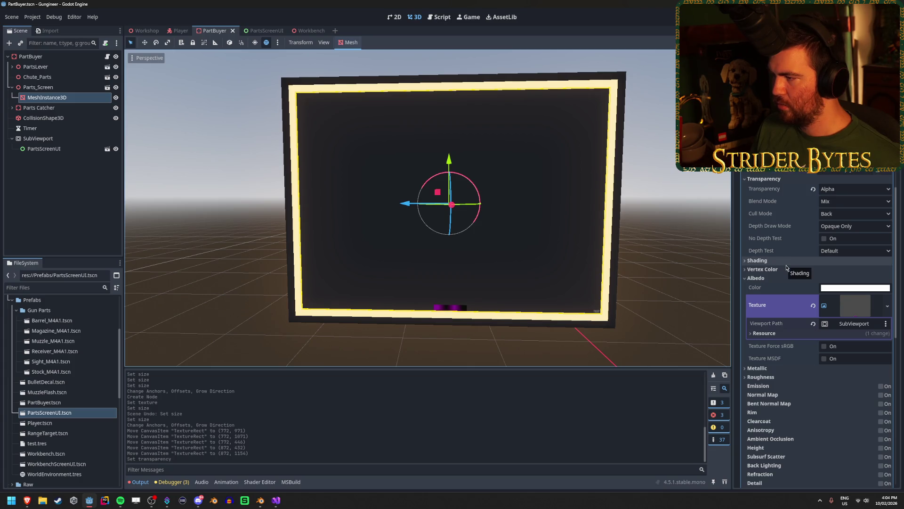
left_click(315, 31)
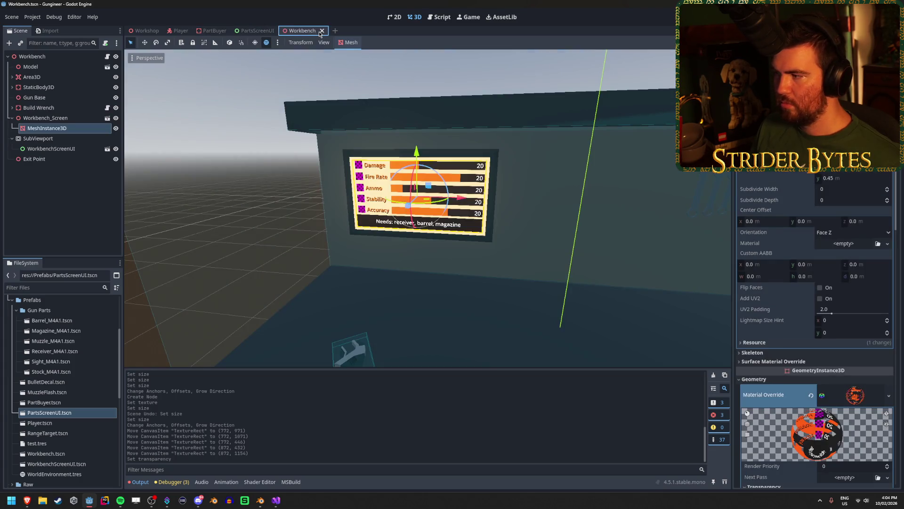
Step: Review the Workbench material's Alpha, Cull Disabled, Depth Draw Never and Unshaded settings, then return to PartBuyer
scroll(810, 326, "down", 5)
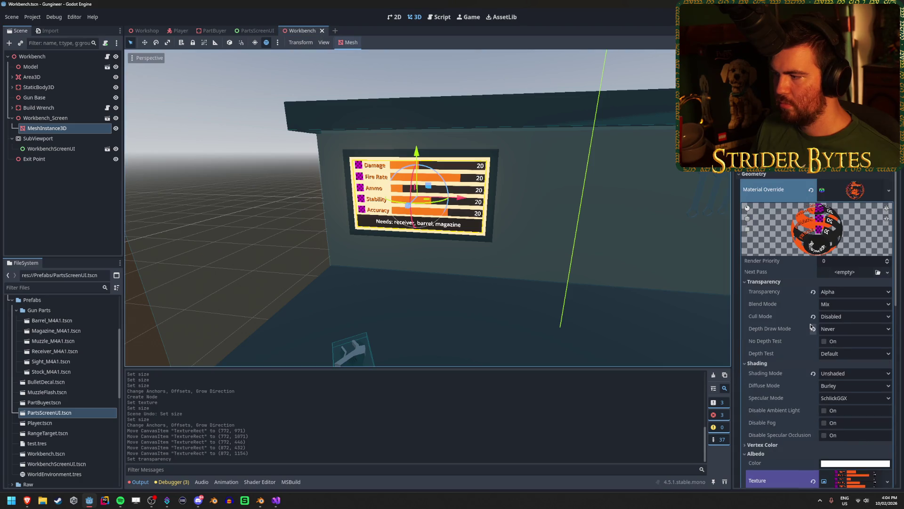
scroll(810, 326, "down", 5)
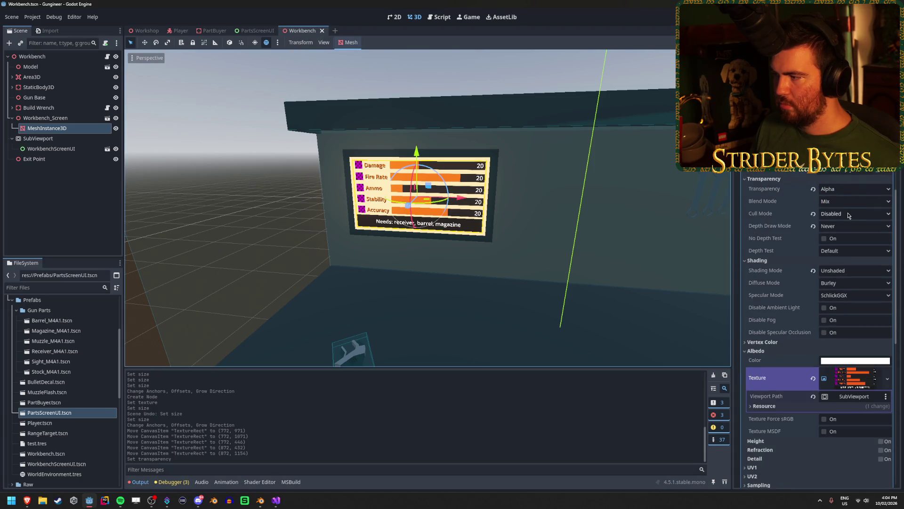
left_click(213, 30)
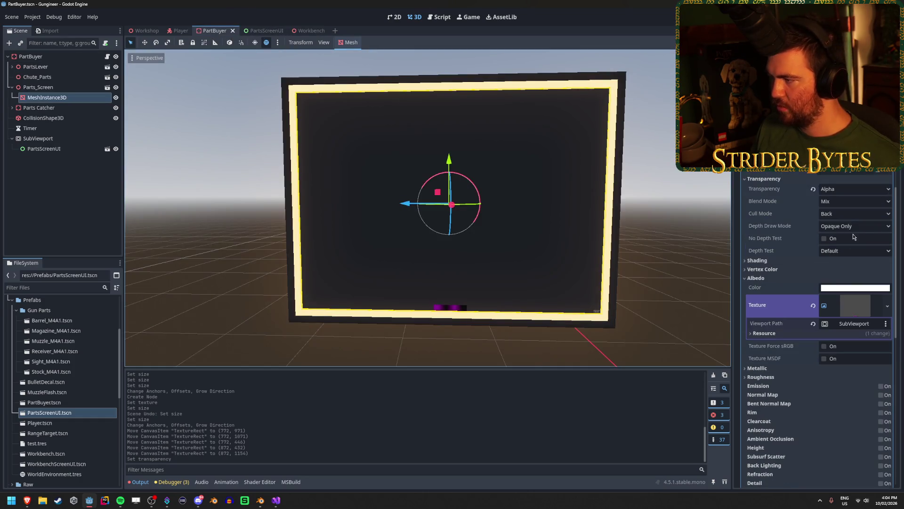
left_click(786, 260)
left_click(868, 270)
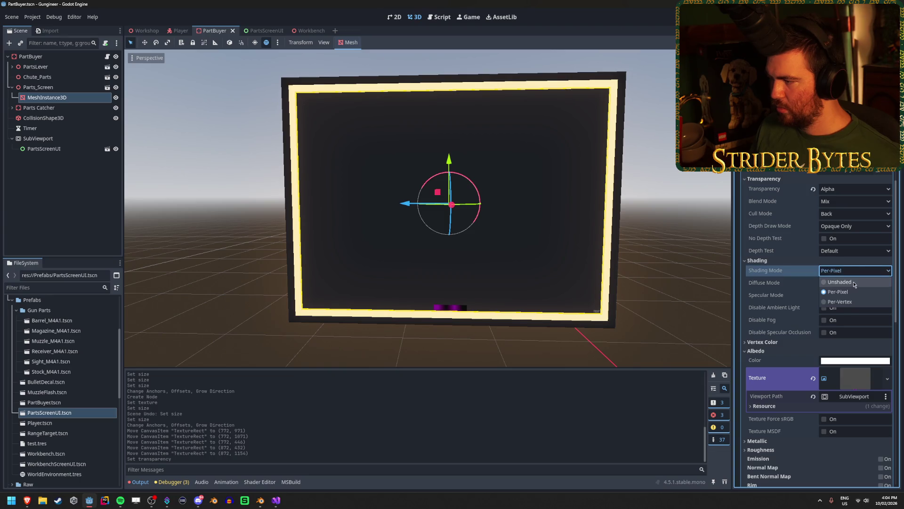
left_click(855, 280)
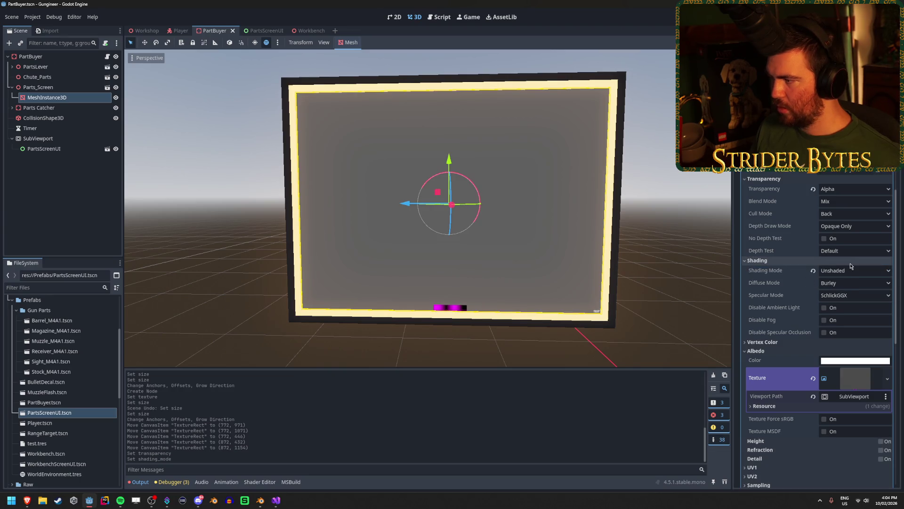
left_click(843, 213)
left_click(842, 246)
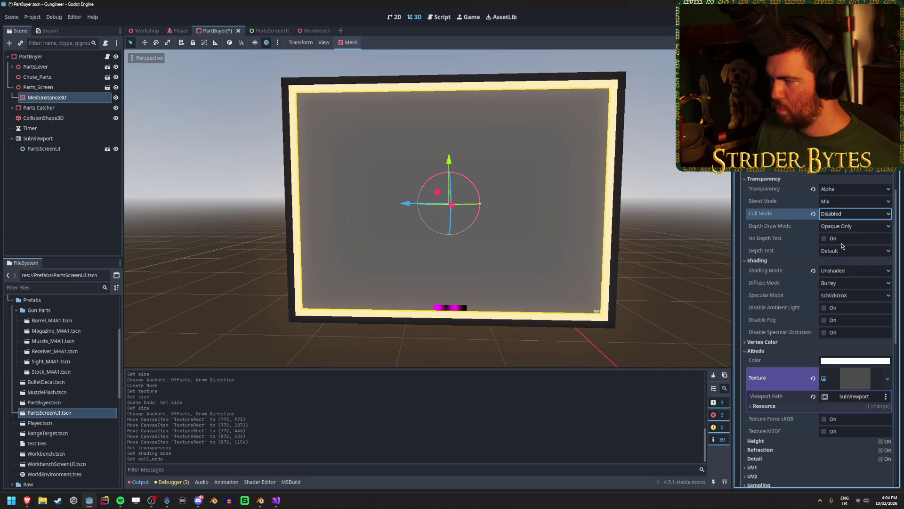
key("ctrl+s")
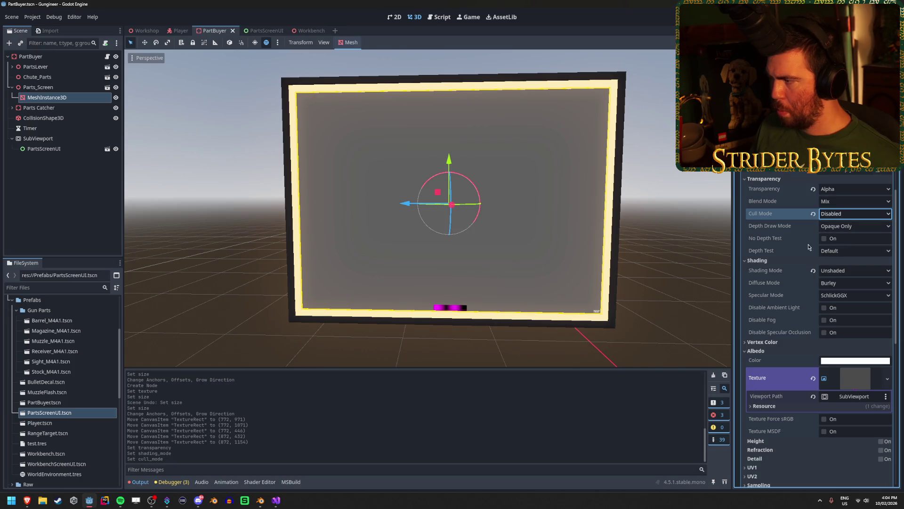
left_click(824, 238)
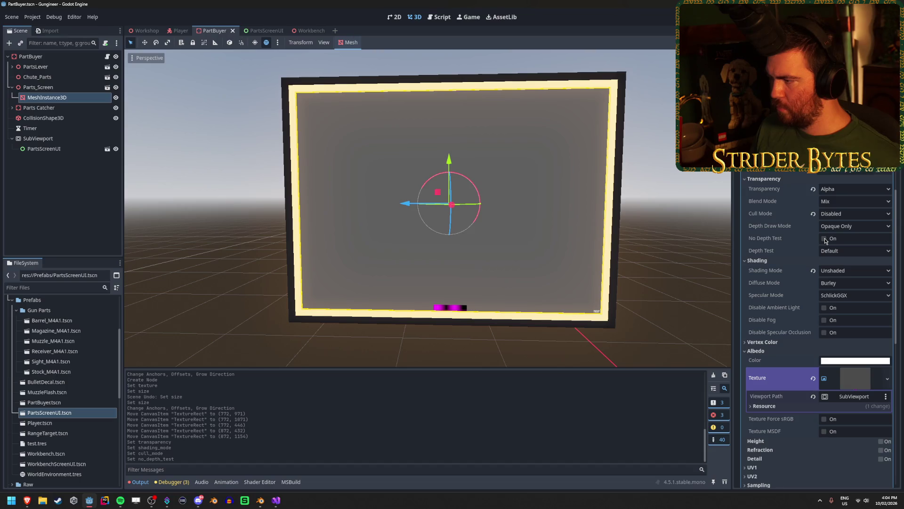
mouse_move(504, 226)
left_mouse_down()
mouse_move(471, 226)
mouse_move(513, 227)
mouse_move(502, 227)
left_mouse_up()
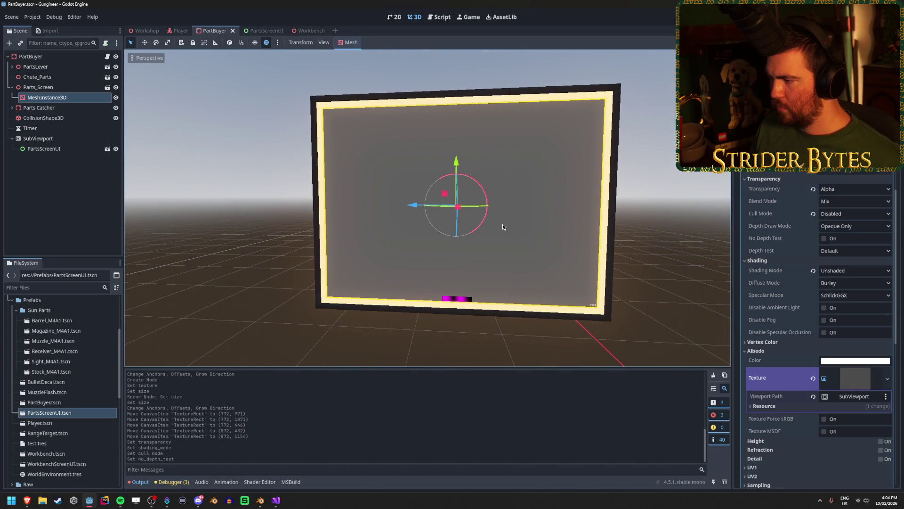
scroll(790, 231, "down", 4)
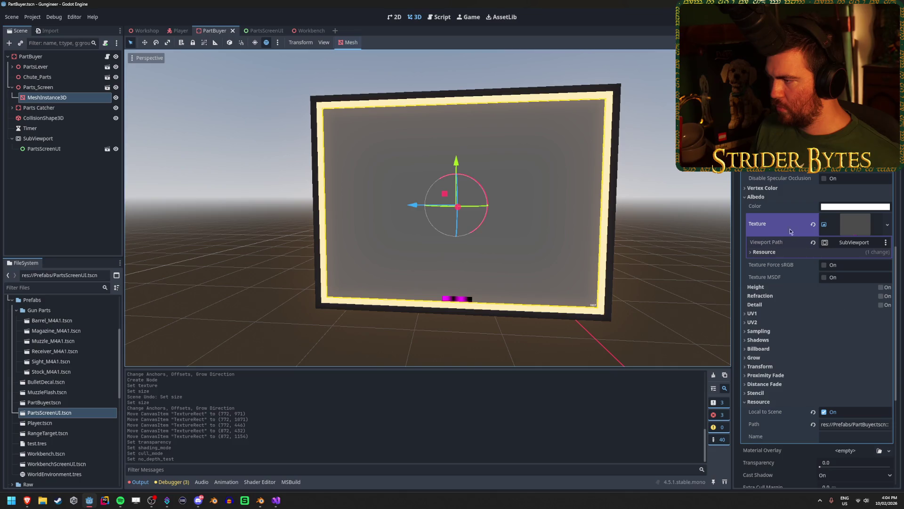
left_click(855, 207)
left_click_drag(861, 385, 737, 386)
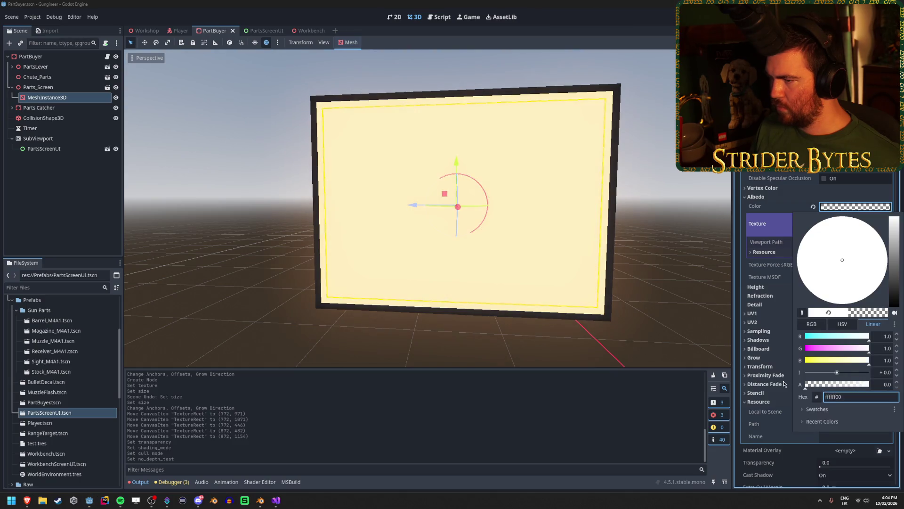
key("ctrl+z")
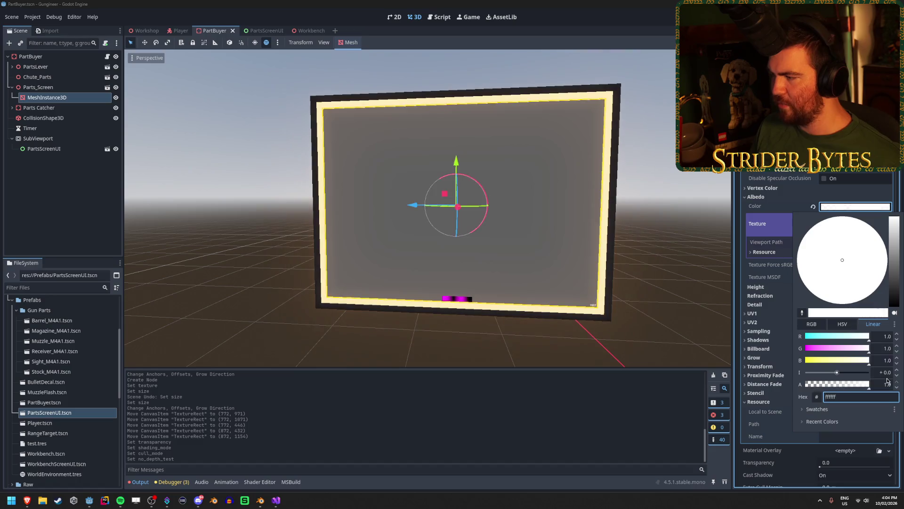
left_click(656, 274)
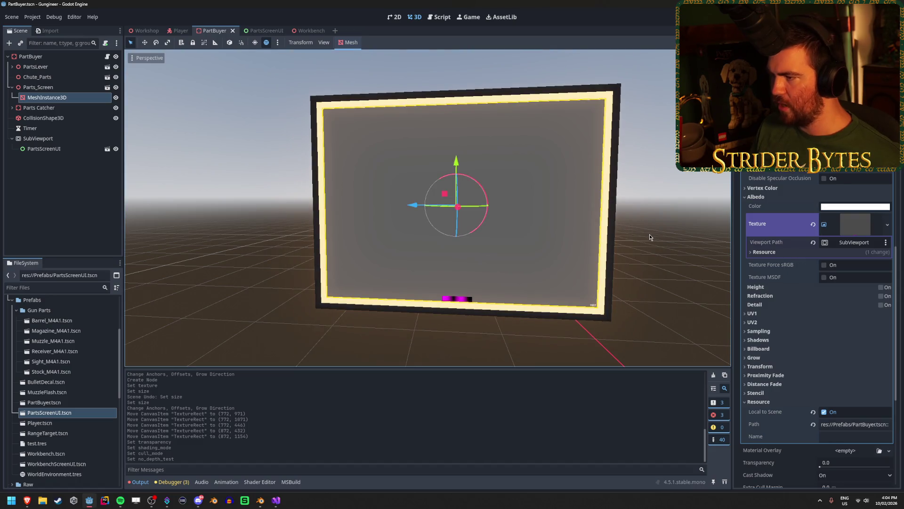
left_click(308, 31)
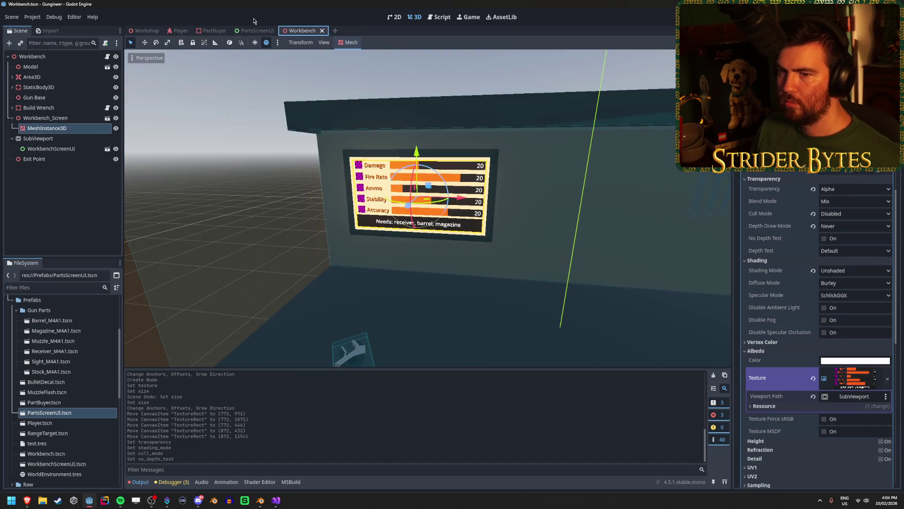
Step: Open WorkbenchScreenUI and inspect its Control root's size, then return to PartsScreenUI
left_click(107, 149)
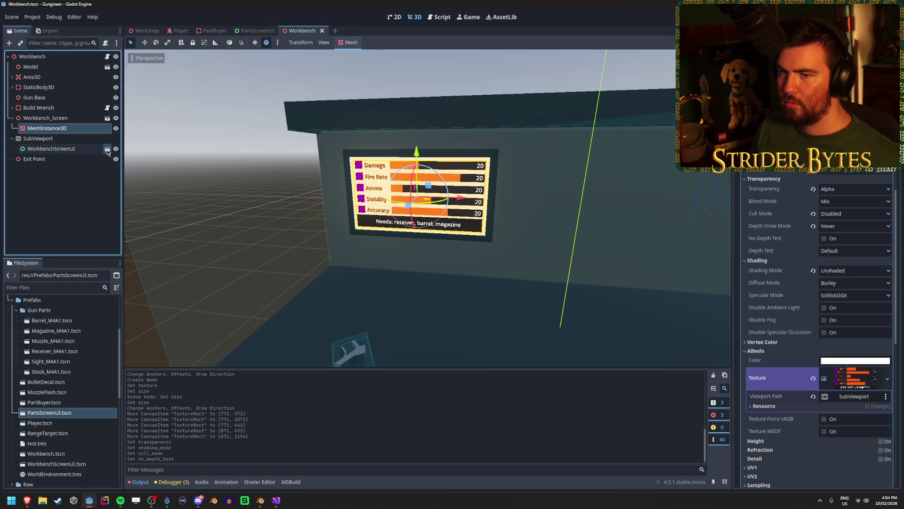
left_click(57, 76)
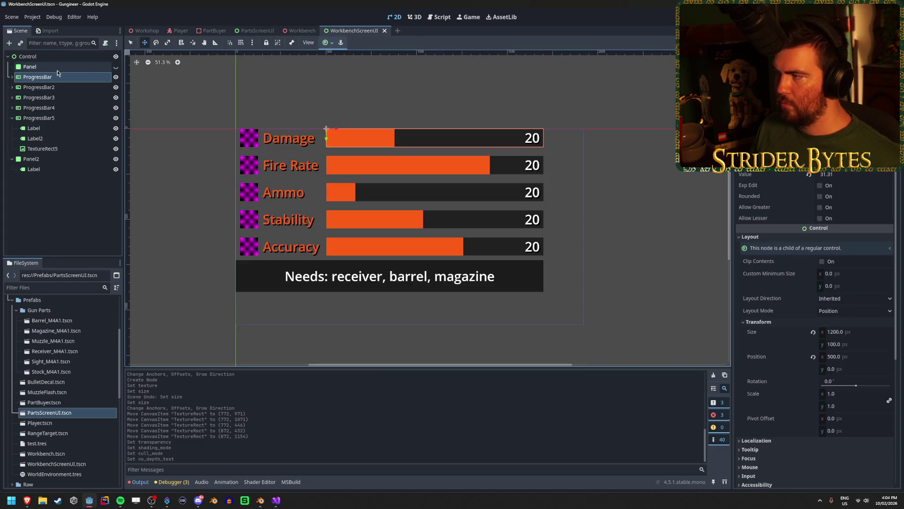
left_click(61, 60)
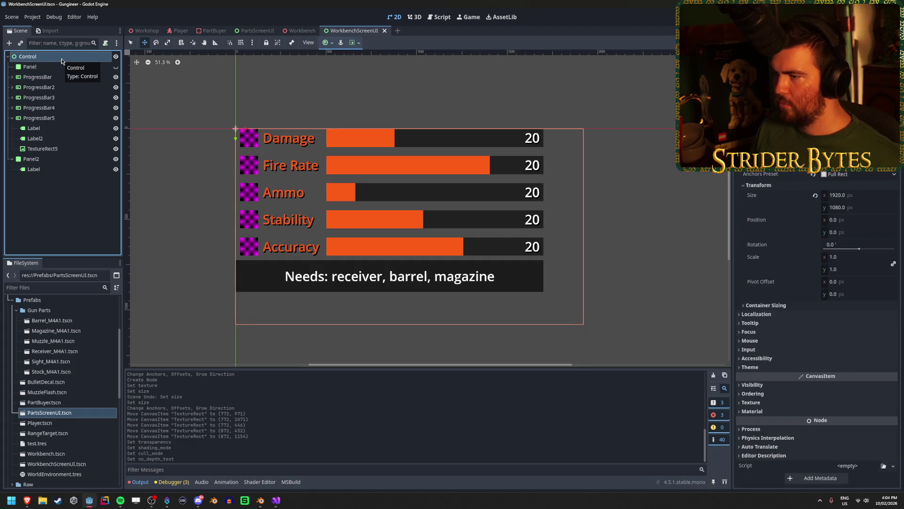
left_click(250, 30)
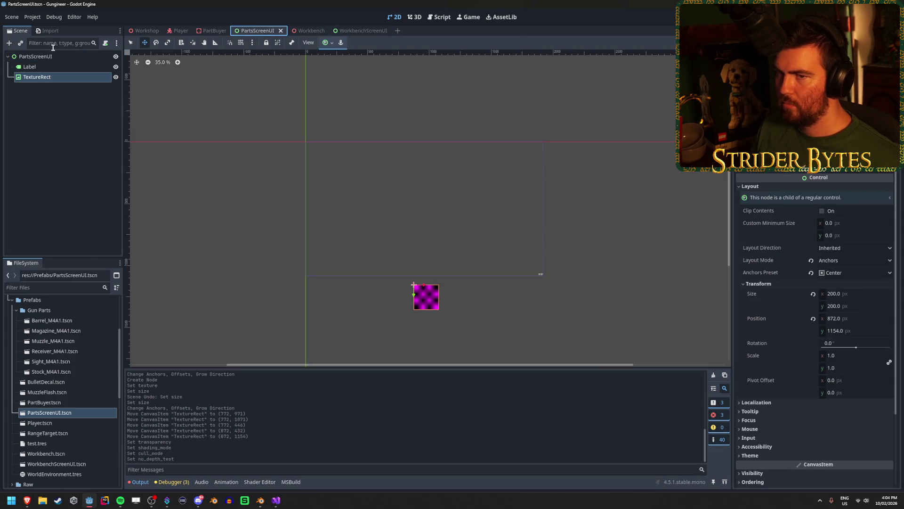
Step: Toggle Clip Contents on the PartsScreenUI root and save
left_click(58, 56)
scroll(817, 282, "up", 5)
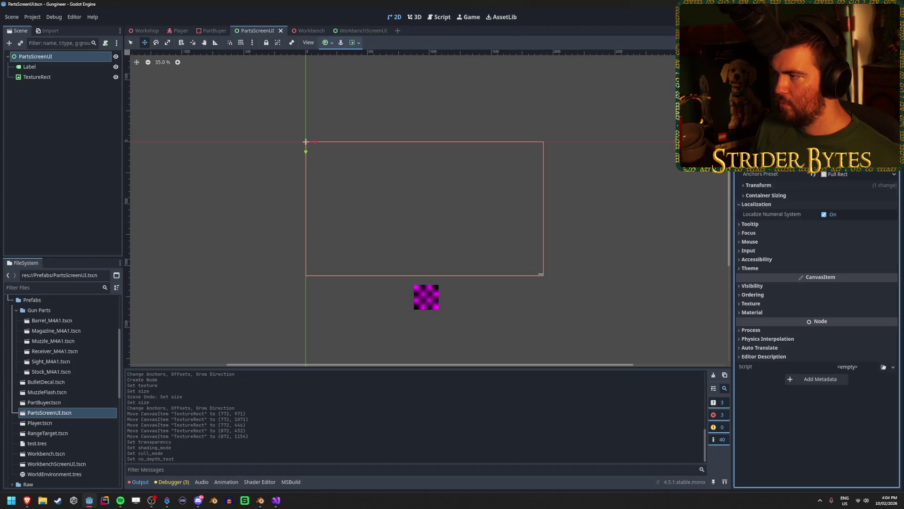
left_click(757, 204)
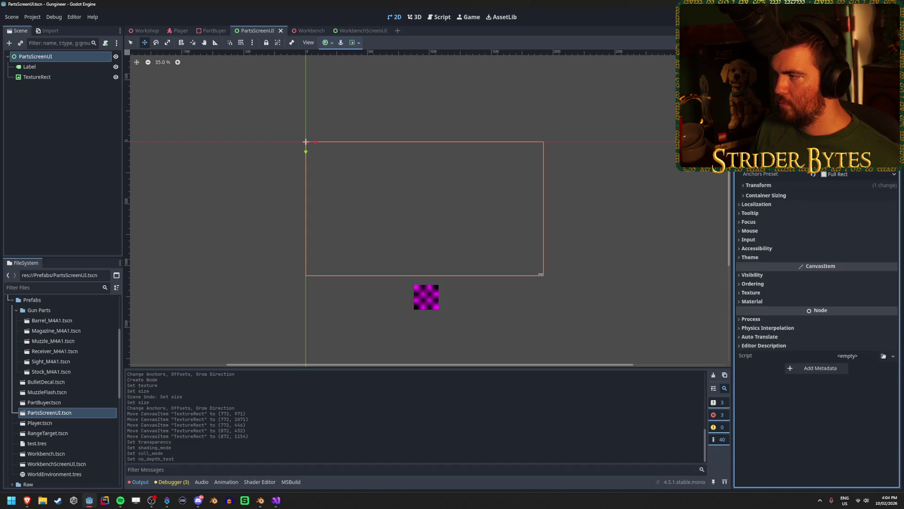
left_click(824, 130)
key("ctrl+s")
left_click(823, 112)
Step: Move the pink TextureRect up to y 1017, save, and check it on PartBuyer
left_click(36, 77)
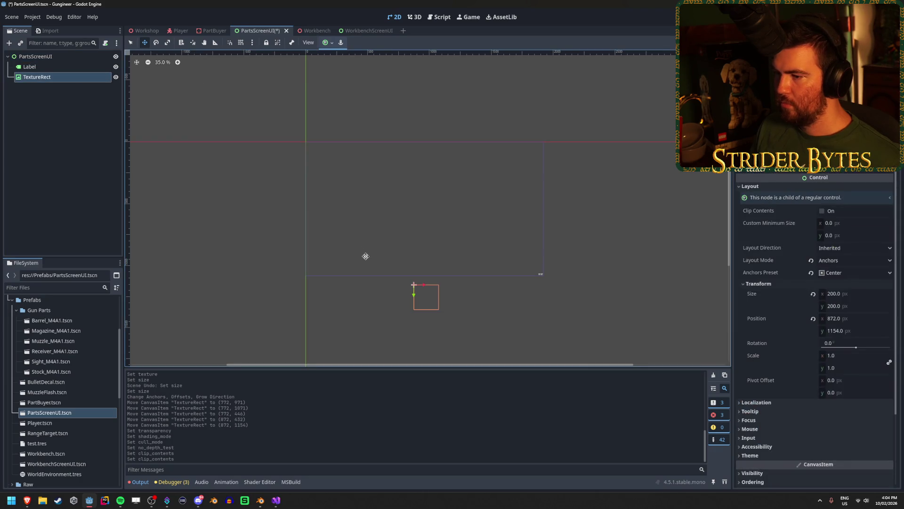
left_click_drag(414, 296, 414, 278)
key("ctrl+s")
left_click(213, 32)
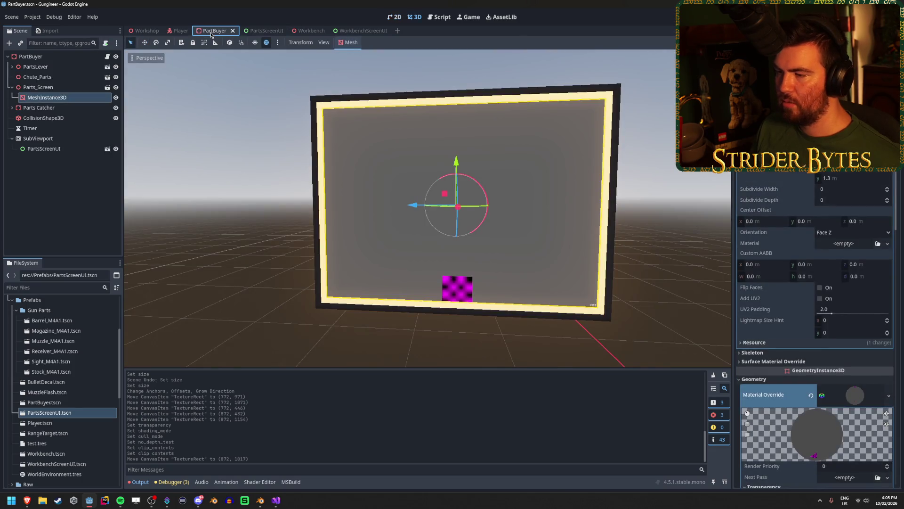
left_click(257, 30)
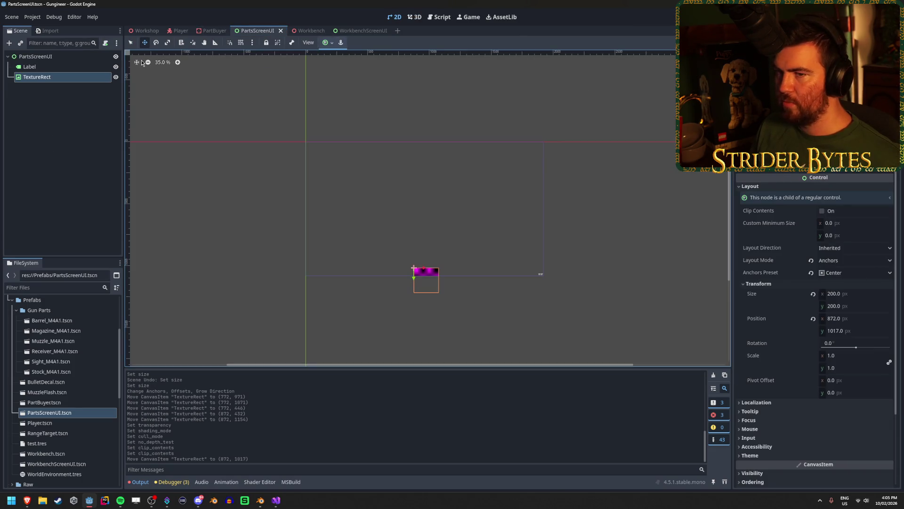
Step: Turn off root clipping and set the PartsScreenUI root size to 1800×1300, then save
left_click(631, 102)
left_click(828, 141)
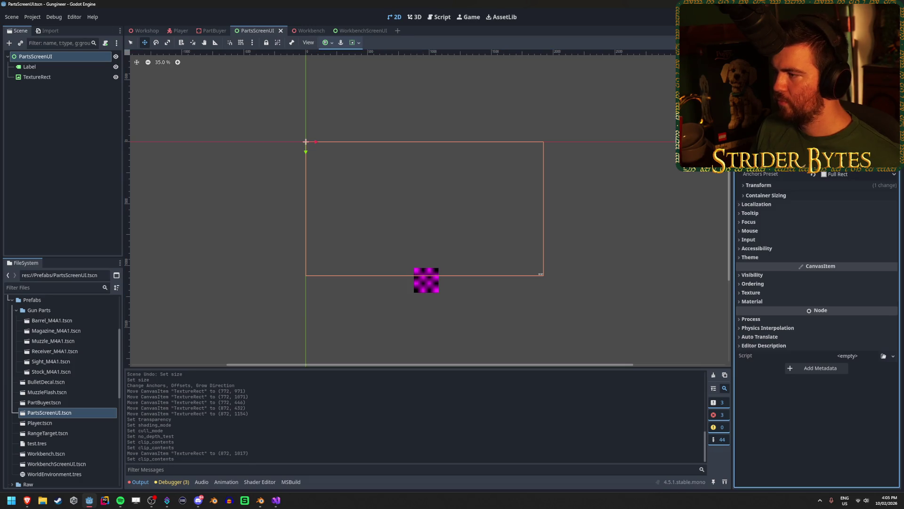
left_click(790, 185)
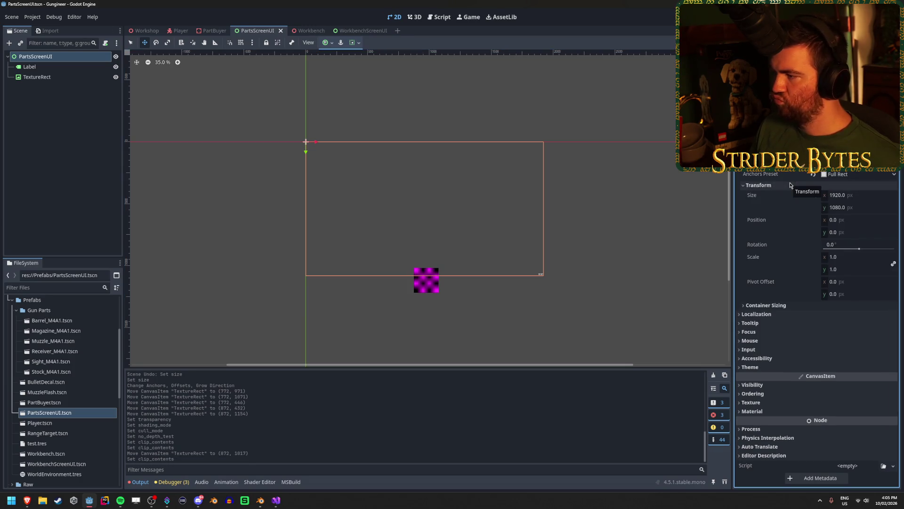
left_click_drag(855, 199, 854, 199)
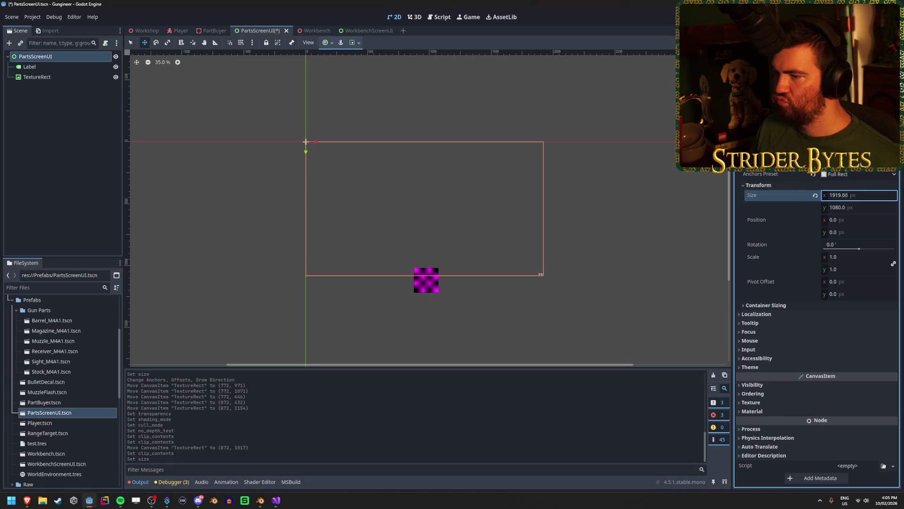
left_click(871, 197)
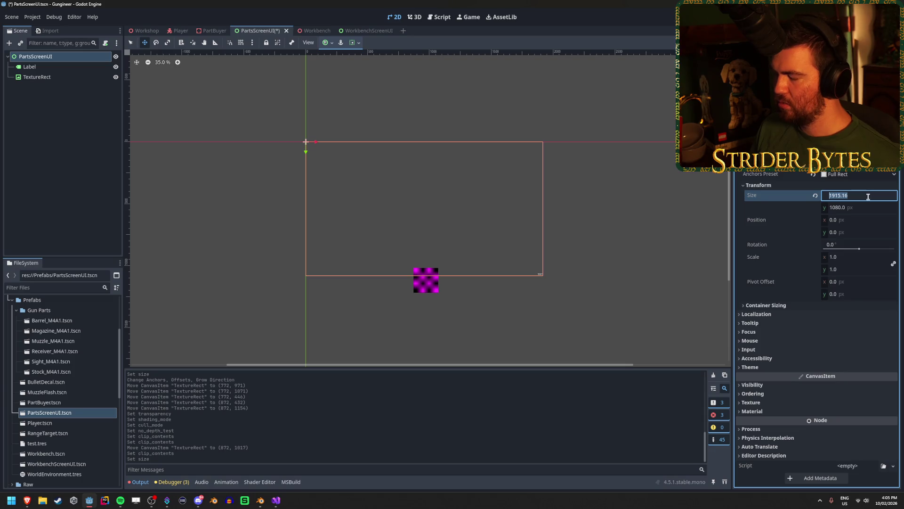
type("1800")
key("Tab")
type("00")
key("Return")
key("ctrl+s")
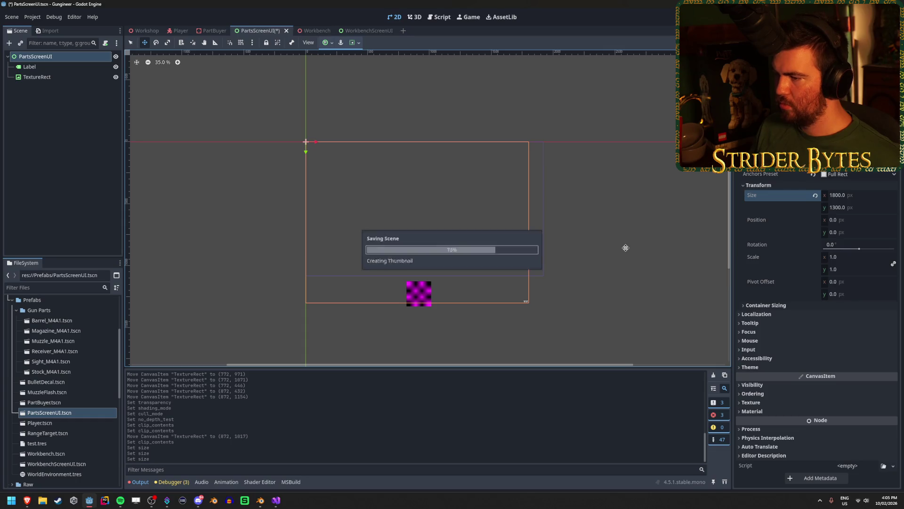
Step: Check the resized screen in PartBuyer and reselect the TextureRect
left_click(145, 117)
left_click(211, 31)
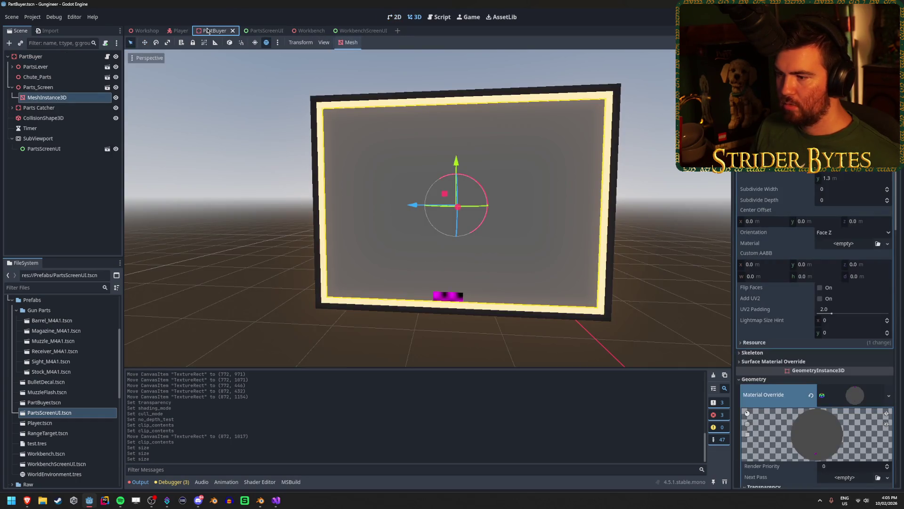
left_click(257, 30)
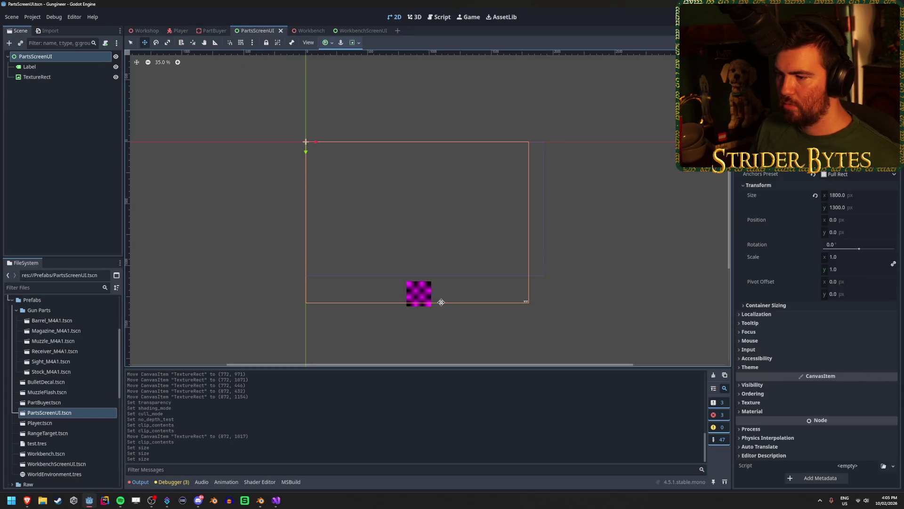
left_click(57, 76)
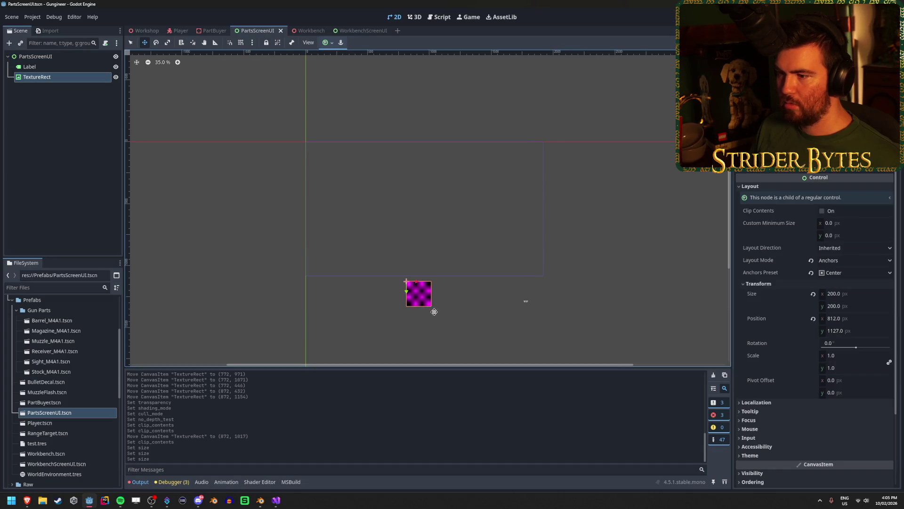
Step: Apply the Center Bottom anchor preset to the TextureRect, undoing an accidental drag
left_click(47, 56)
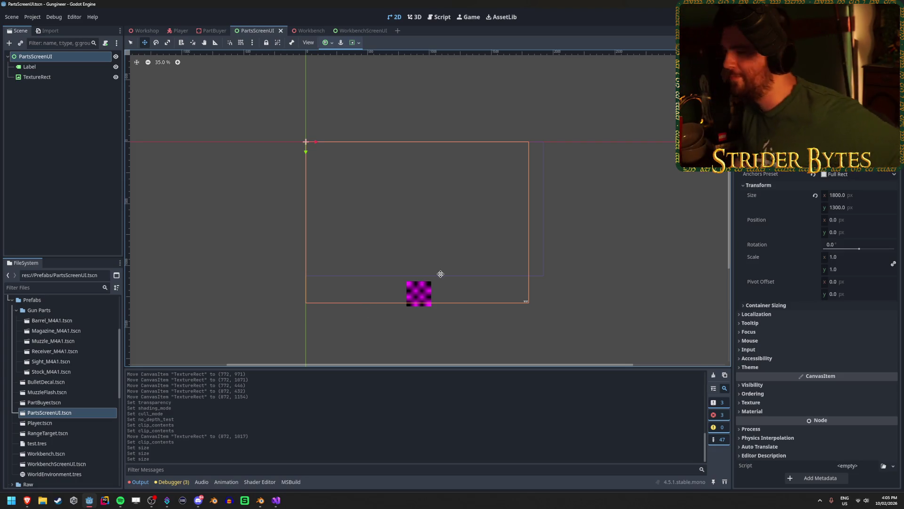
left_click(64, 78)
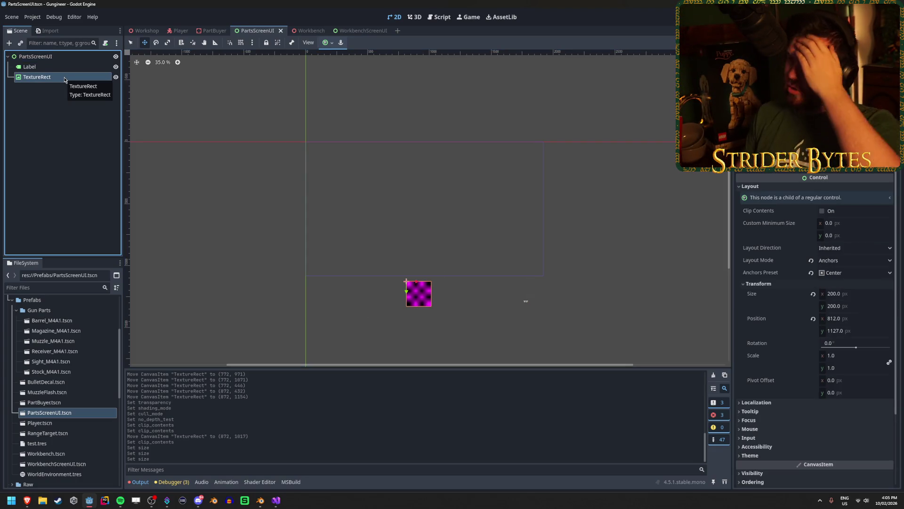
left_click(328, 43)
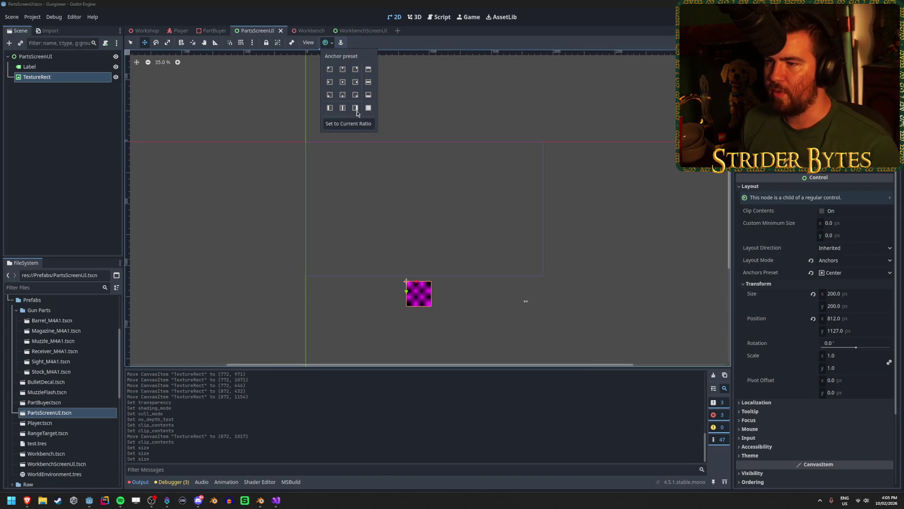
left_click(343, 95)
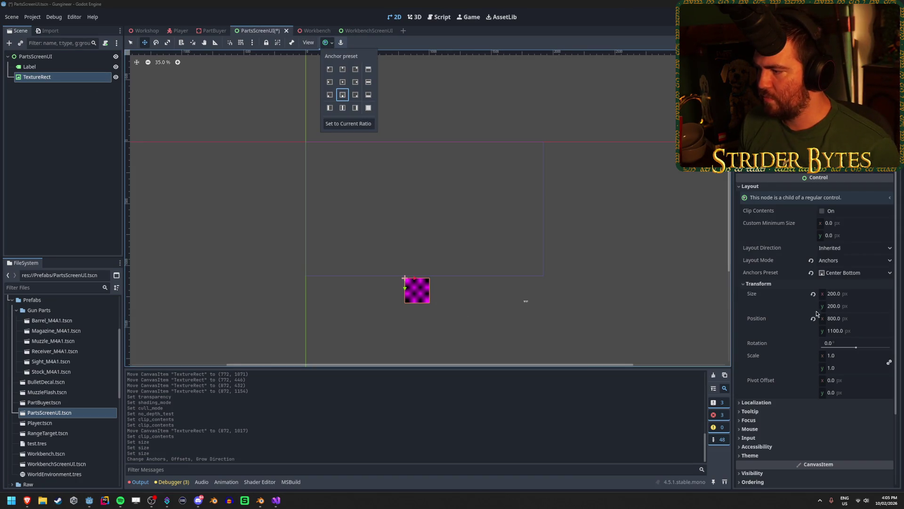
scroll(402, 326, "up", 4)
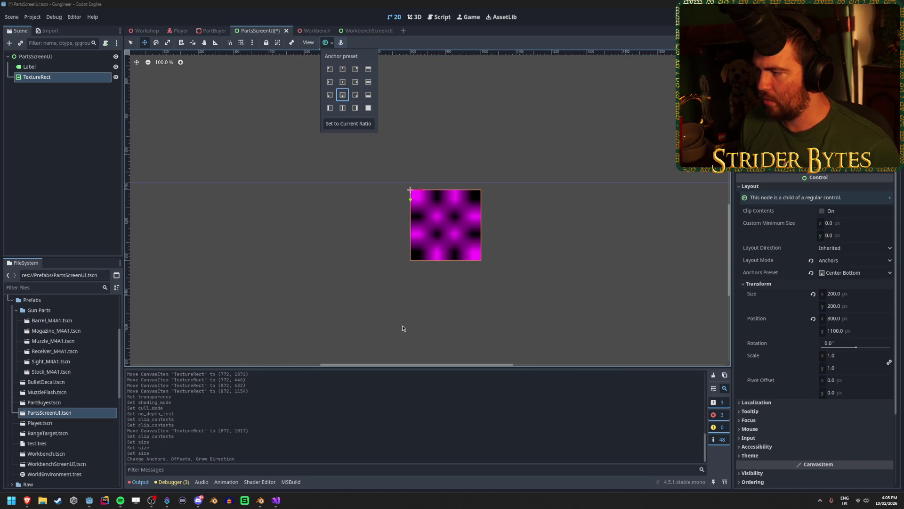
left_click(674, 274)
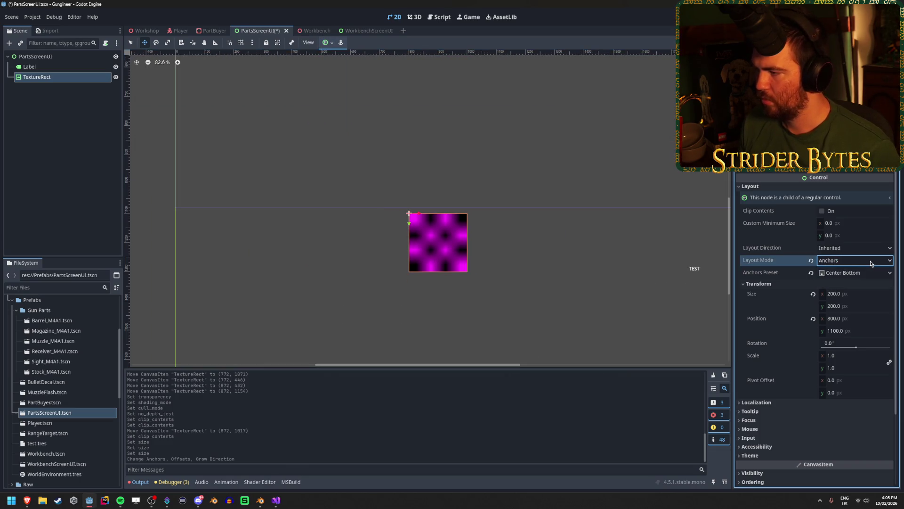
left_click_drag(409, 214, 417, 217)
key("ctrl+z")
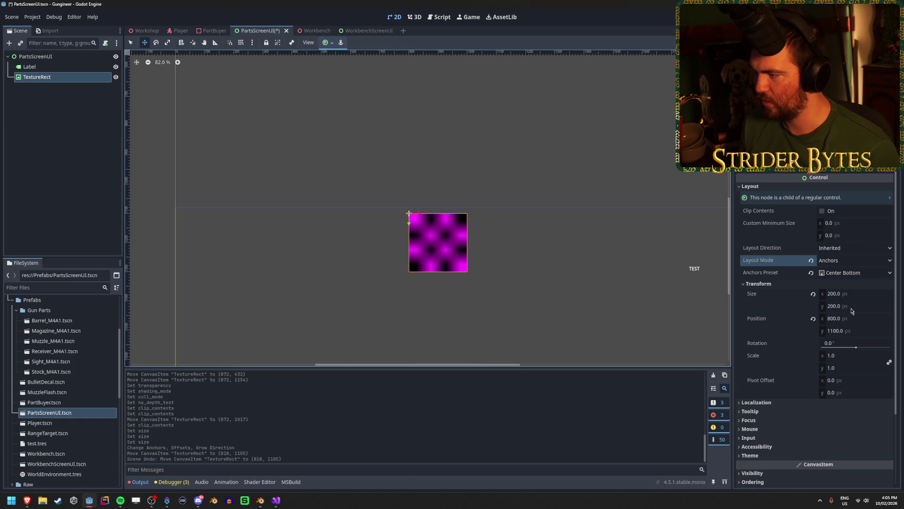
Step: Set the TextureRect's position to 0, 0
left_click(857, 320)
type("0")
key("Tab")
type("0")
key("Return")
scroll(535, 199, "down", 8)
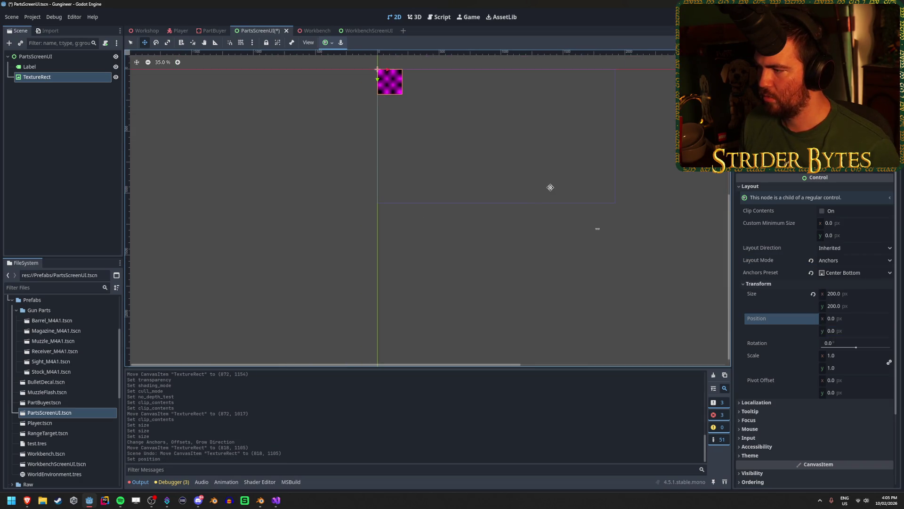
Step: Try Center Right, Bottom Centre and Left Wide presets, undo Left Wide, and save
left_click(855, 272)
left_click(856, 379)
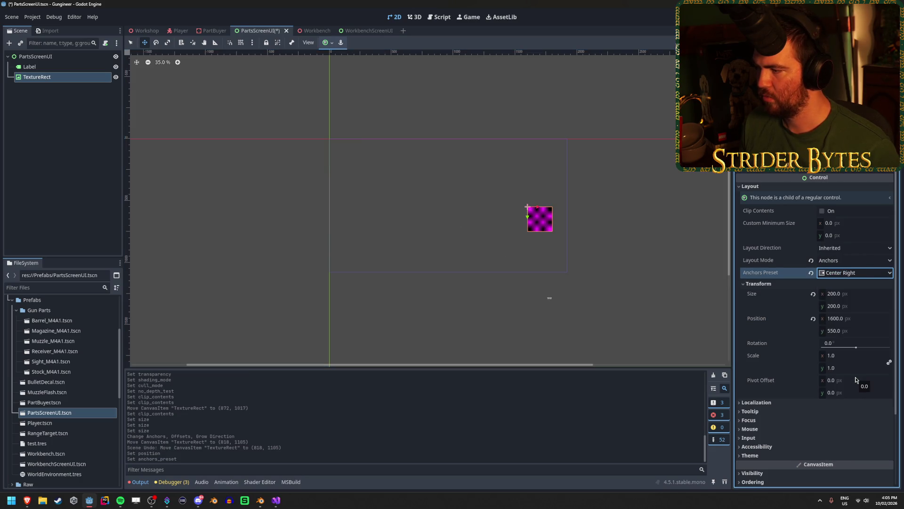
left_click(843, 273)
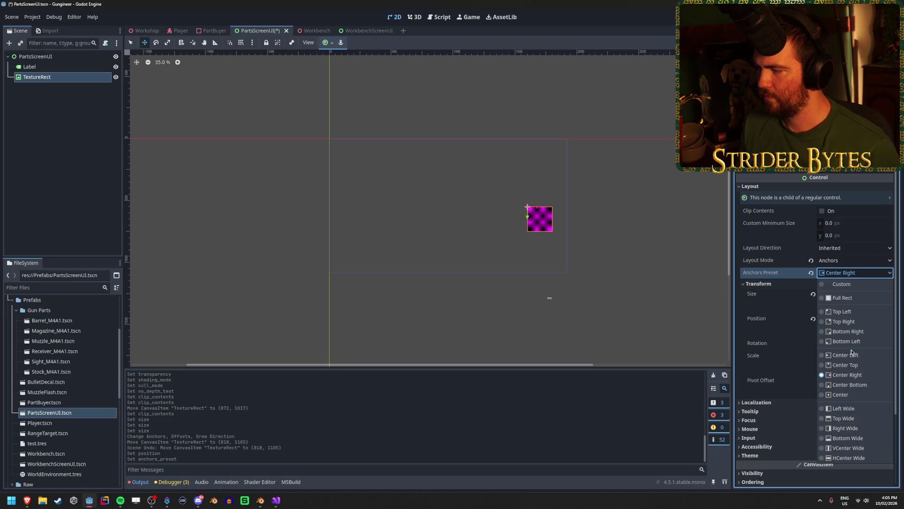
left_click(857, 392)
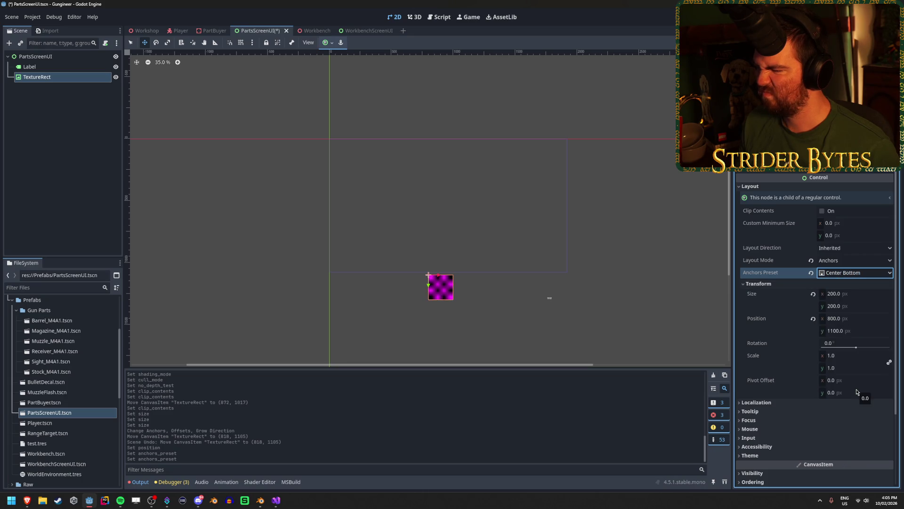
left_click(859, 274)
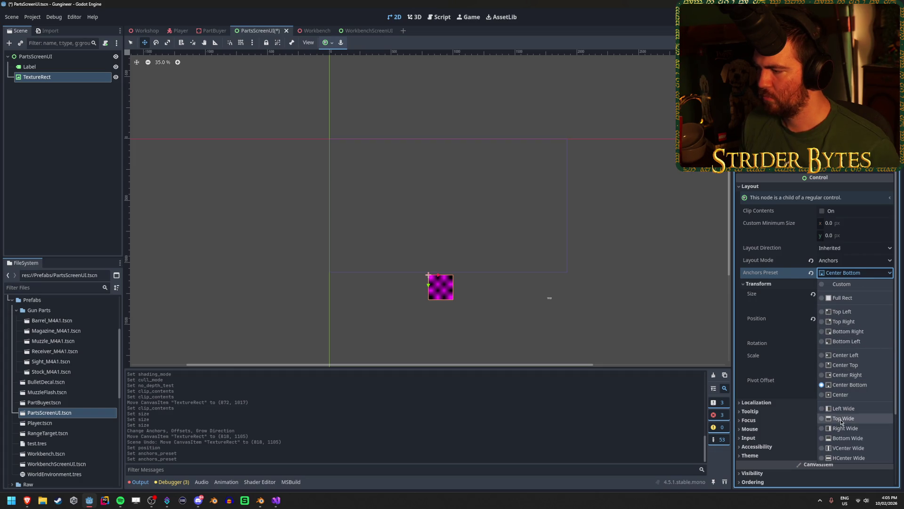
left_click(853, 409)
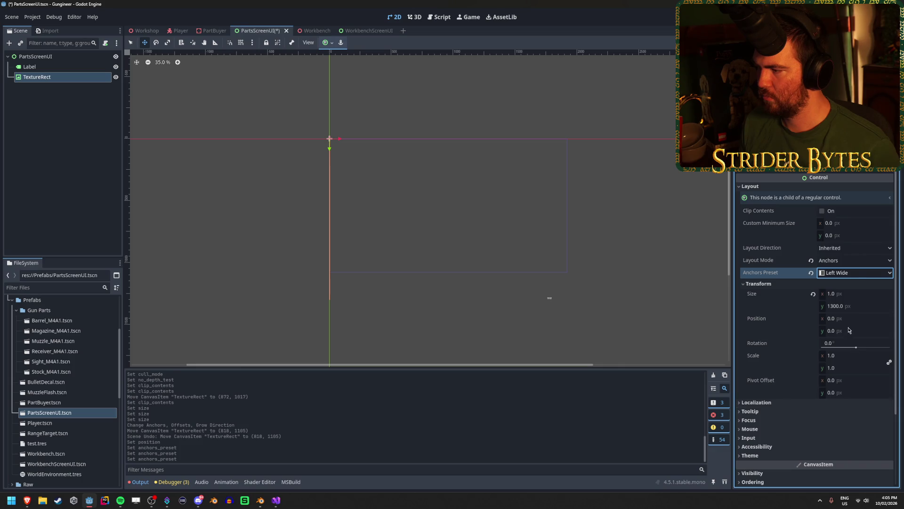
key("ctrl+z")
key("ctrl+s")
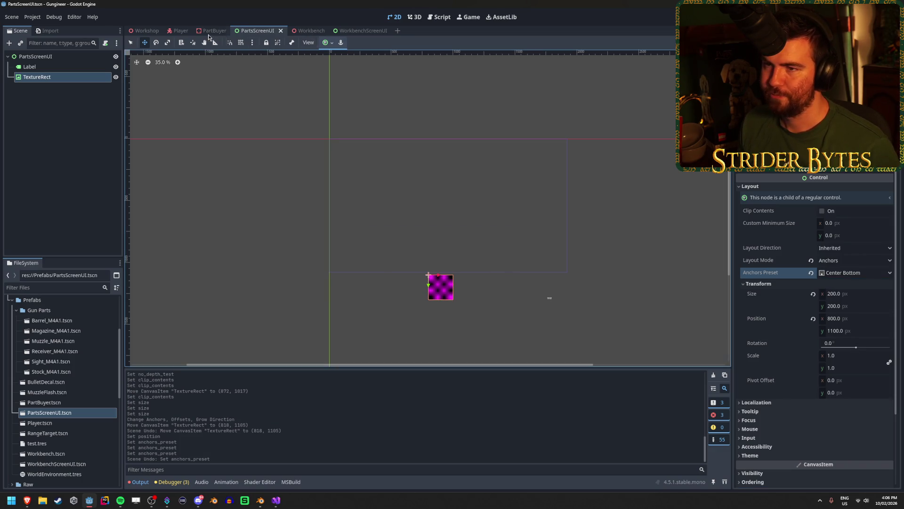
Step: Check the bottom-centred TextureRect at (800, 1100) on the PartBuyer screen
left_click(213, 30)
left_click(265, 32)
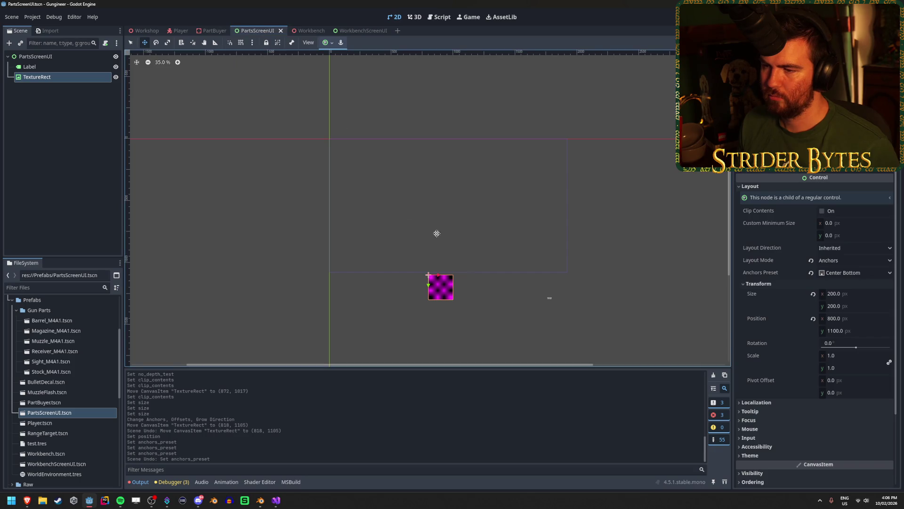
left_click(65, 59)
left_click(71, 78)
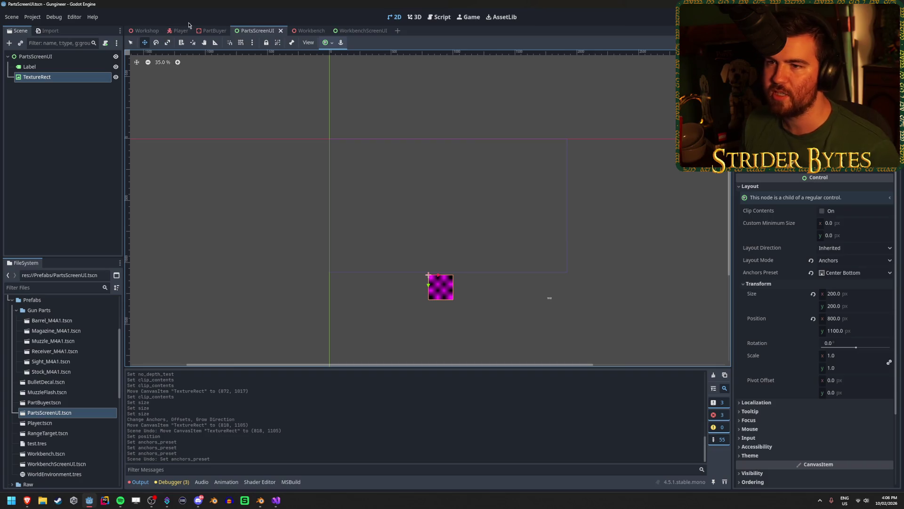
left_click(208, 30)
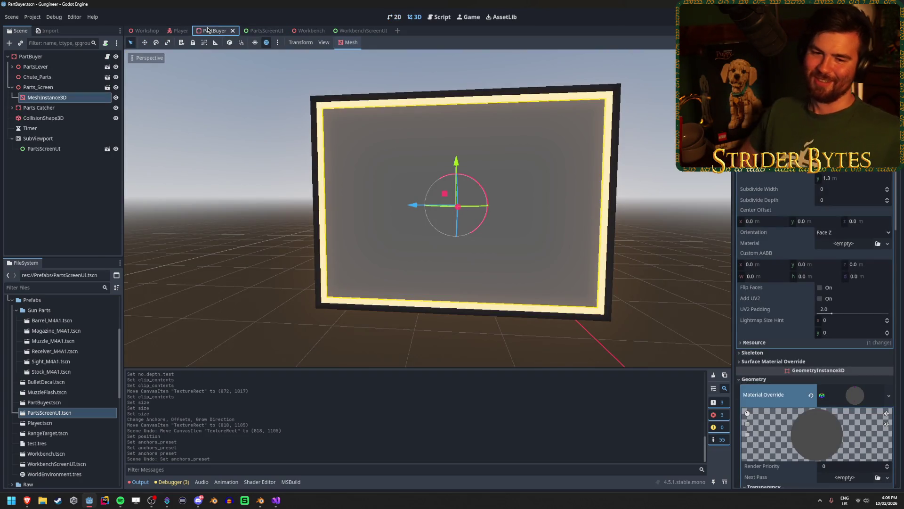
Step: Resize the PartsScreenUI root to 1920 × 1080, save, and preview it on the PartBuyer screen
left_click(267, 30)
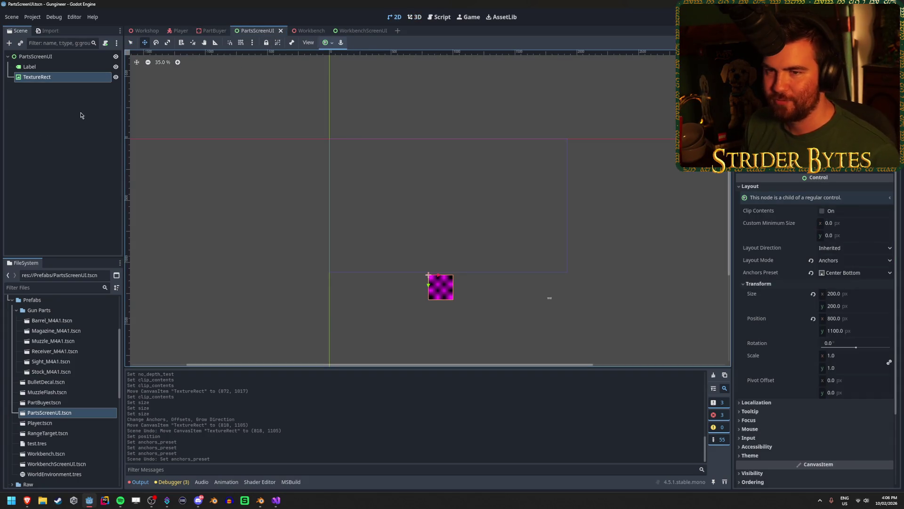
left_click(35, 56)
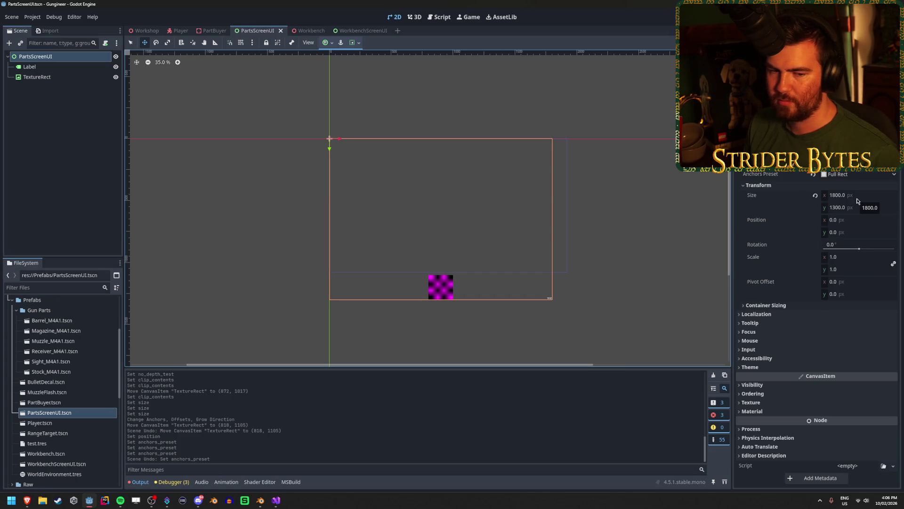
left_click(856, 197)
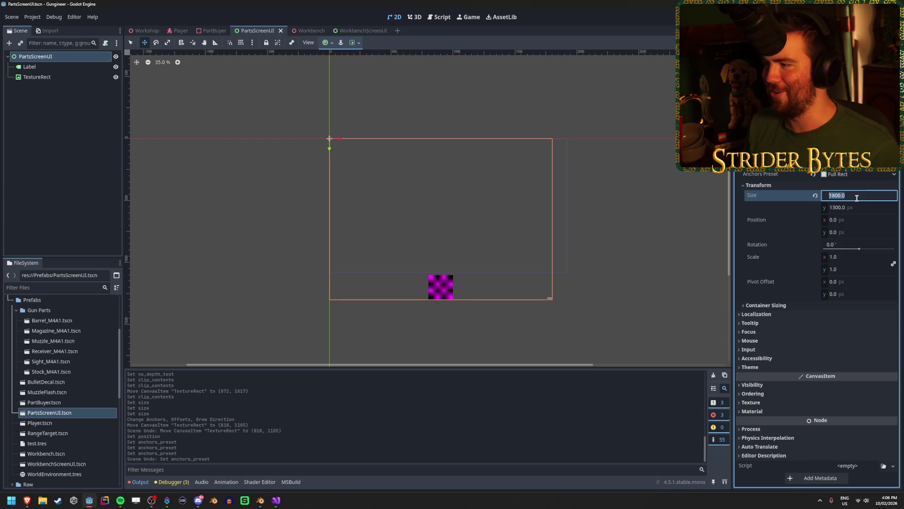
type("1920")
key("Tab")
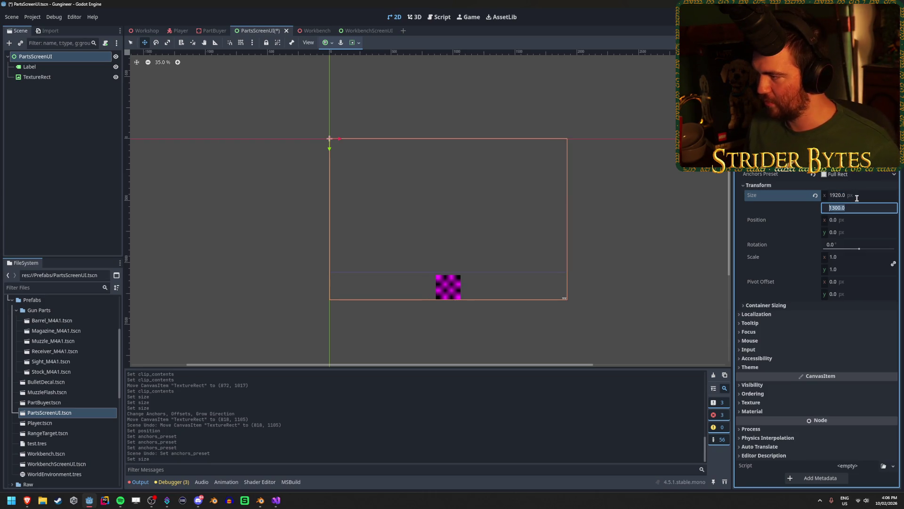
type("1080")
key("Return")
key("ctrl+s")
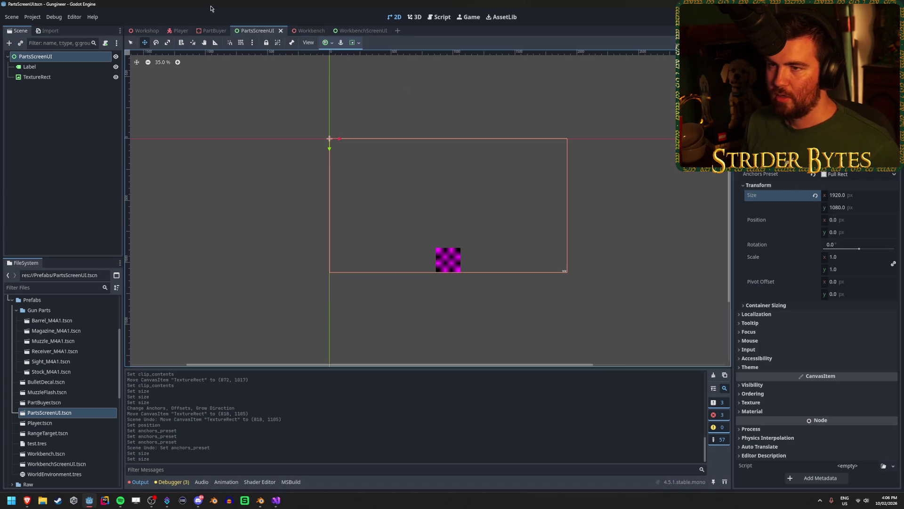
left_click(212, 34)
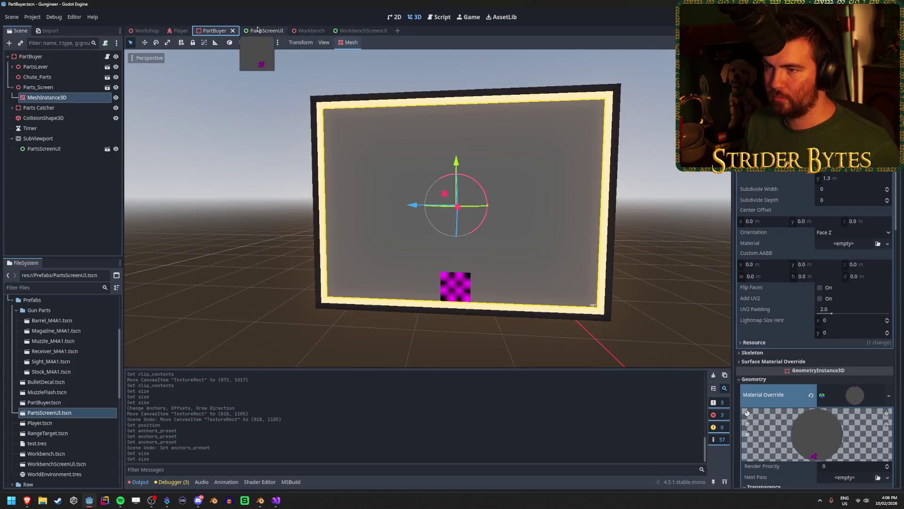
Step: Drag the TextureRect down toward the bottom of PartsScreenUI and save
left_click(257, 27)
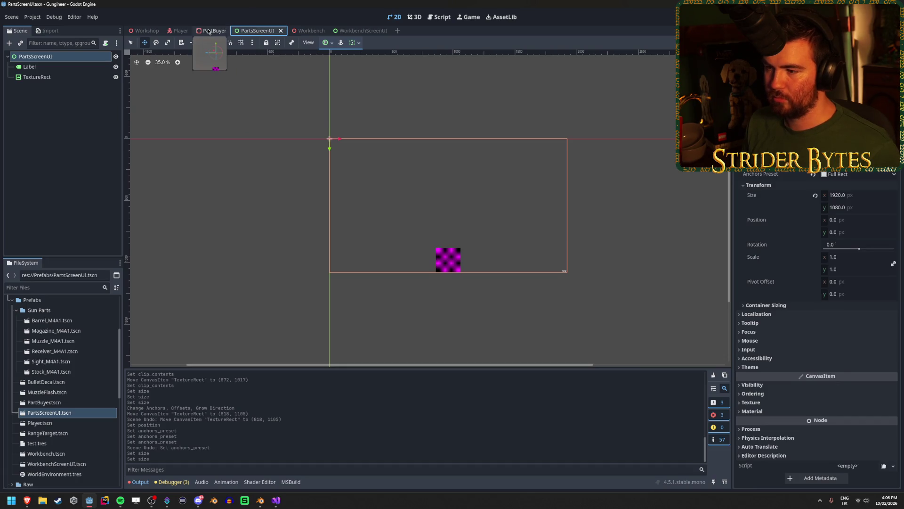
left_click(209, 32)
left_click(266, 35)
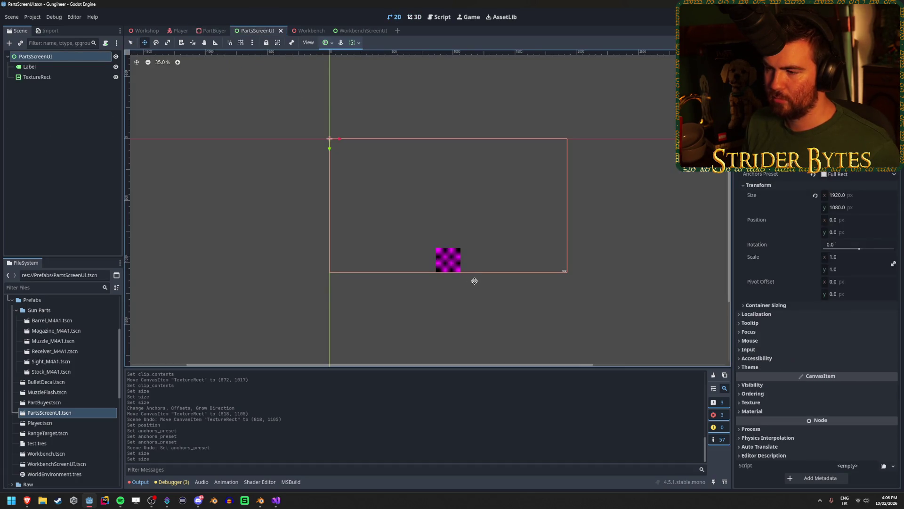
left_click(70, 77)
left_click_drag(435, 255, 430, 267)
key("ctrl+s")
Step: Check PartBuyer, then move the TextureRect up above the top edge and save
left_click(213, 31)
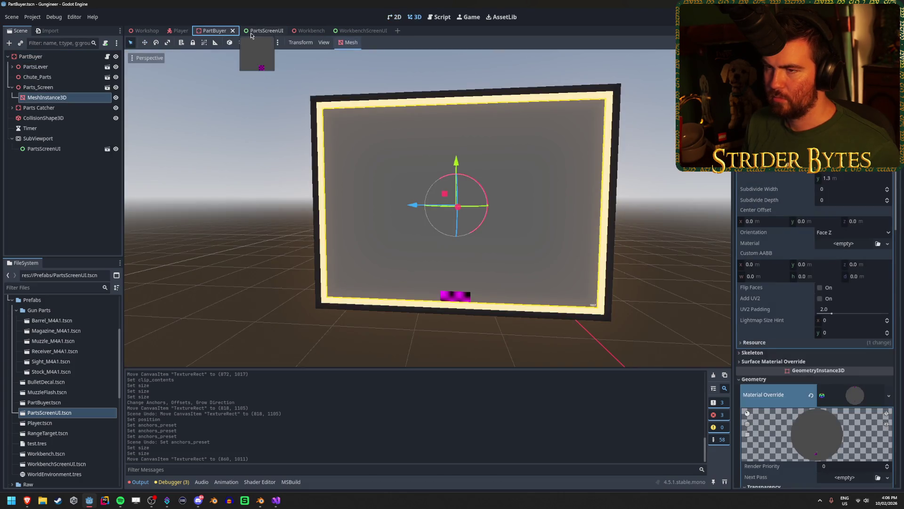
left_click(250, 32)
mouse_move(518, 271)
left_mouse_down()
mouse_move(520, 183)
mouse_move(545, 136)
left_mouse_up()
key("ctrl+s")
Step: Check PartBuyer, then drag the TextureRect to about (138, 112) near the top-left corner
left_click(213, 31)
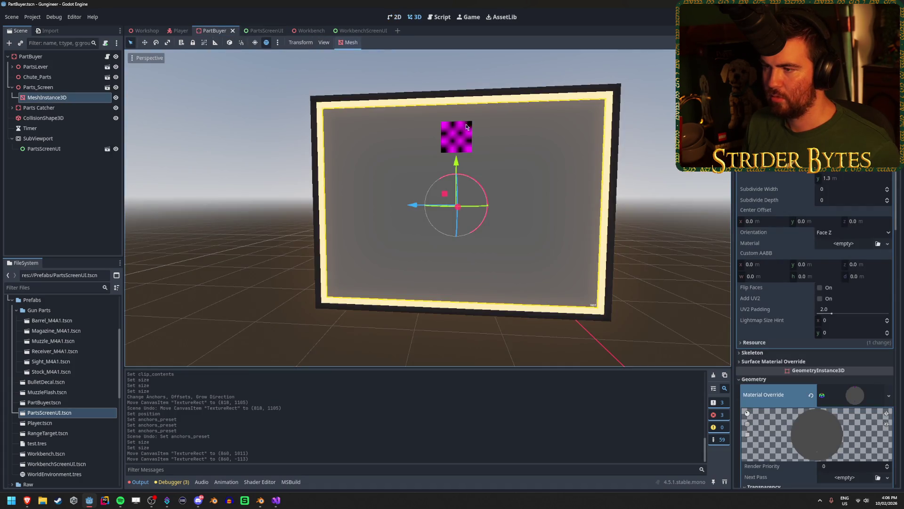
left_click(266, 31)
left_click_drag(439, 132, 363, 172)
Step: Compare against the Workbench scene, then close the Workbench and WorkbenchScreenUI tabs
left_click(302, 31)
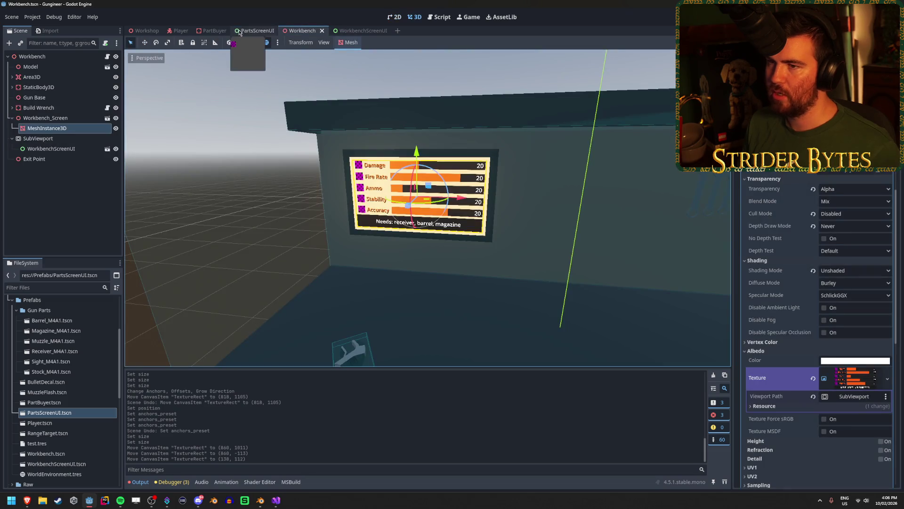
left_click(239, 31)
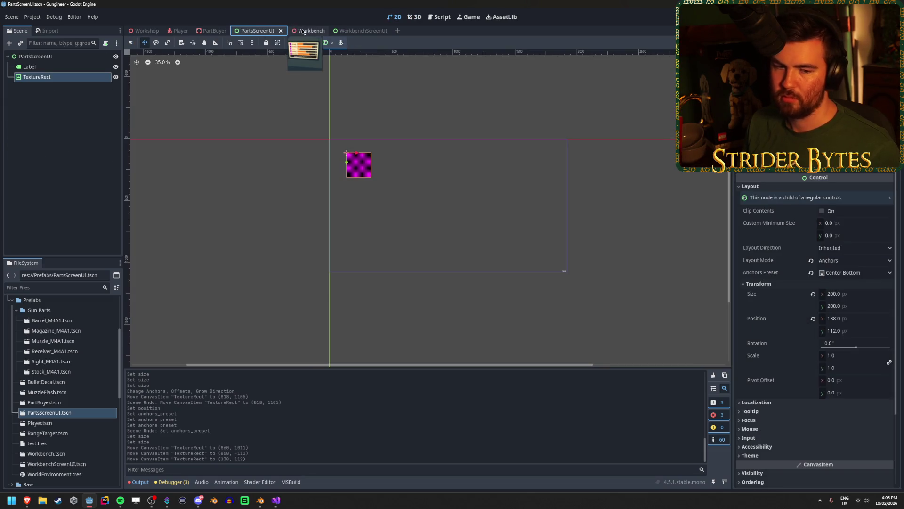
middle_click(303, 31)
middle_click(303, 31)
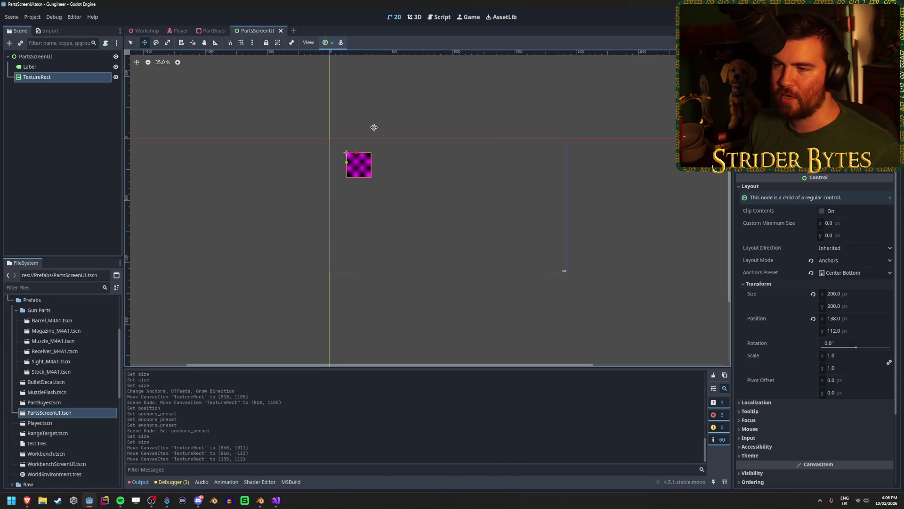
Step: Save the scene and set the TextureRect's Position to 0, 0
left_click(36, 110)
key("ctrl+s")
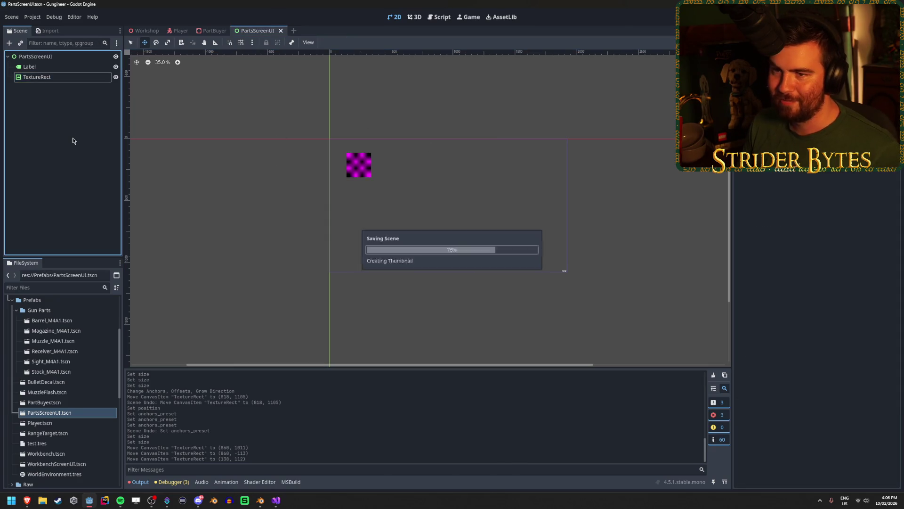
left_click(353, 170)
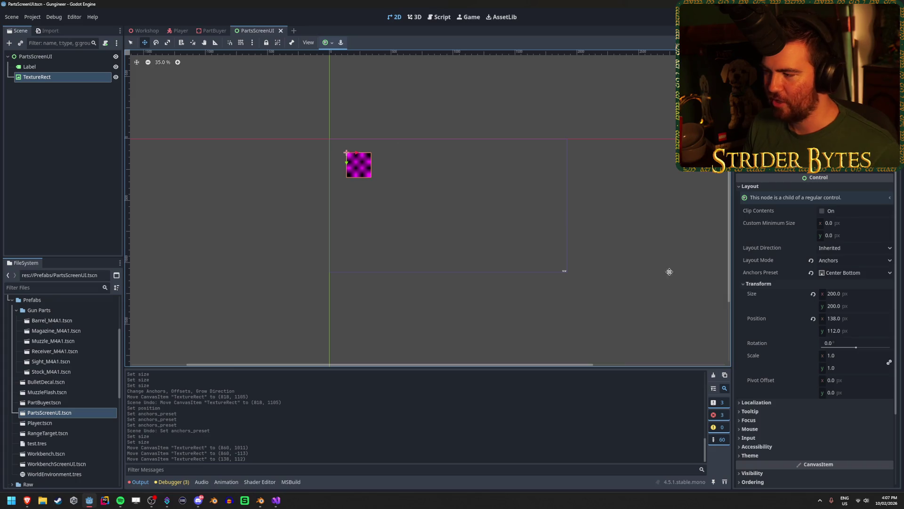
scroll(768, 269, "down", 3)
scroll(768, 269, "up", 3)
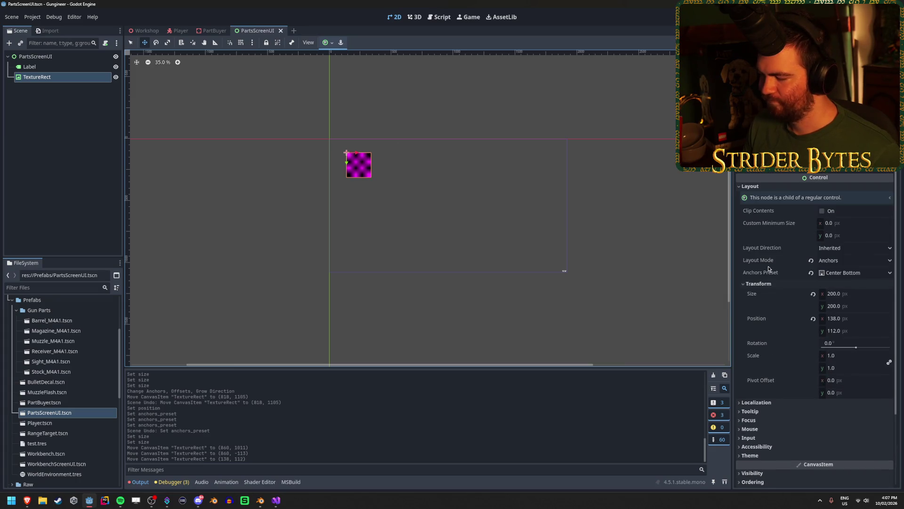
left_click(865, 316)
type("0")
key("Tab")
type("0")
key("Return")
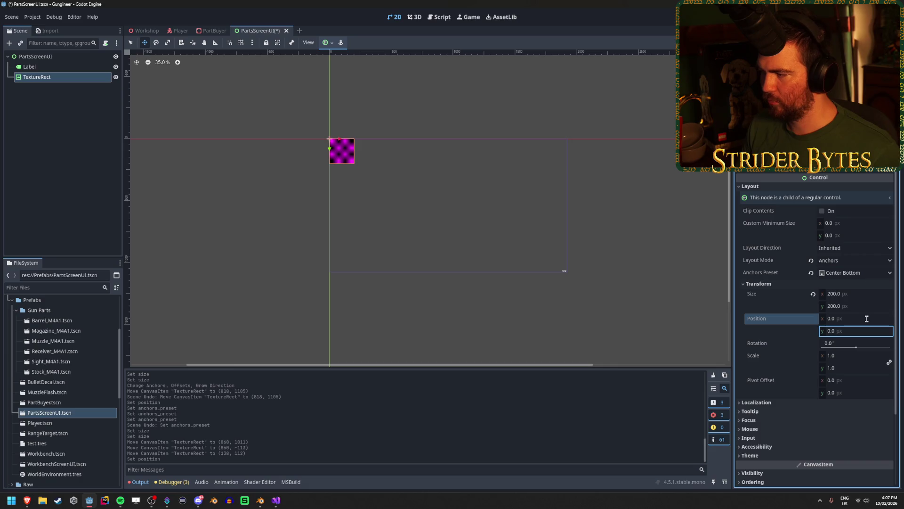
Step: Switch the TextureRect's Layout Mode to Position and view the PartBuyer screen
left_click(853, 260)
left_click(849, 273)
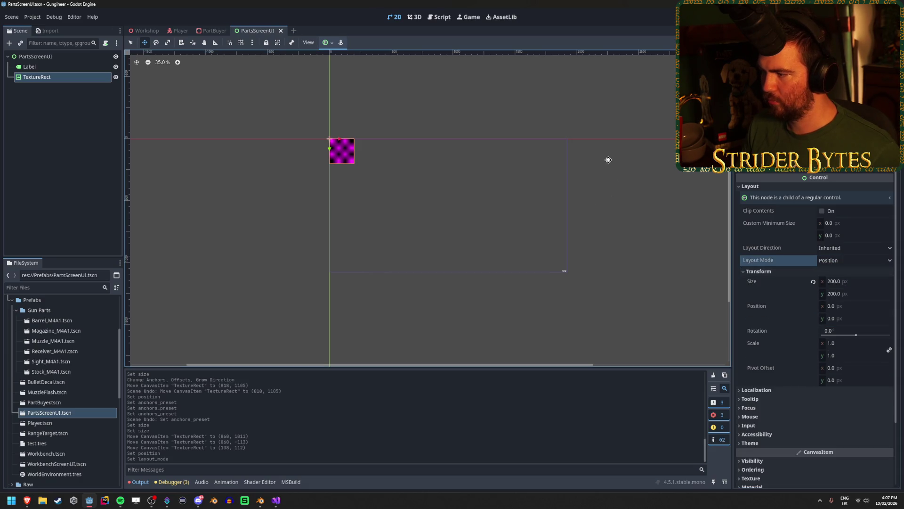
left_click(210, 32)
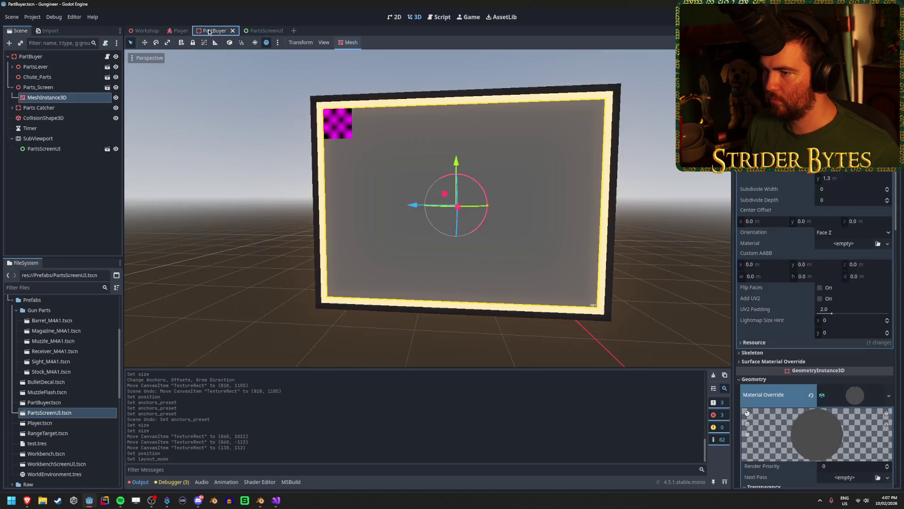
Step: Enable Fixed Size under Transform on the PartBuyer screen material
left_click(275, 31)
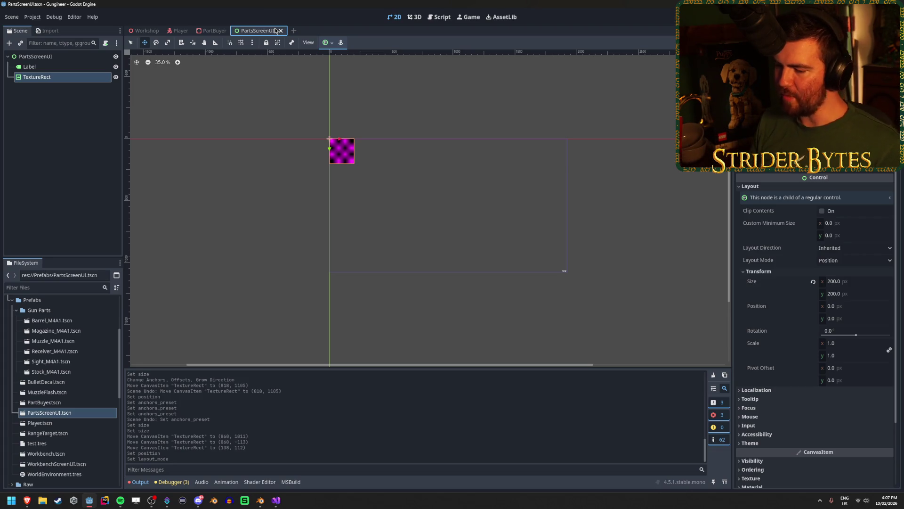
left_click(212, 30)
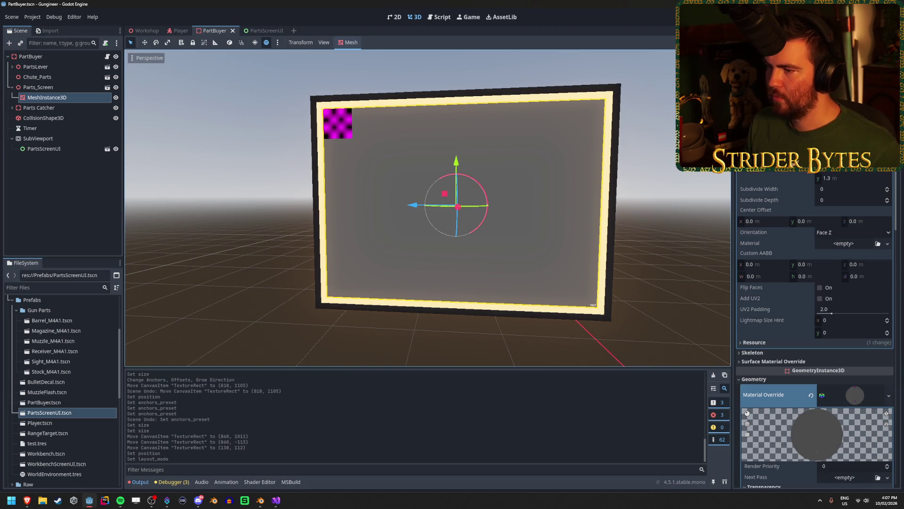
scroll(772, 226, "down", 10)
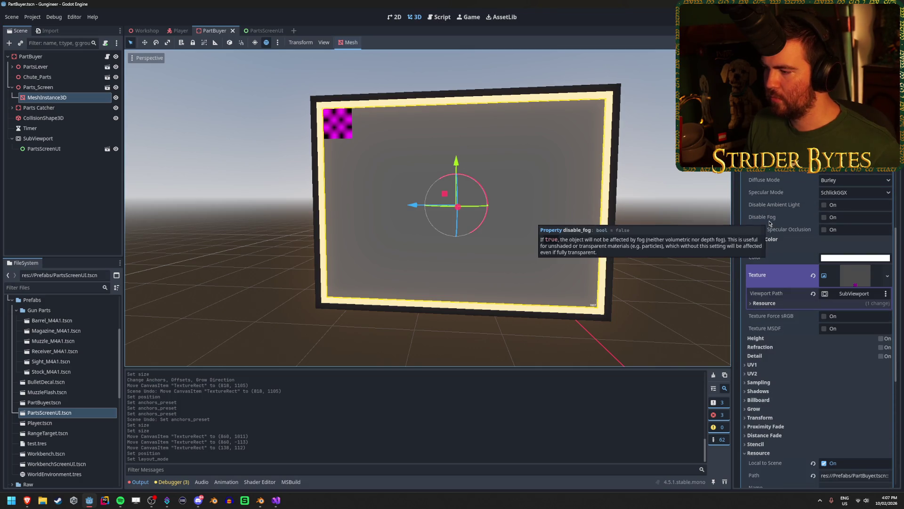
left_click(856, 279)
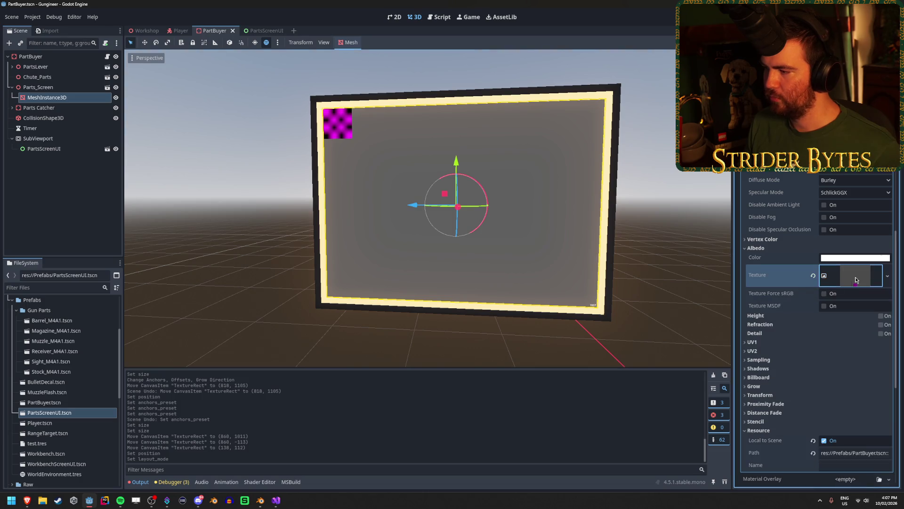
scroll(796, 266, "down", 2)
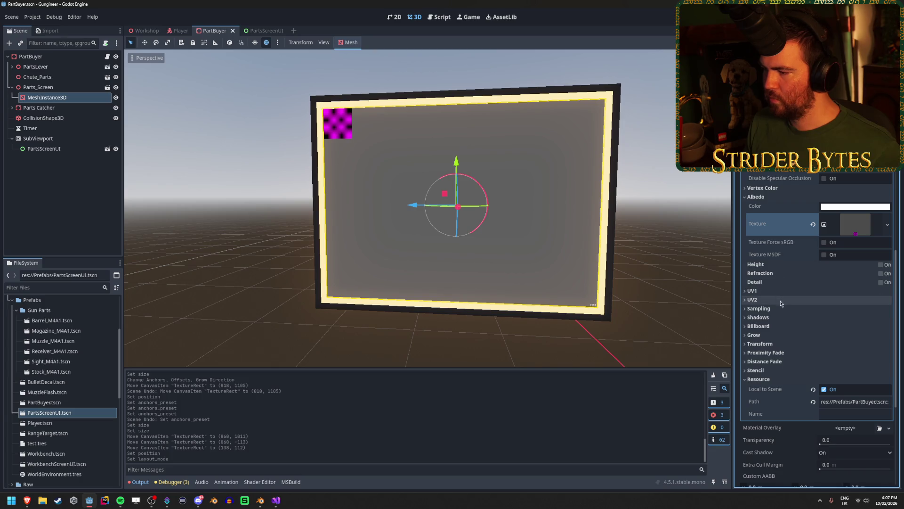
left_click(772, 343)
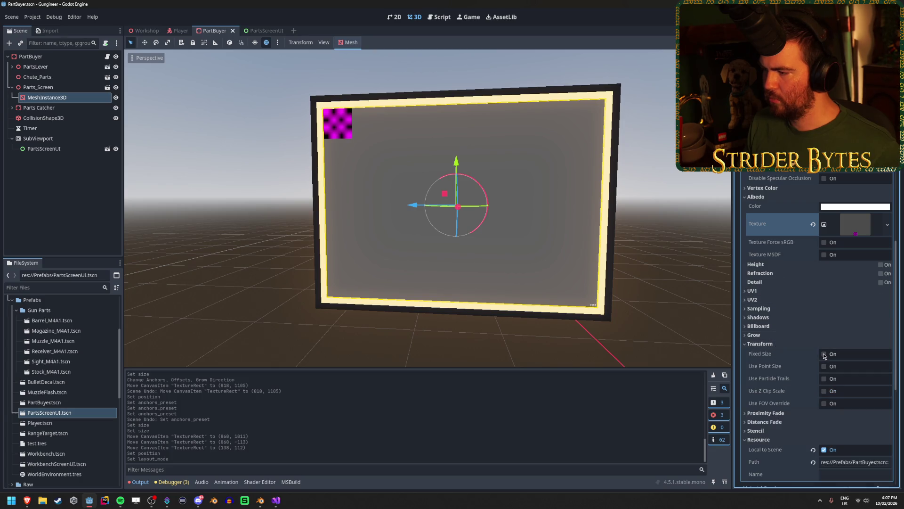
left_click(823, 354)
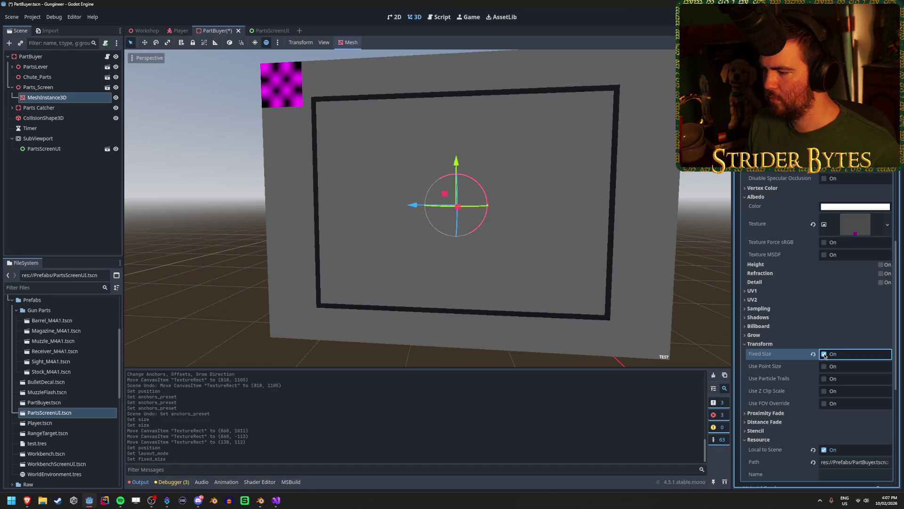
left_click(824, 355)
left_click(824, 354)
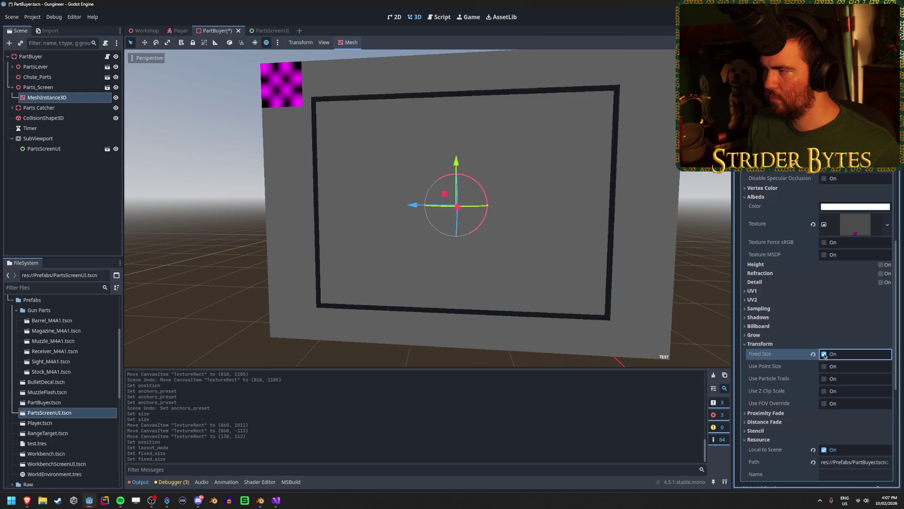
Step: Undo the accidental quad size change, save PartBuyer, and go to PartsScreenUI
scroll(825, 355, "up", 10)
left_click_drag(836, 168, 822, 168)
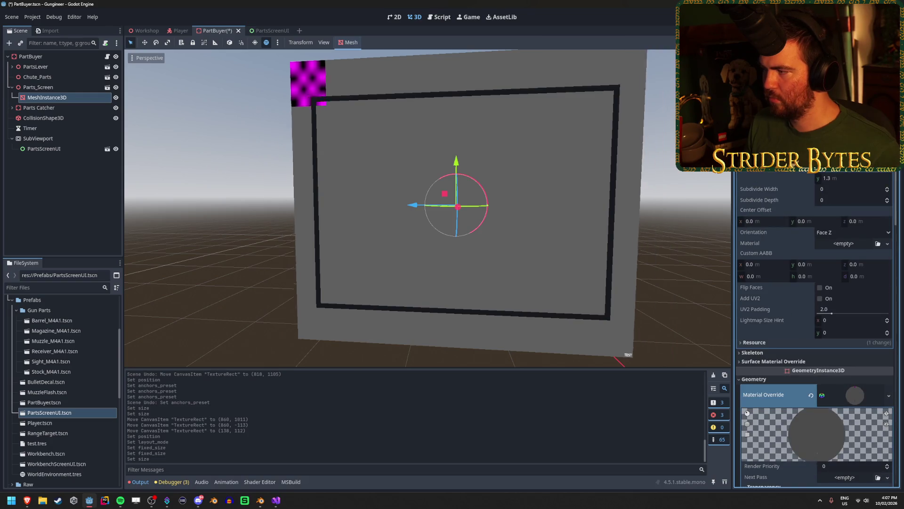
key("ctrl+z")
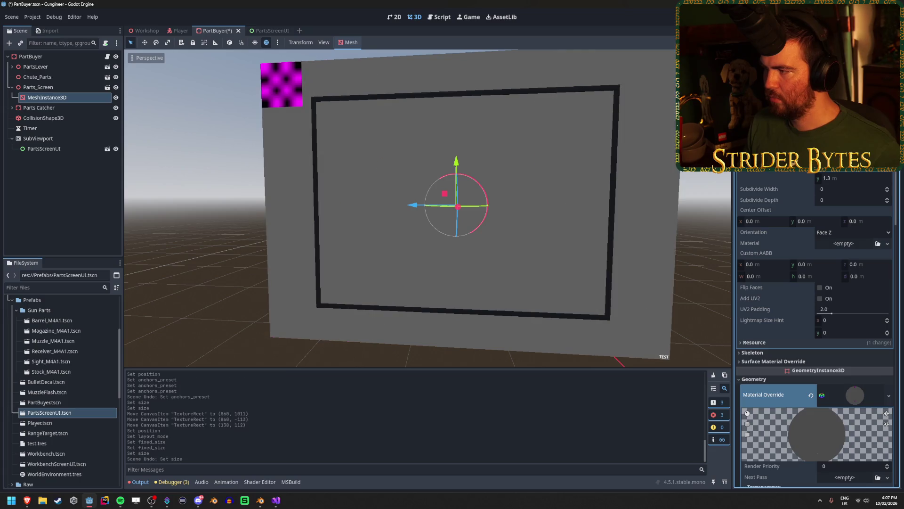
scroll(832, 244, "down", 8)
scroll(831, 245, "up", 2)
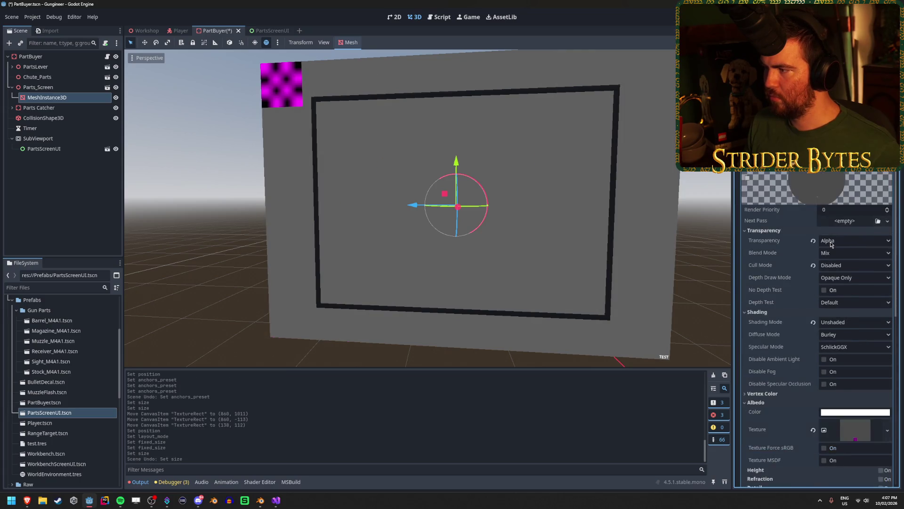
scroll(831, 245, "up", 4)
key("ctrl+s")
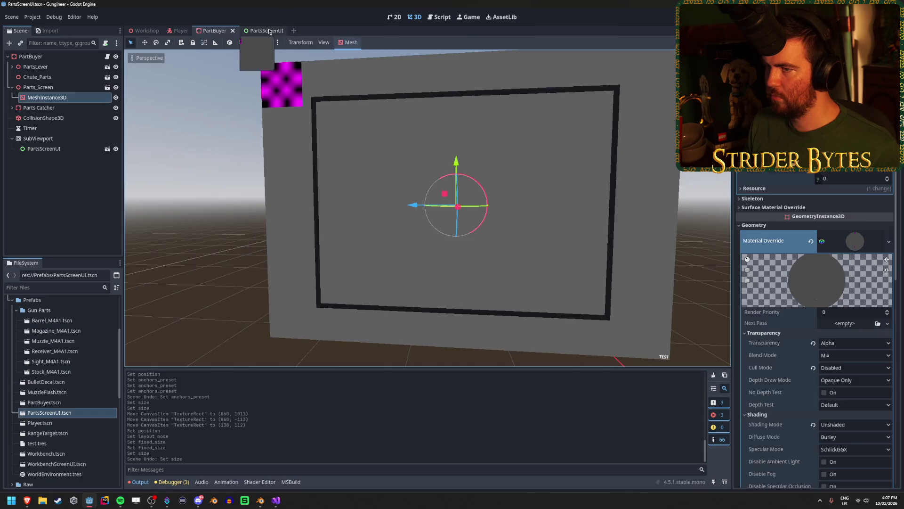
left_click(269, 31)
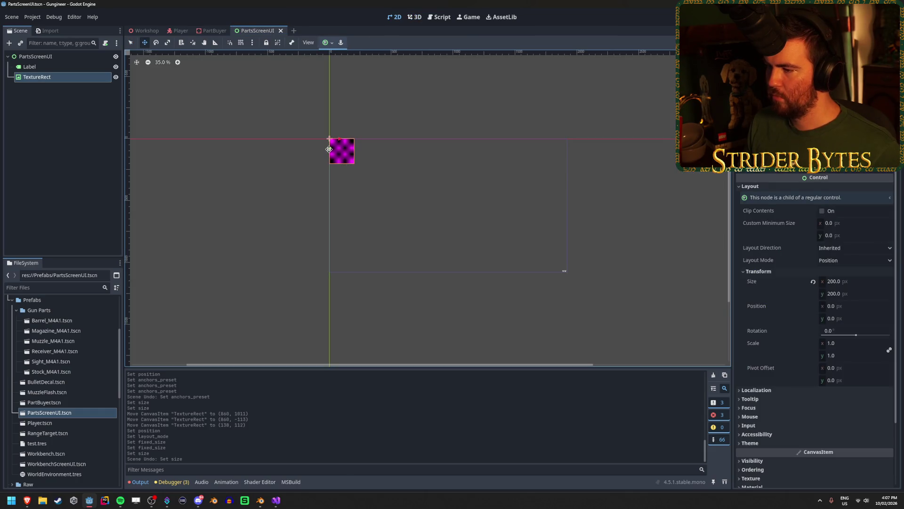
Step: Inspect the TextureRect, keeping its name, and select the PartsScreenUI root
left_click(76, 76)
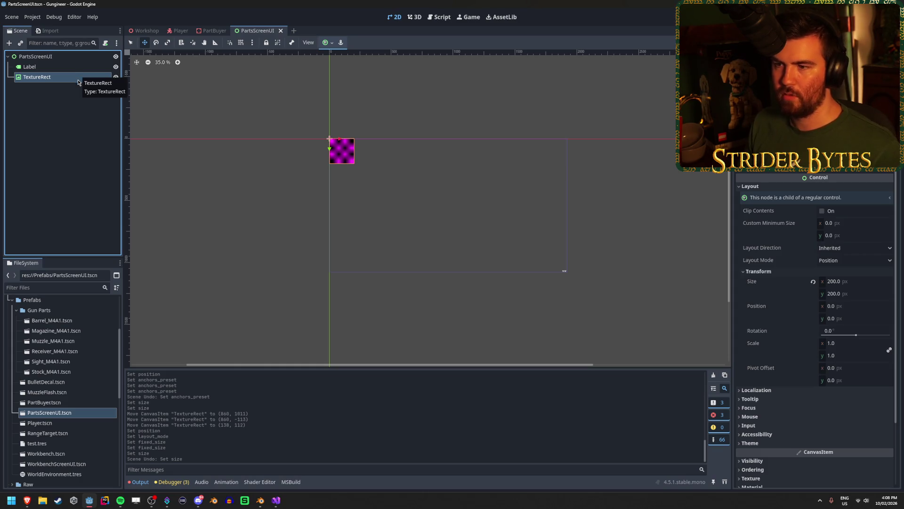
right_click(77, 83)
key("Escape")
double_click(62, 78)
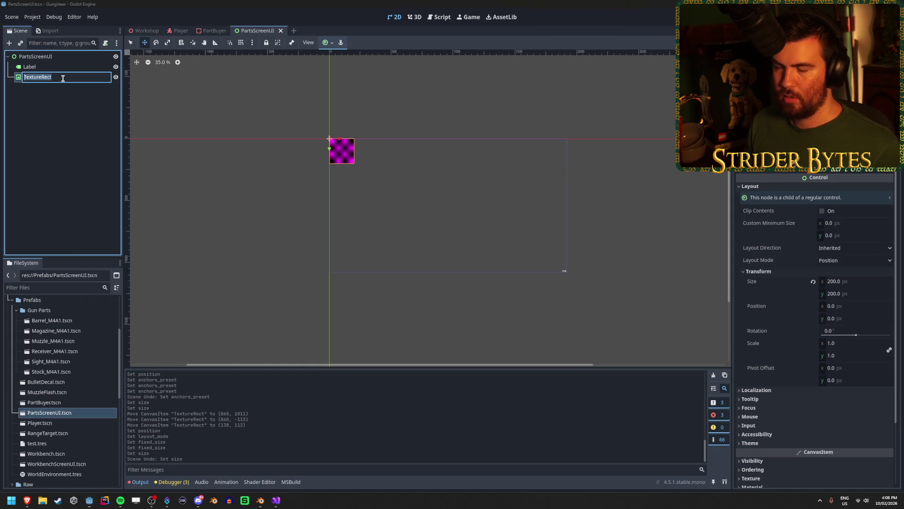
key("Escape")
left_click(36, 56)
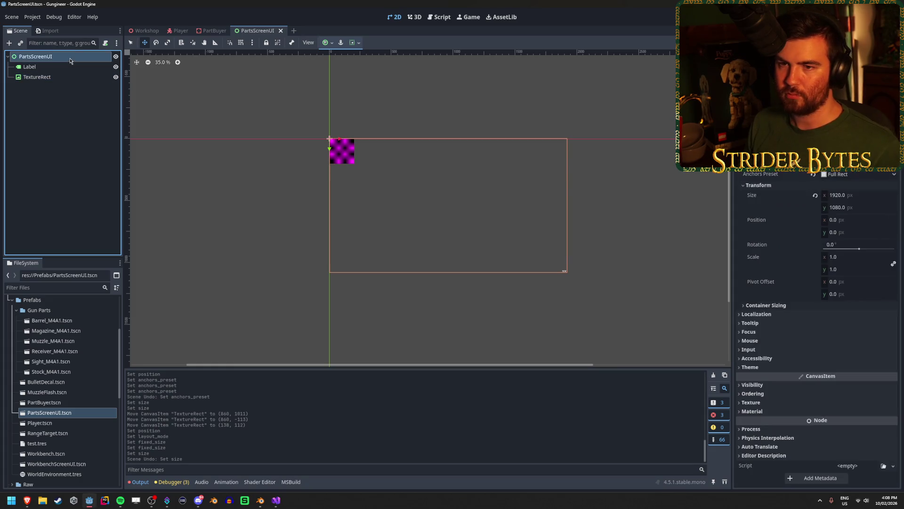
Step: In PartBuyer, undo the stray mesh move and expand the ViewportTexture resource settings
left_click(207, 30)
mouse_move(496, 165)
left_mouse_down()
mouse_move(395, 168)
mouse_move(313, 192)
mouse_move(192, 194)
mouse_move(448, 202)
left_mouse_up()
key("ctrl+z")
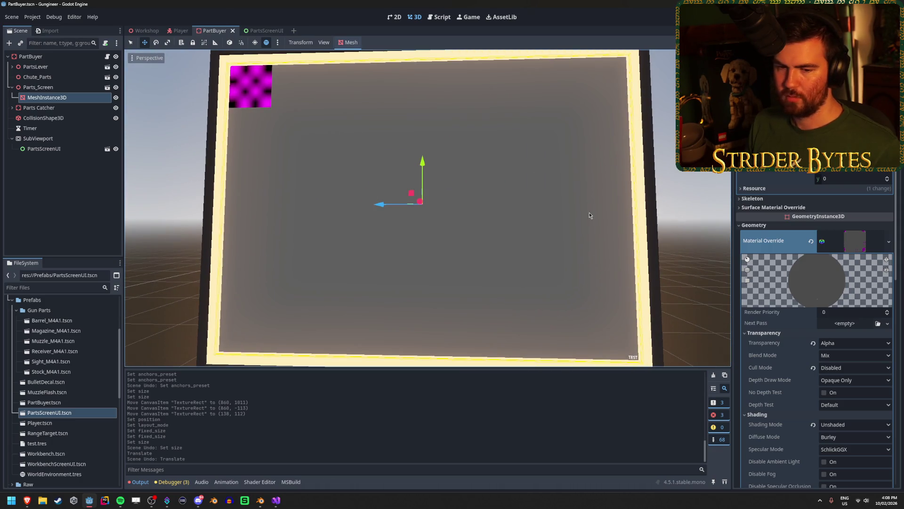
scroll(856, 327, "down", 5)
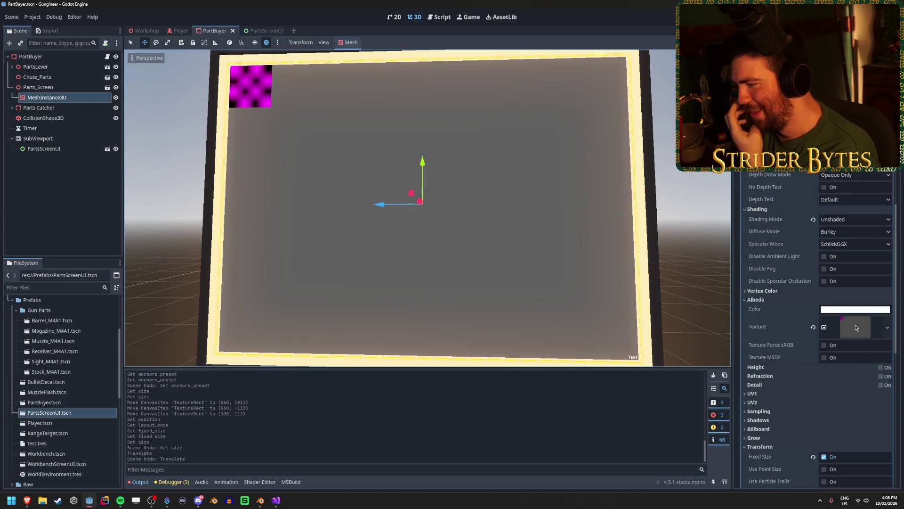
left_click(856, 327)
left_click(786, 356)
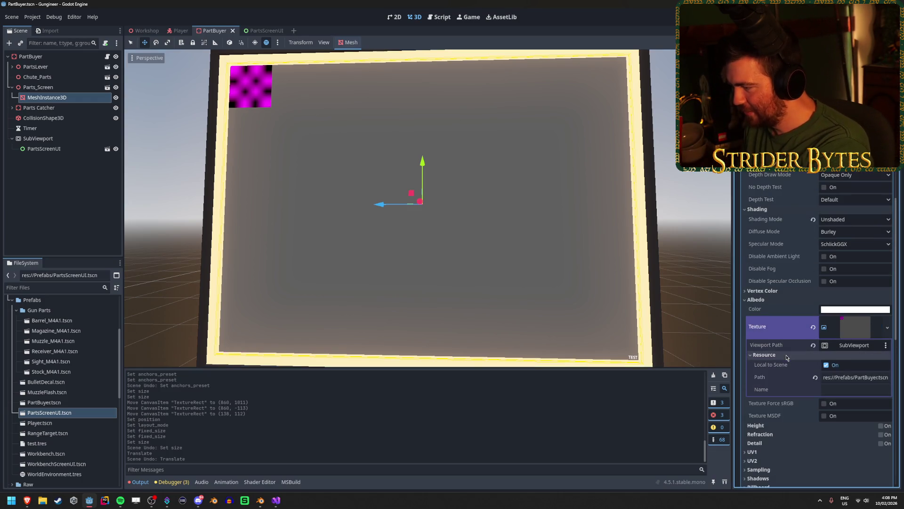
Step: Open Workbench.tscn from the FileSystem dock for comparison
left_click(262, 31)
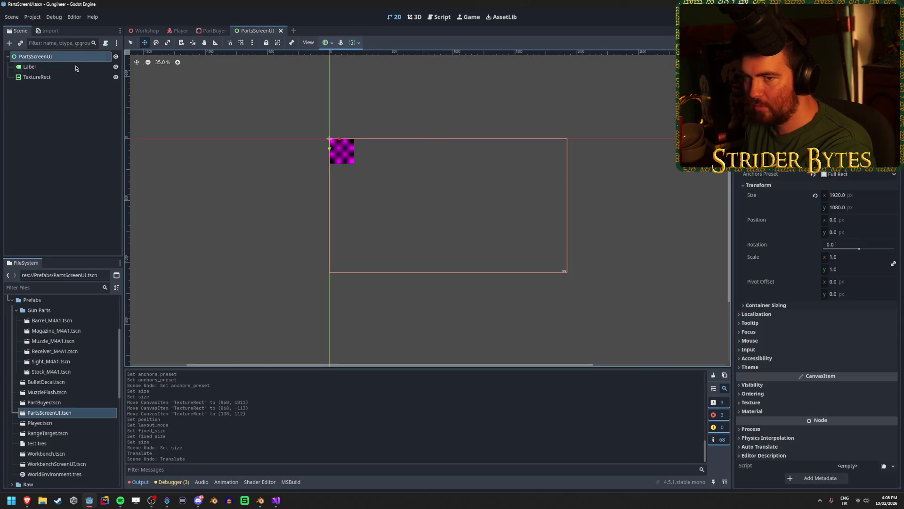
left_click(212, 30)
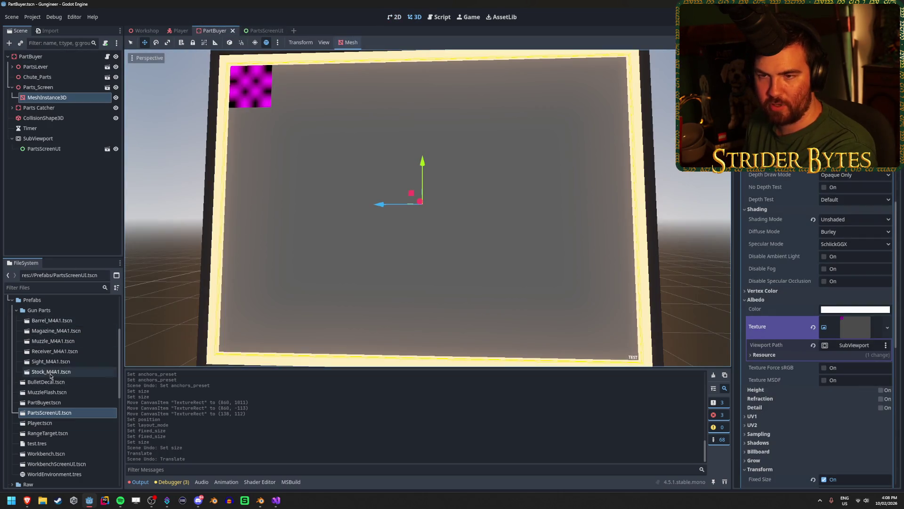
double_click(63, 453)
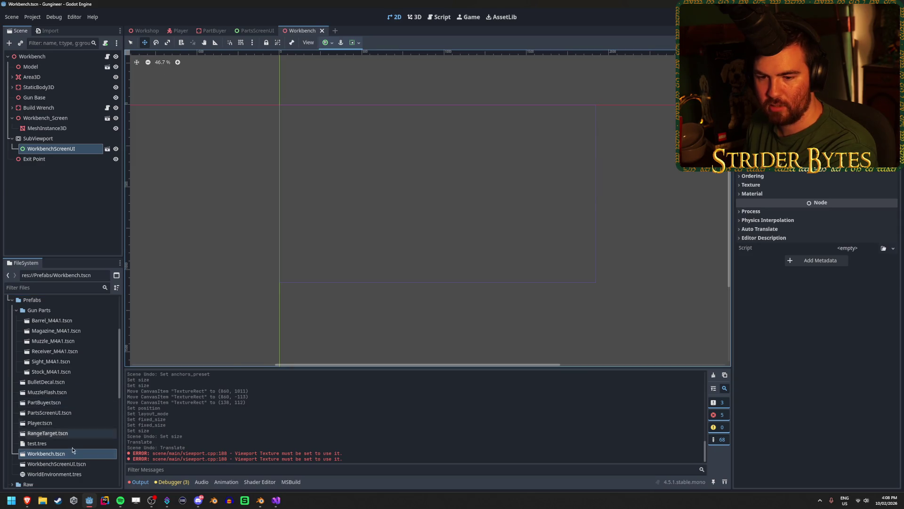
Step: Open WorkbenchScreenUI.tscn to check its root Control, then reopen Workbench.tscn
double_click(81, 465)
middle_click(301, 29)
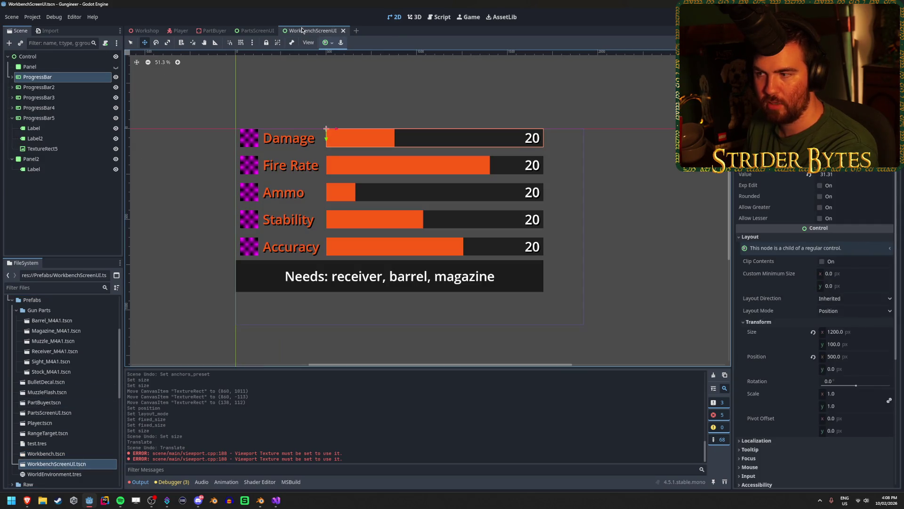
left_click(28, 56)
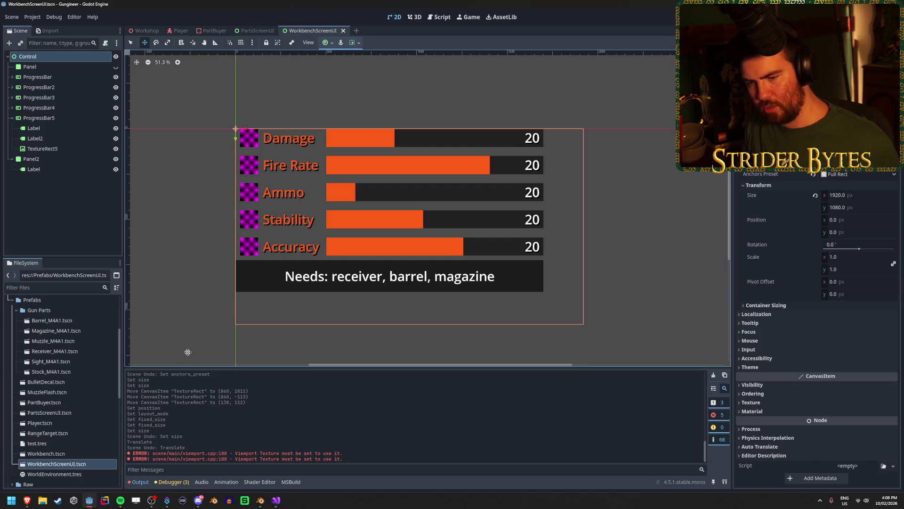
double_click(52, 453)
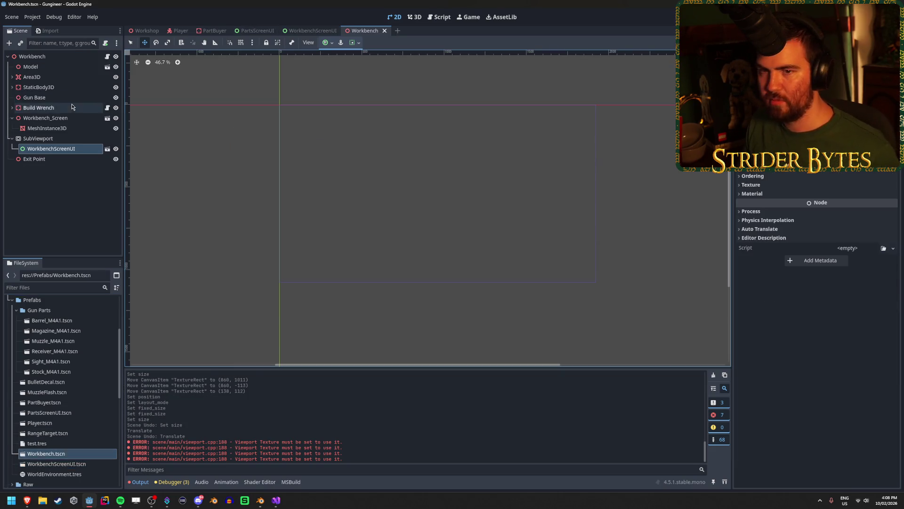
Step: Select the workbench MeshInstance3D and inspect its material's Albedo colour
left_click(47, 129)
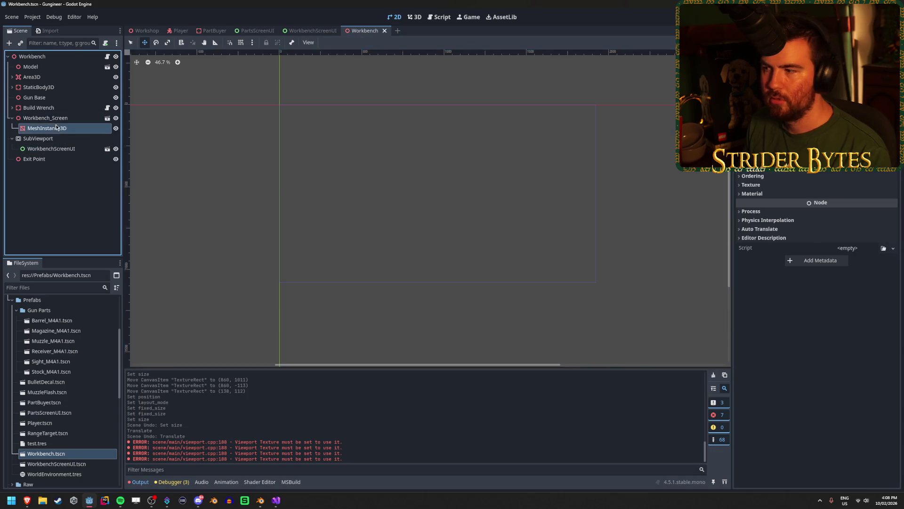
scroll(805, 263, "down", 6)
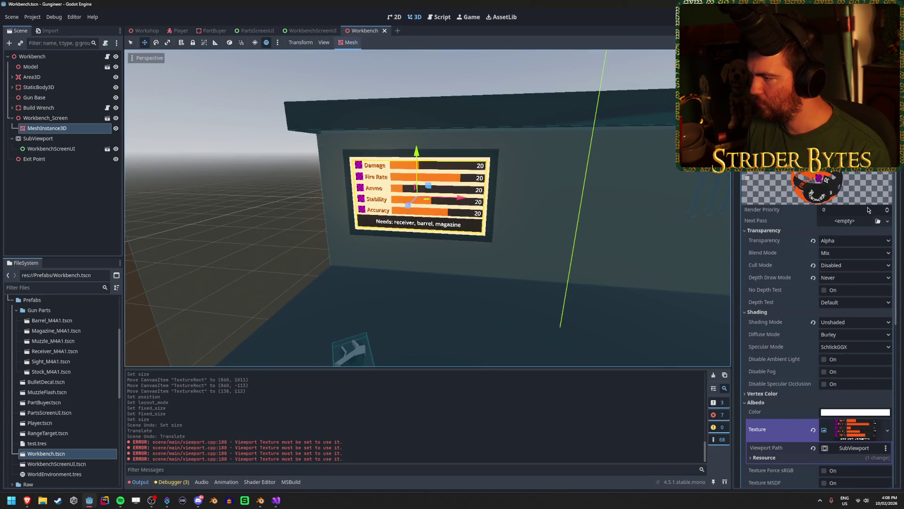
scroll(868, 210, "down", 2)
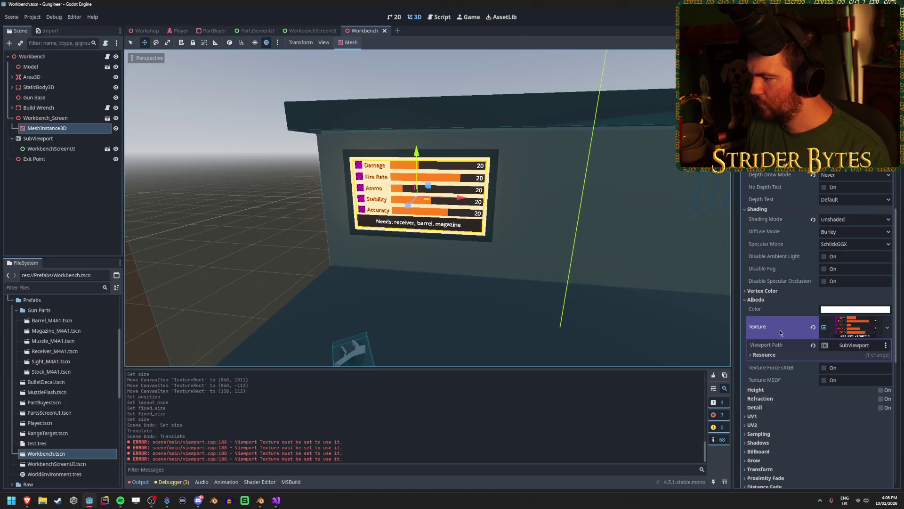
left_click(840, 311)
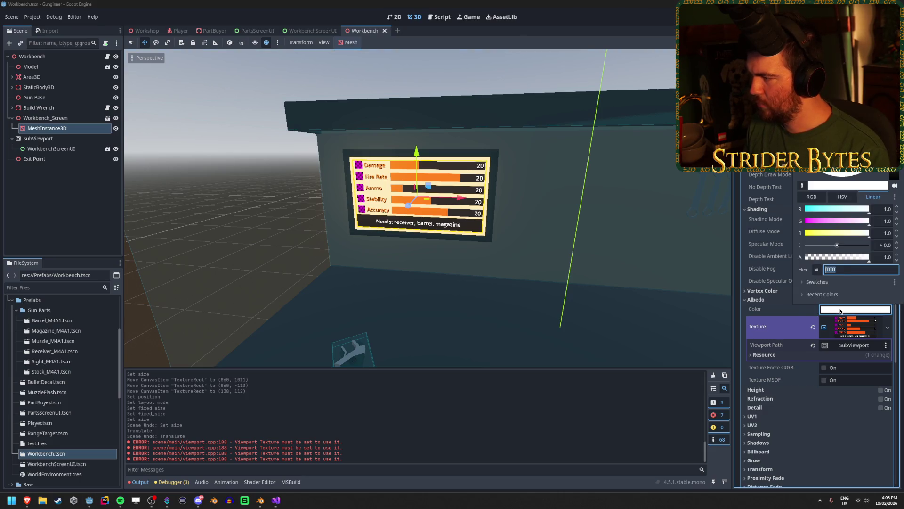
left_click(840, 310)
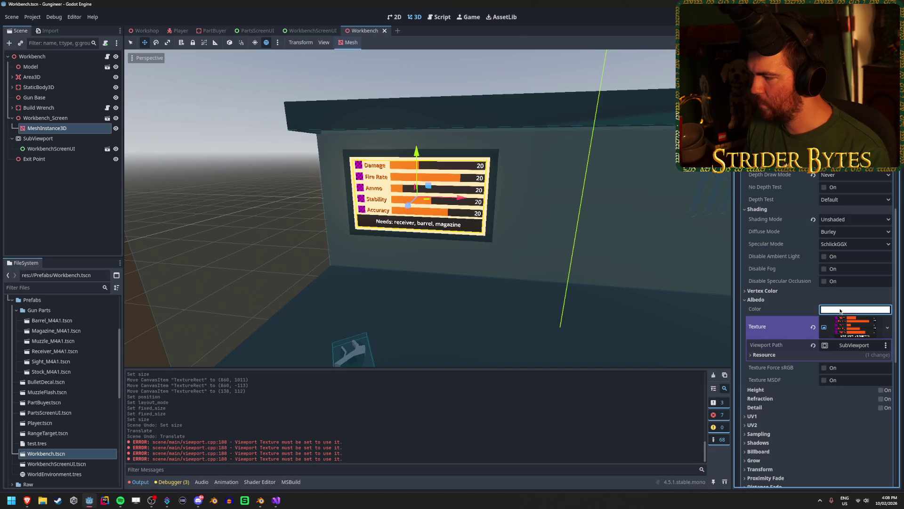
Step: Toggle the screen material's Transparency mode off and back, then return to PartsScreenUI
left_click(855, 138)
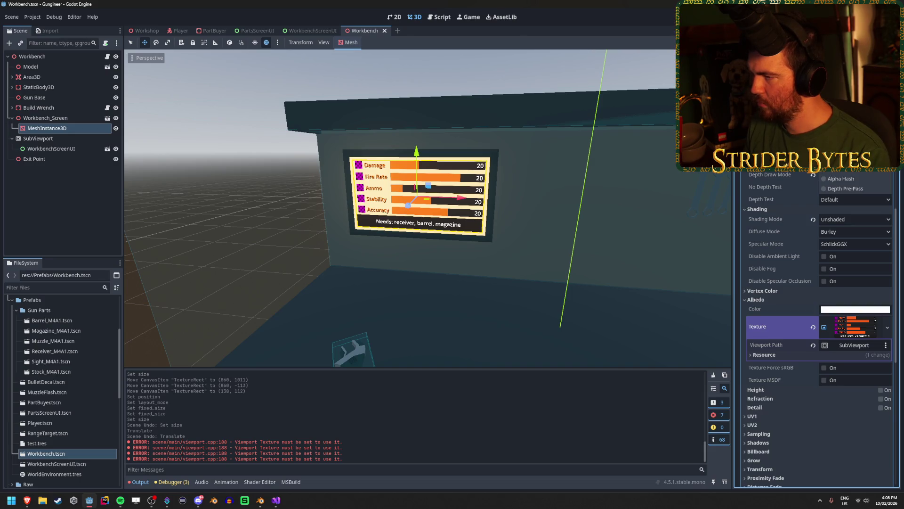
left_click(848, 149)
left_click(855, 138)
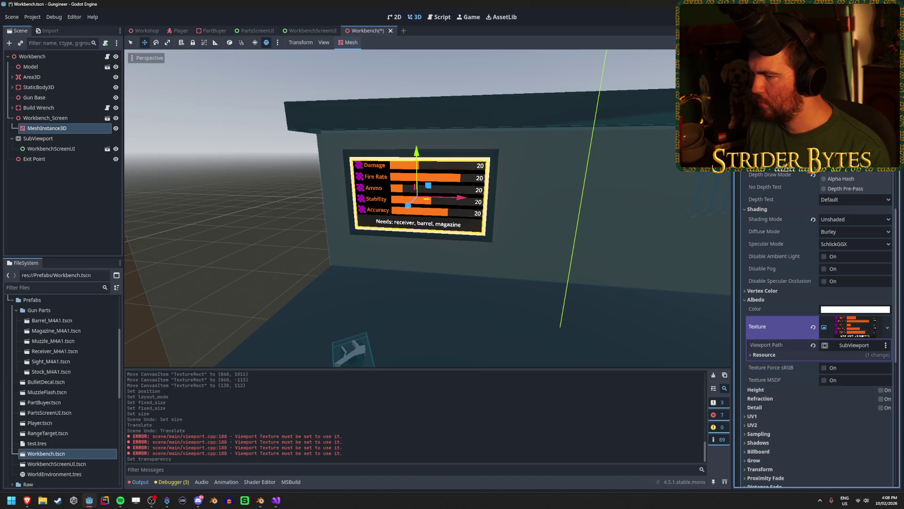
left_click(848, 149)
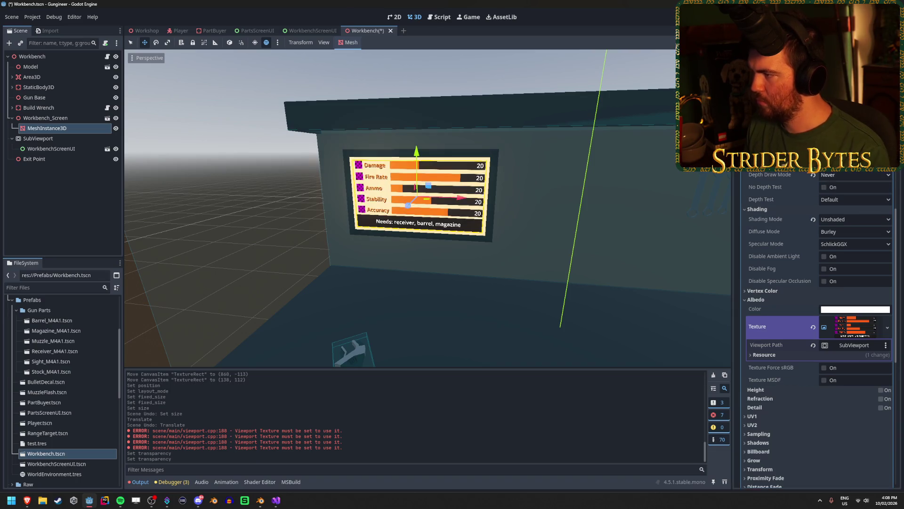
left_click(277, 29)
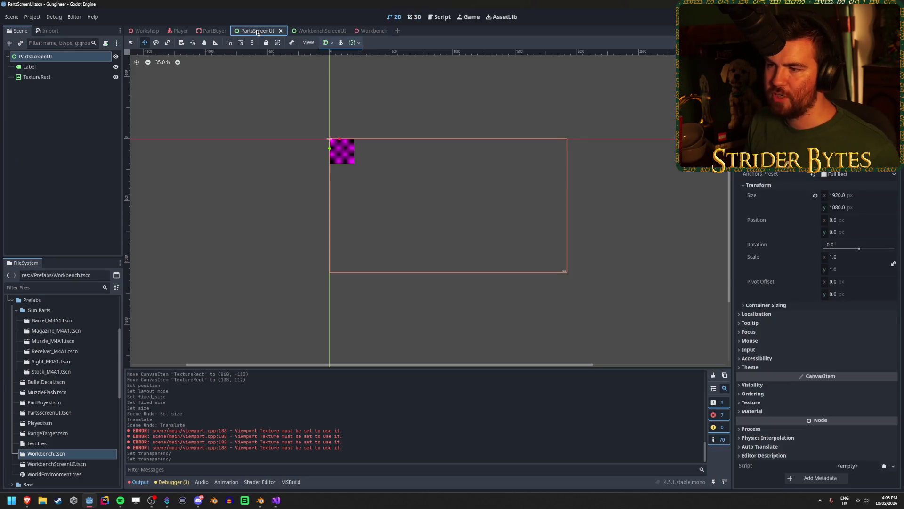
Step: Inspect the PartsScreenUI root's Theme and Material properties
left_click(198, 31)
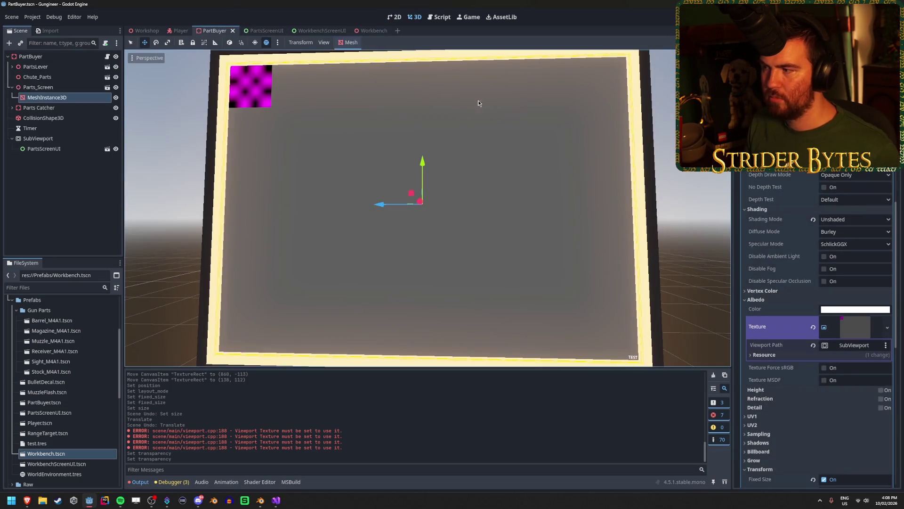
scroll(809, 212, "up", 3)
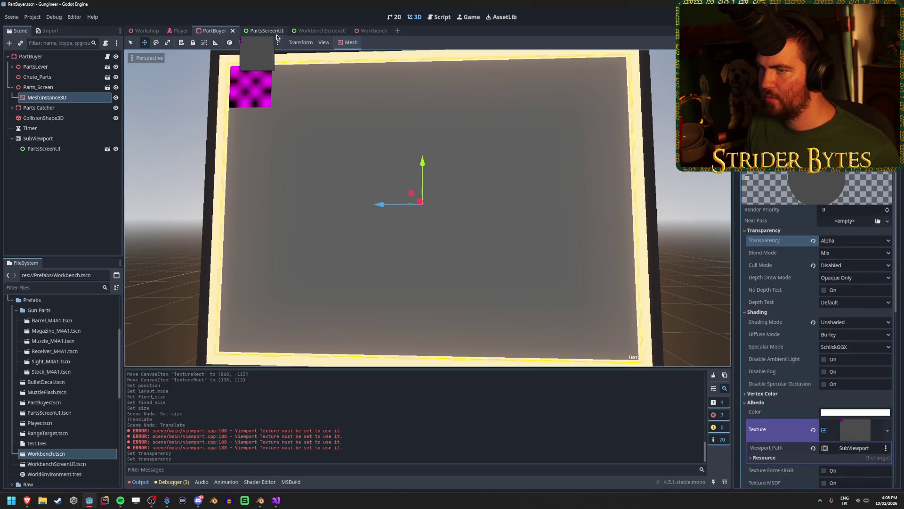
left_click(258, 31)
left_click(56, 70)
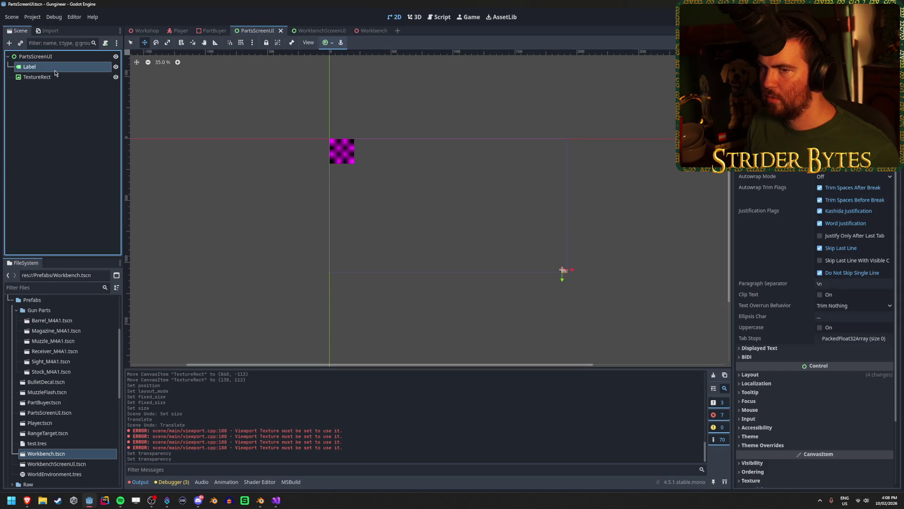
left_click(60, 57)
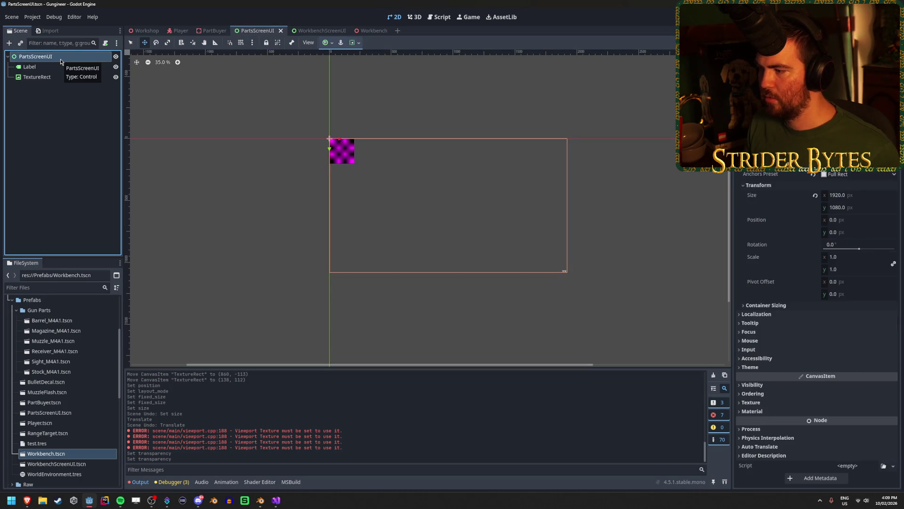
left_click(763, 367)
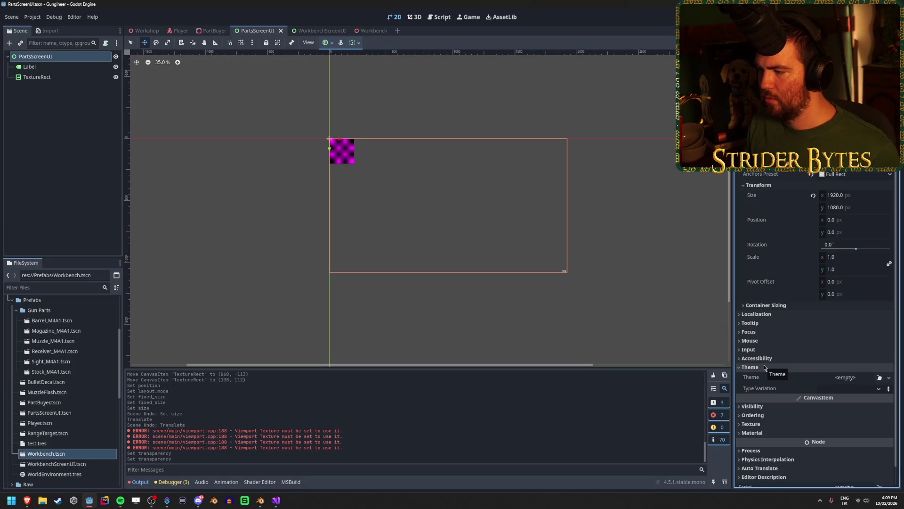
left_click(764, 367)
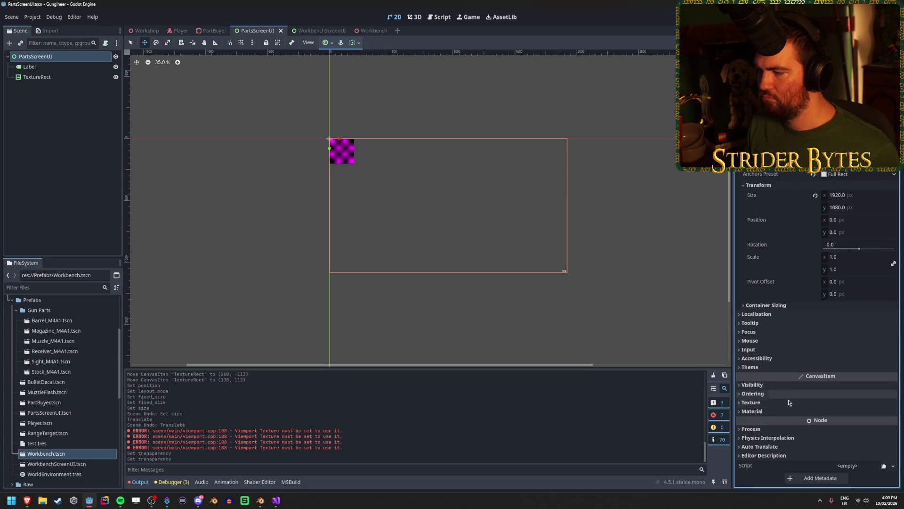
left_click(788, 413)
left_click(789, 412)
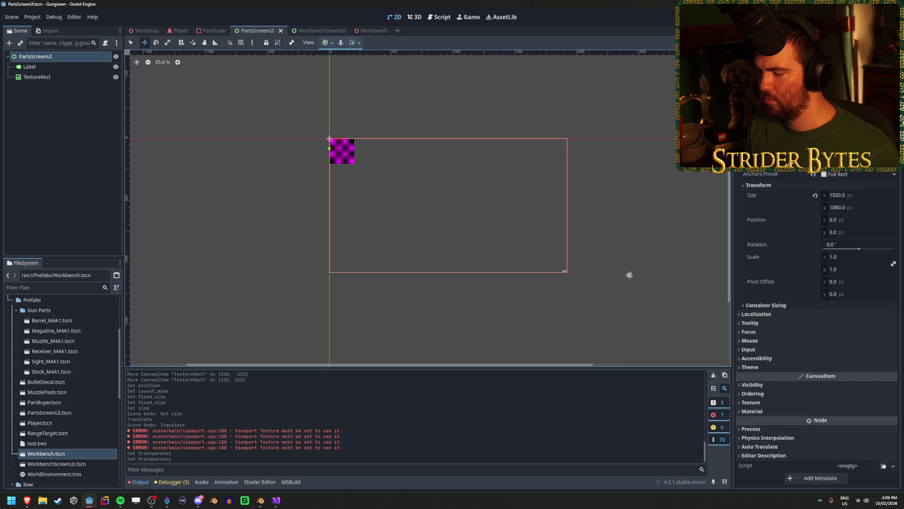
Step: On WorkbenchScreenUI's root, review Theme, Accessibility, Material, Texture, Ordering and Visibility sections
left_click(330, 31)
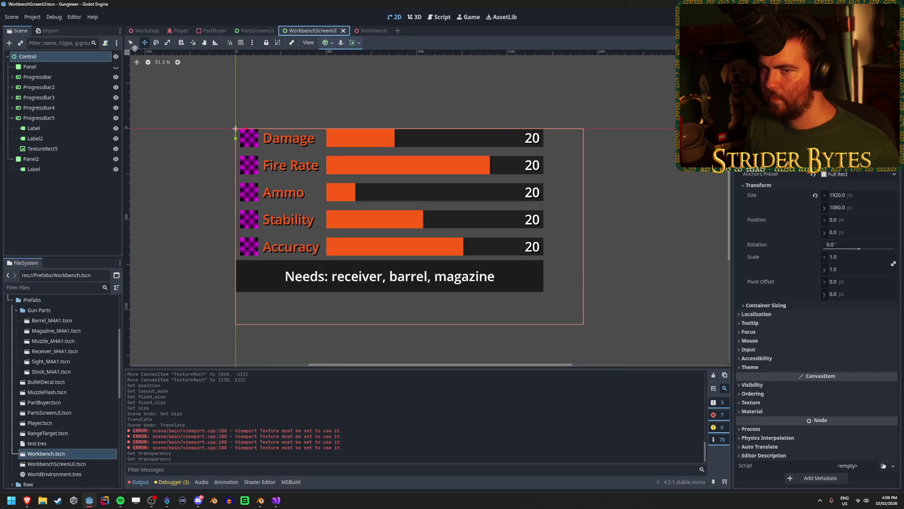
left_click(775, 367)
left_click(774, 358)
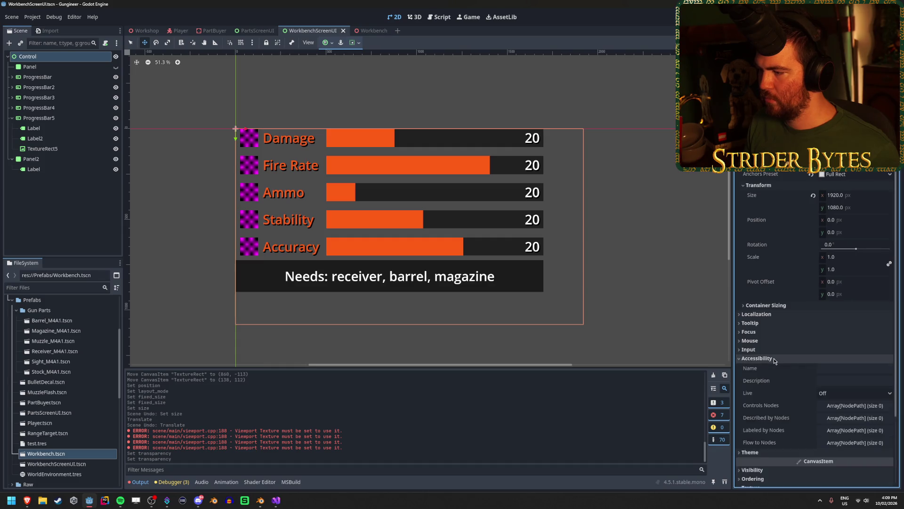
left_click(773, 358)
left_click(775, 368)
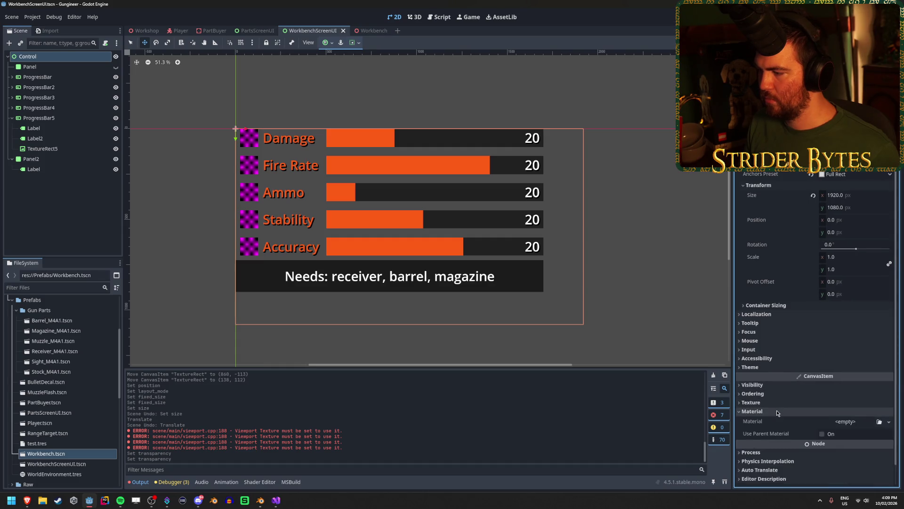
left_click(777, 402)
left_click(776, 402)
left_click(774, 393)
left_click(774, 394)
left_click(771, 385)
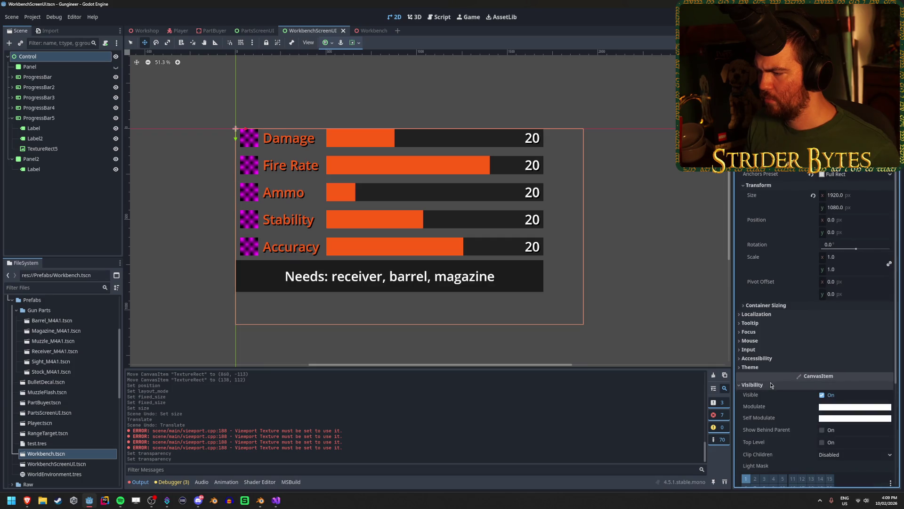
left_click(771, 385)
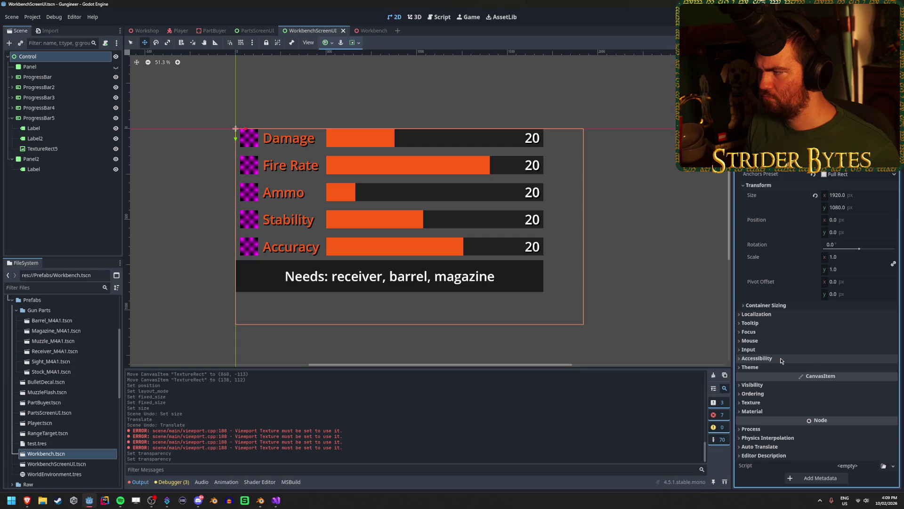
Step: Check the workbench root's Container Sizing, Tooltip, Focus and the Panel's size, then return
left_click(790, 306)
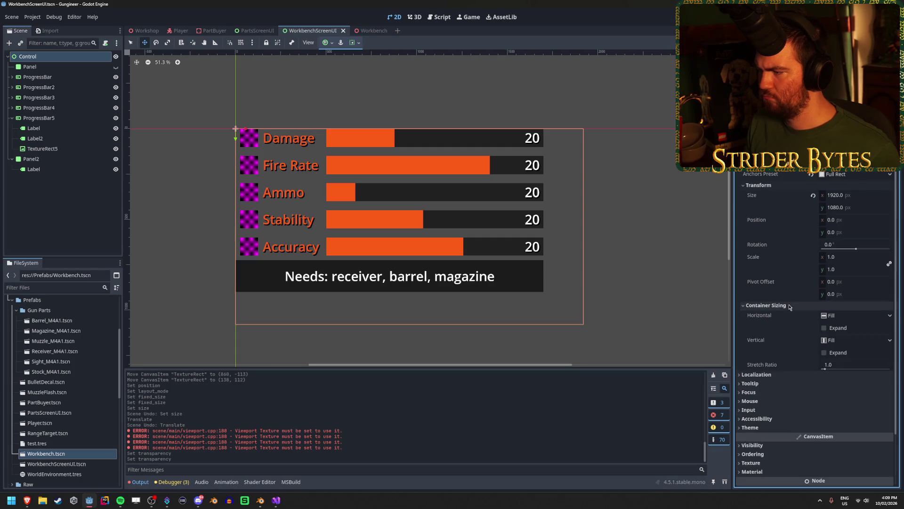
left_click(789, 306)
left_click(793, 332)
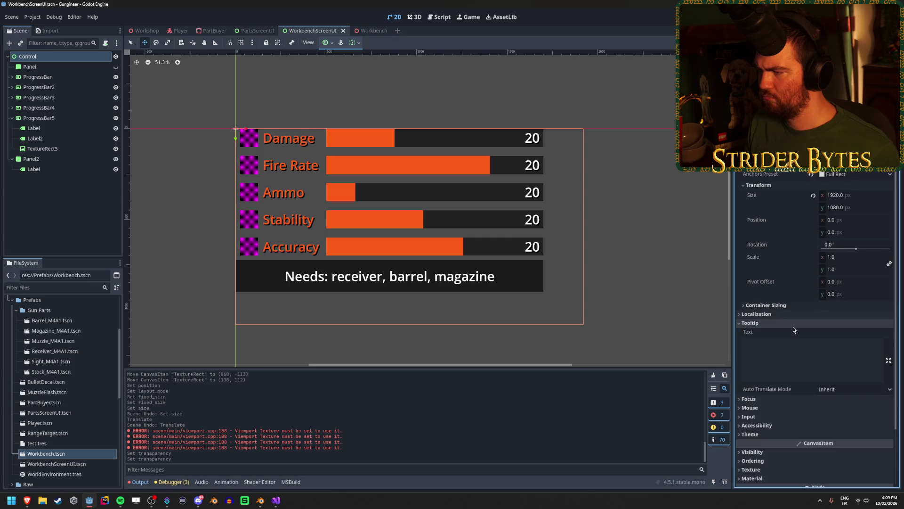
left_click(793, 331)
left_click(793, 332)
left_click(793, 332)
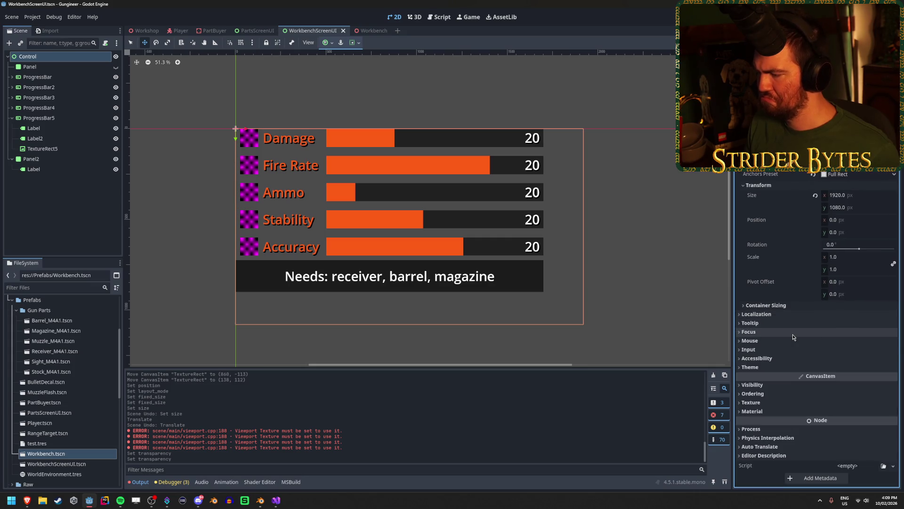
left_click(44, 66)
left_click(47, 56)
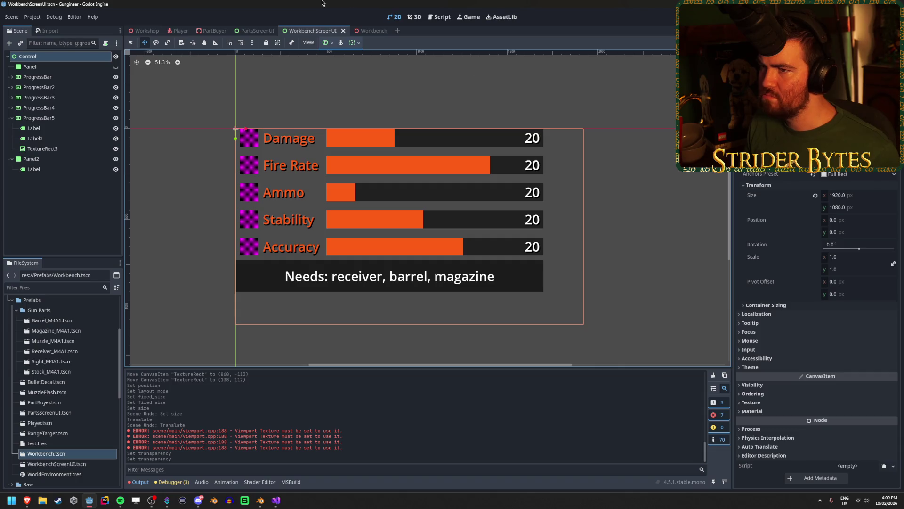
left_click(250, 31)
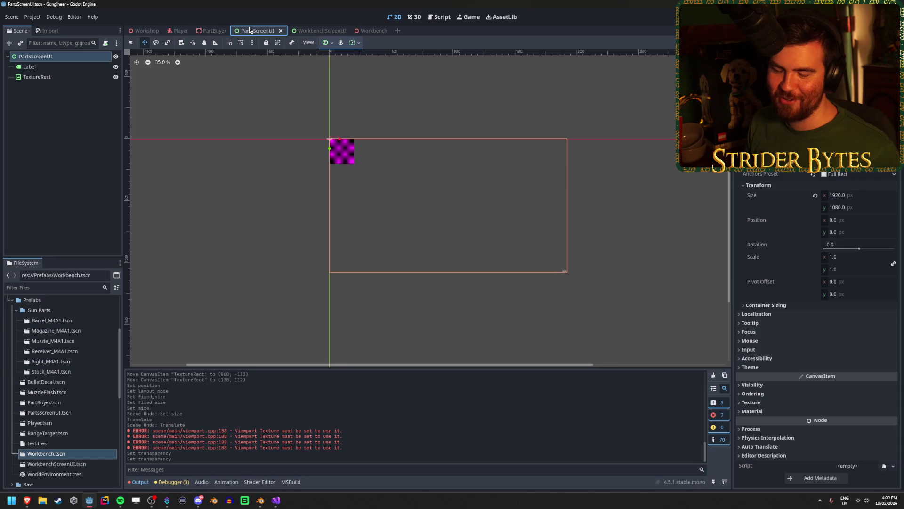
Step: Delete the TextureRect node from PartsScreenUI
left_click(61, 77)
left_click(60, 68)
left_click(61, 78)
key("Delete")
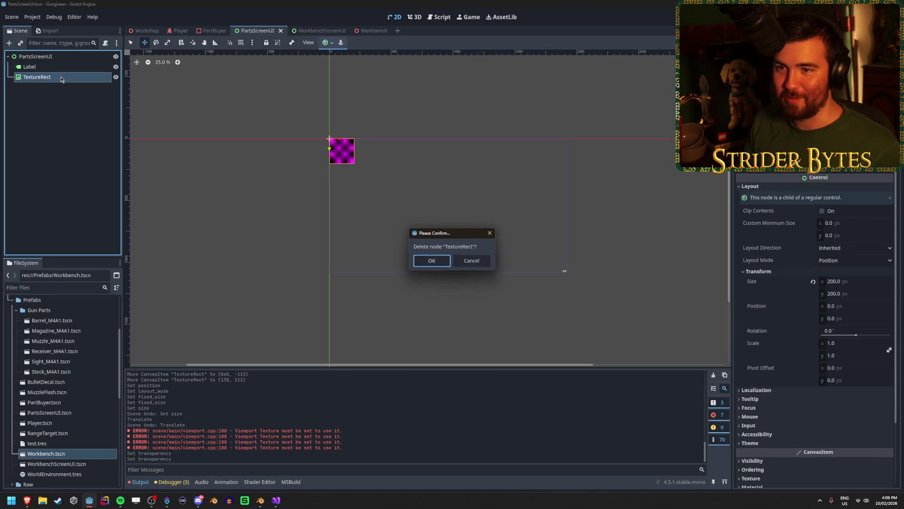
key("Return")
Step: Add a Panel as a child node of the PartsScreenUI root
left_click(64, 56)
right_click(64, 57)
left_click(78, 62)
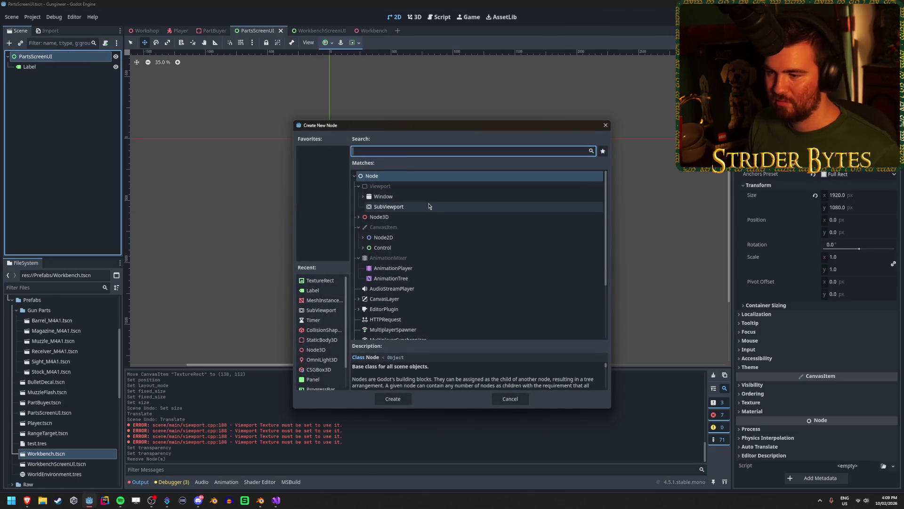
left_click(363, 247)
scroll(463, 297, "down", 2)
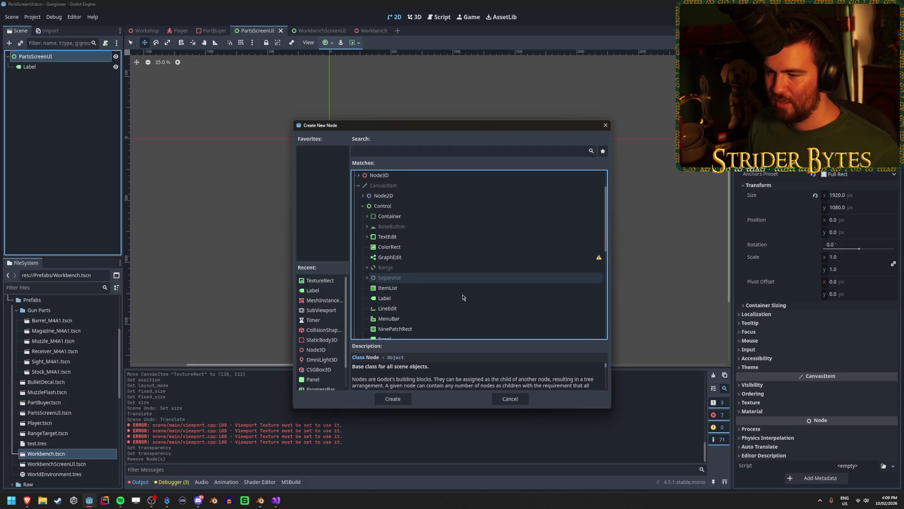
scroll(414, 263, "down", 3)
left_click(406, 257)
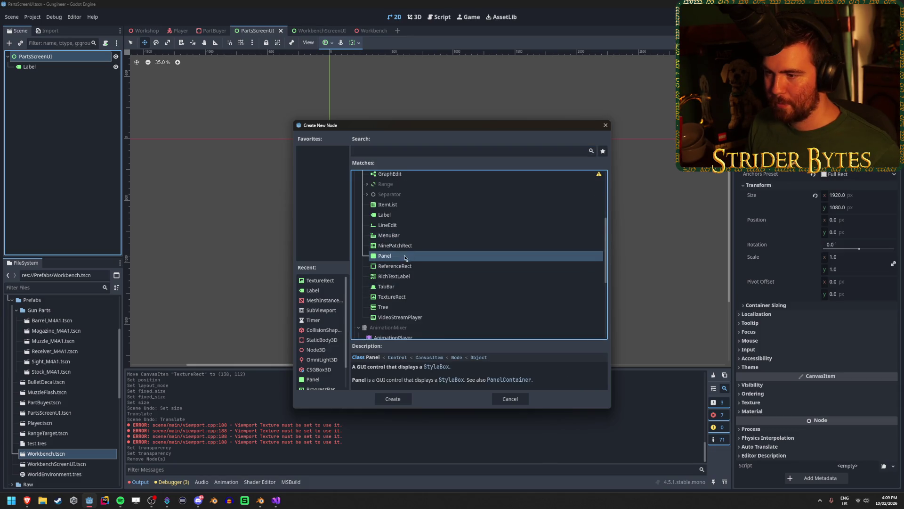
left_click(394, 398)
Step: Anchor the Panel to Full Rect and check the PartBuyer screen
left_click(331, 43)
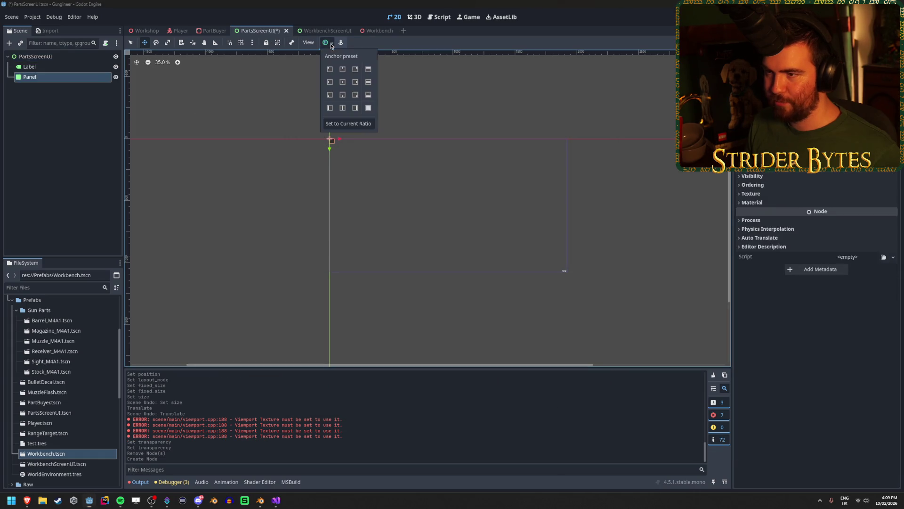
left_click(367, 109)
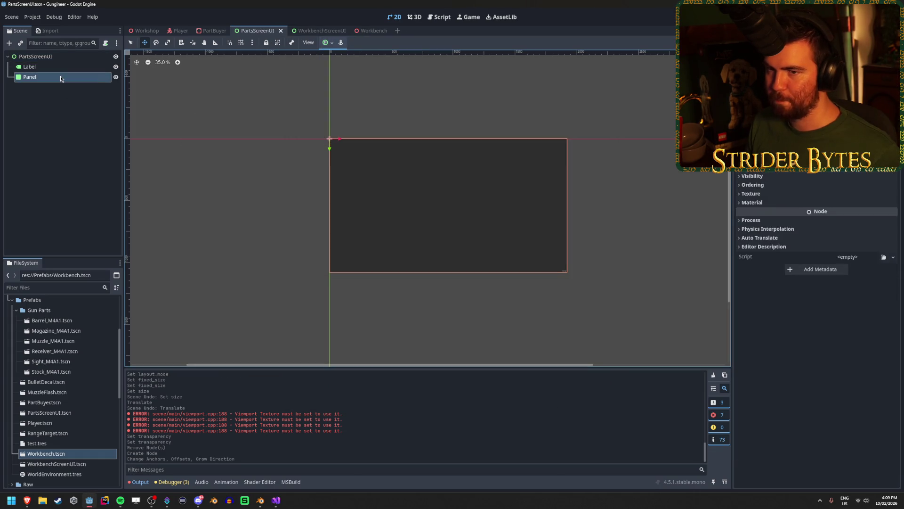
left_click(210, 31)
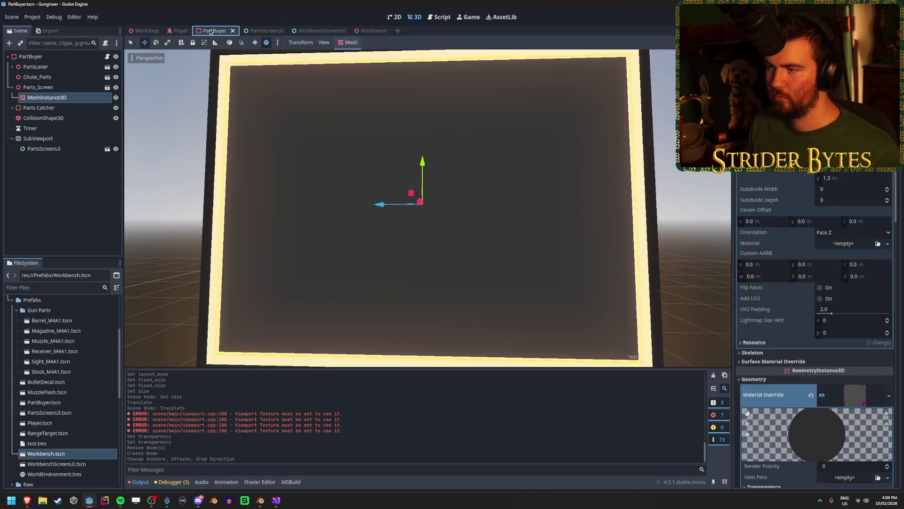
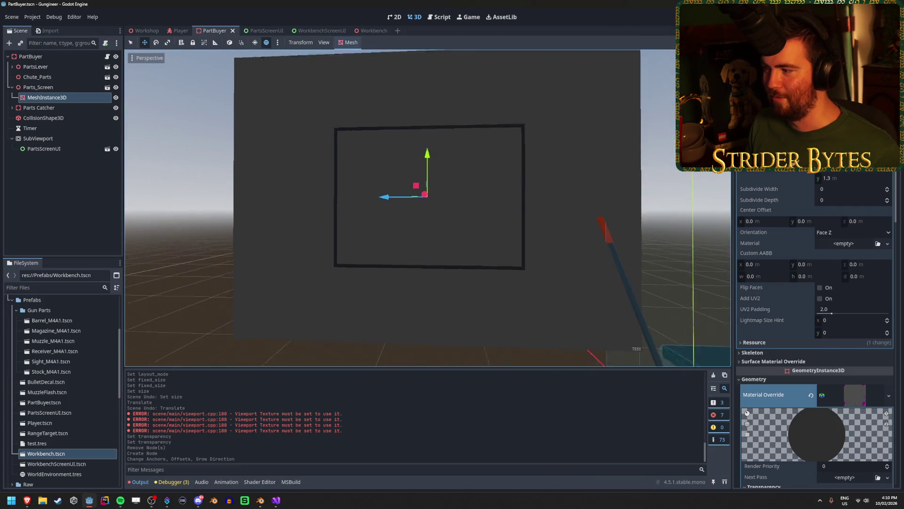
Step: Turn off Fixed Size on the PartBuyer screen material and collapse its Transform section
scroll(837, 333, "down", 10)
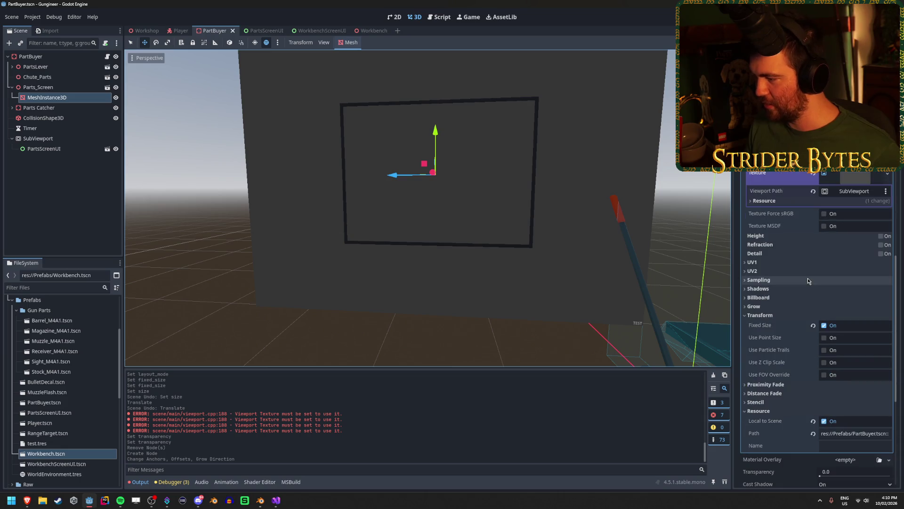
left_click(824, 325)
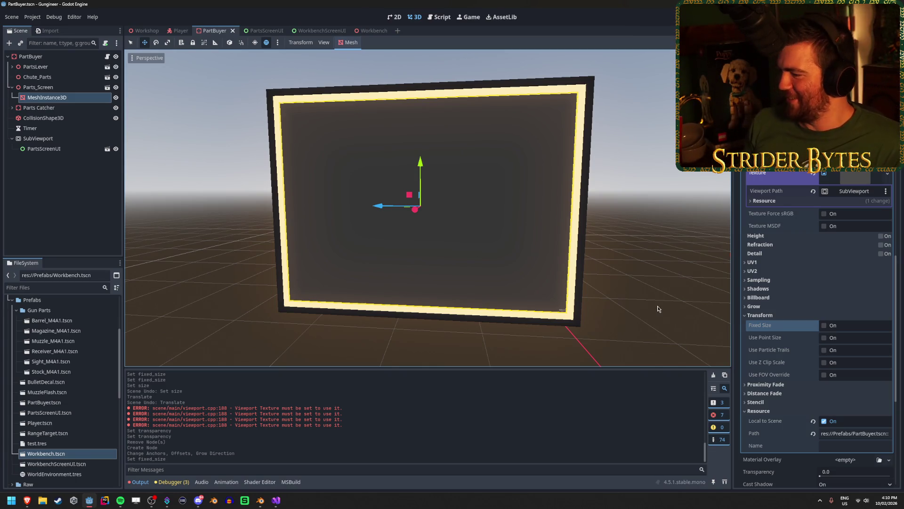
left_click(789, 315)
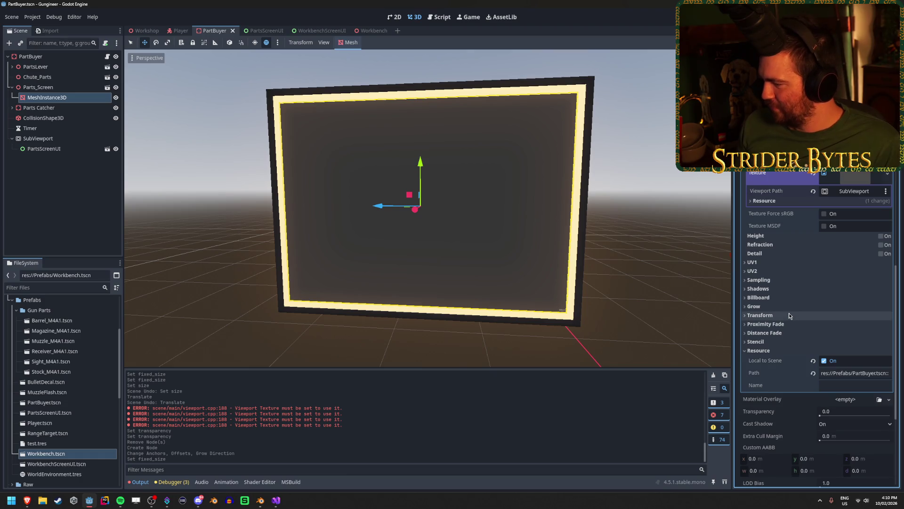
Step: Inspect the Workbench scene's SubViewport settings for comparison
left_click(257, 30)
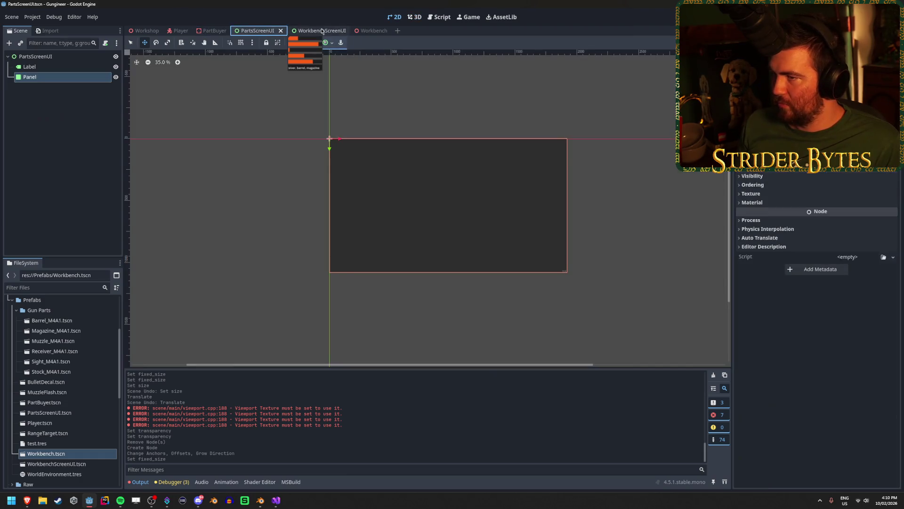
left_click(322, 31)
left_click(369, 31)
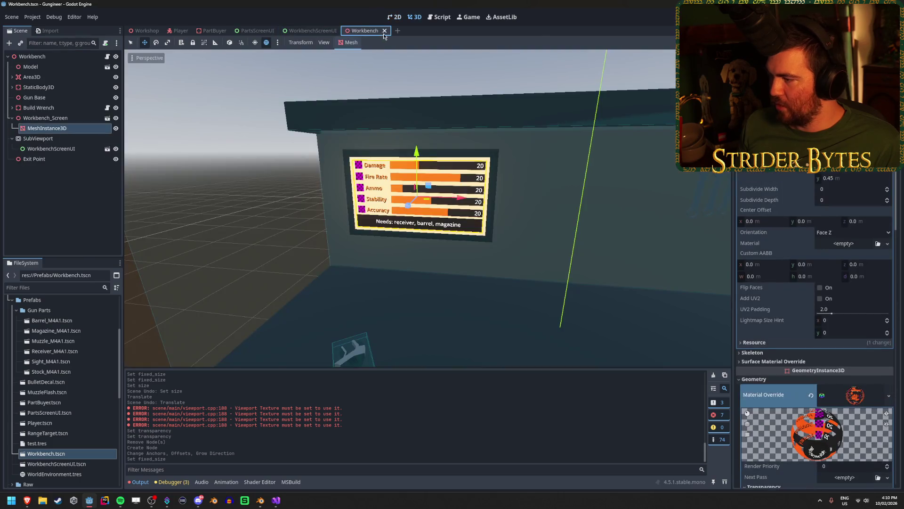
scroll(794, 414, "down", 3)
scroll(794, 414, "down", 3)
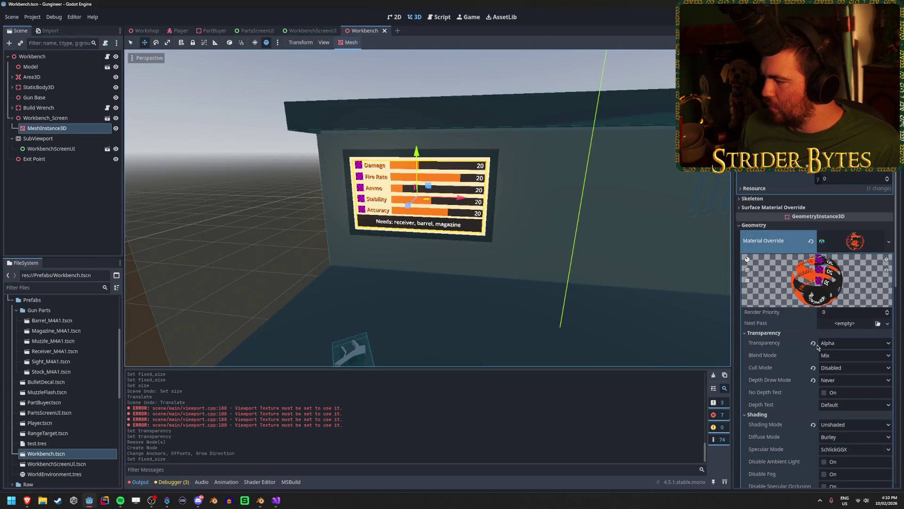
scroll(824, 277, "down", 5)
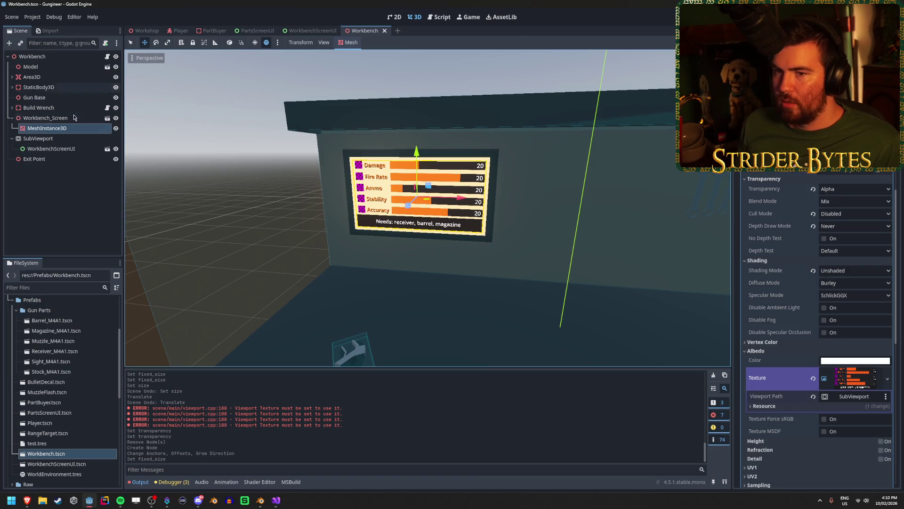
left_click(64, 138)
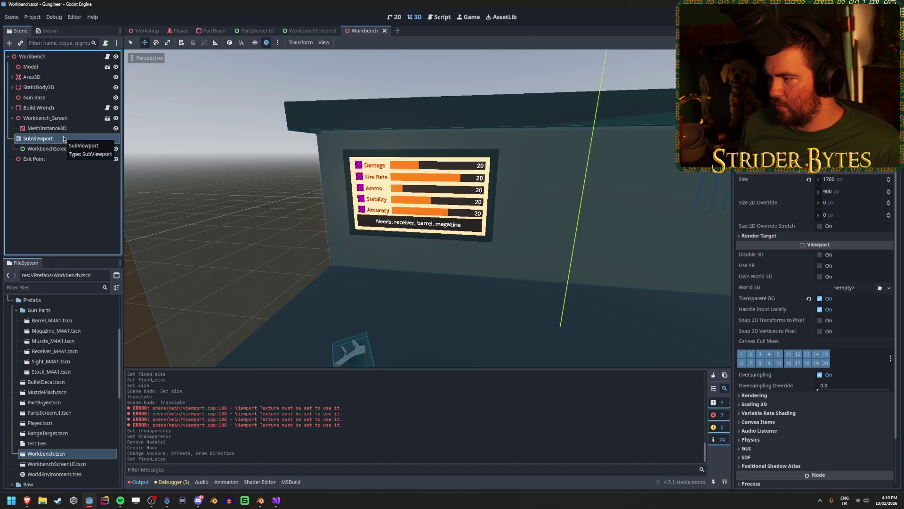
Step: Enable Transparent BG on the PartBuyer SubViewport
left_click(311, 31)
left_click(256, 31)
left_click(214, 31)
left_click(71, 139)
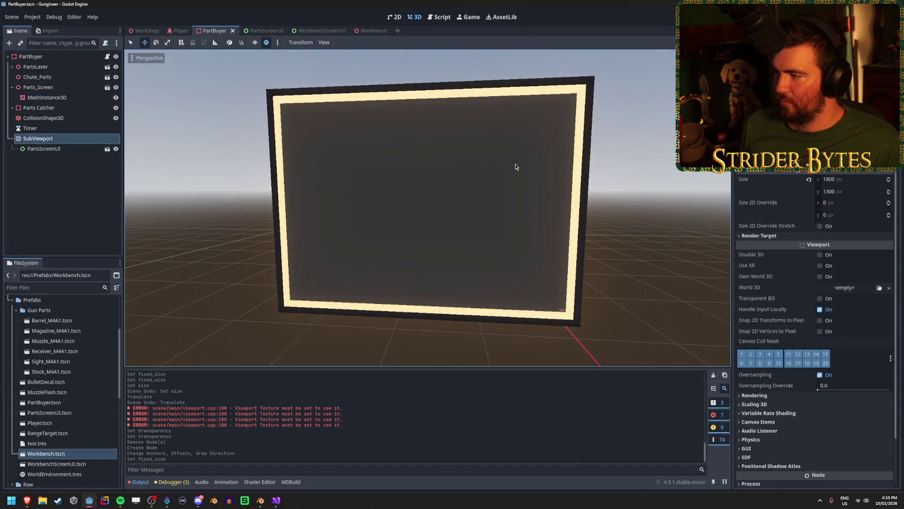
left_click(820, 299)
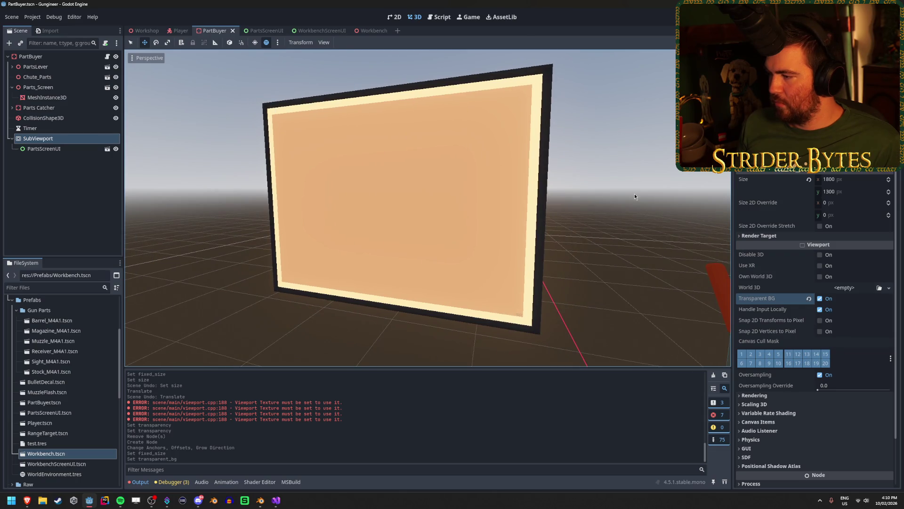
Step: Compare with Workbench again and keep the PartBuyer screen material's transparency at Alpha
left_click(371, 30)
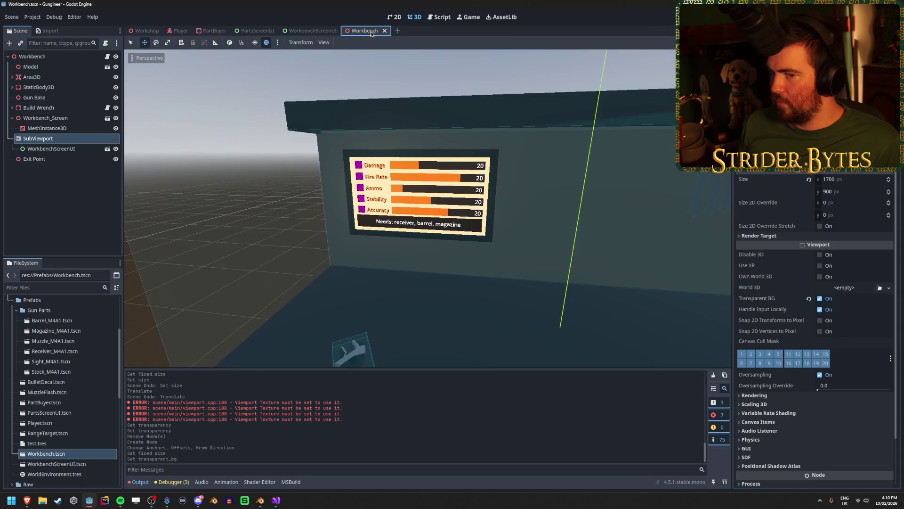
left_click(217, 30)
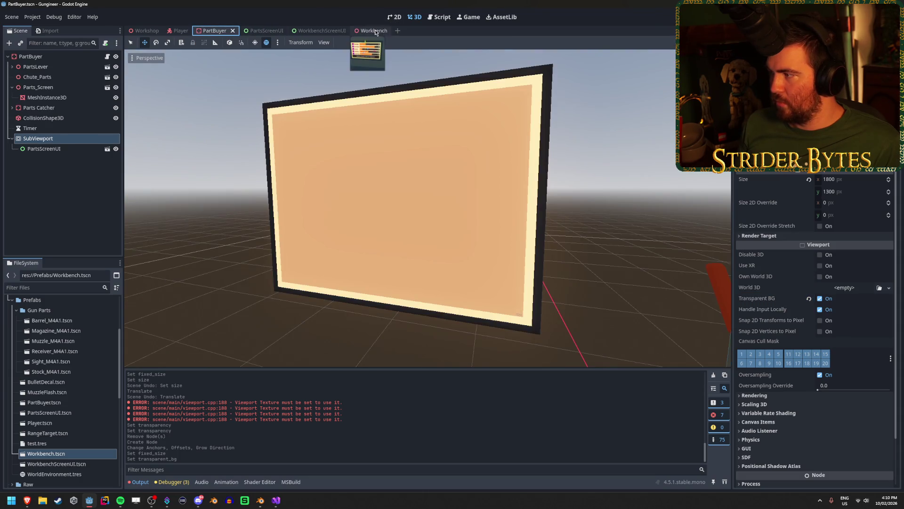
left_click(372, 30)
left_click(214, 31)
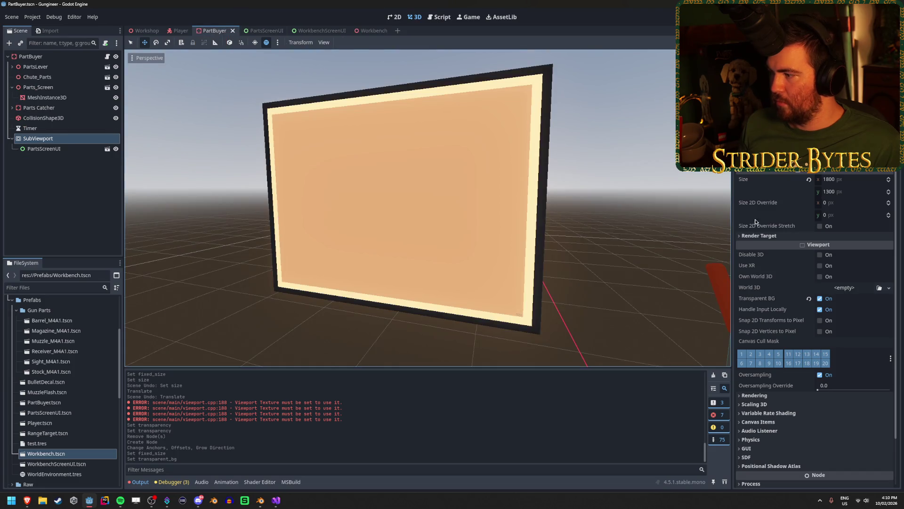
left_click(64, 98)
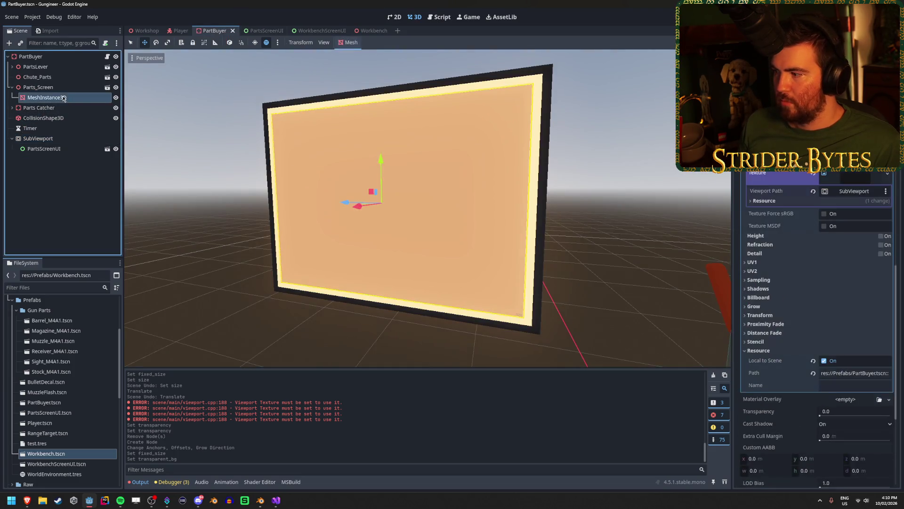
left_click(815, 283)
left_click(840, 291)
left_click(843, 304)
Step: Orbit around the PartBuyer screen mesh and switch to the PartsScreenUI scene
scroll(837, 364, "down", 2)
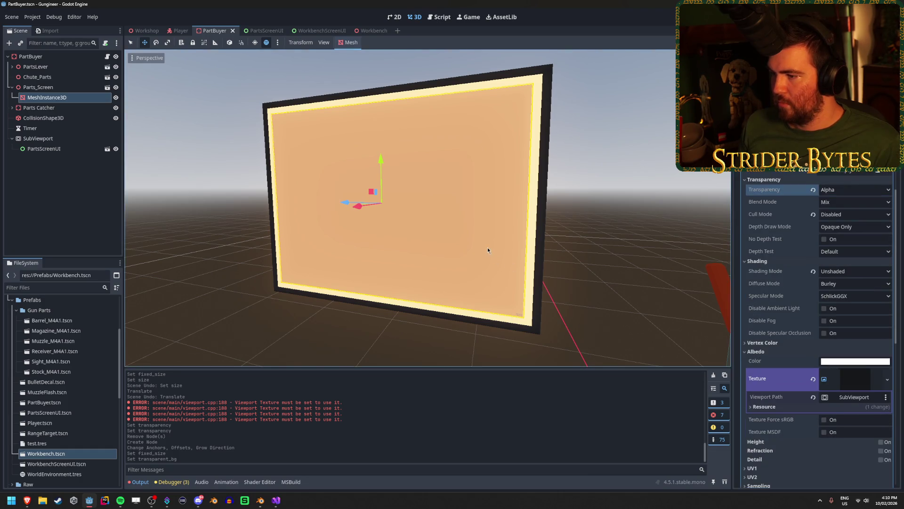
left_click_drag(488, 247, 523, 250)
mouse_move(176, 31)
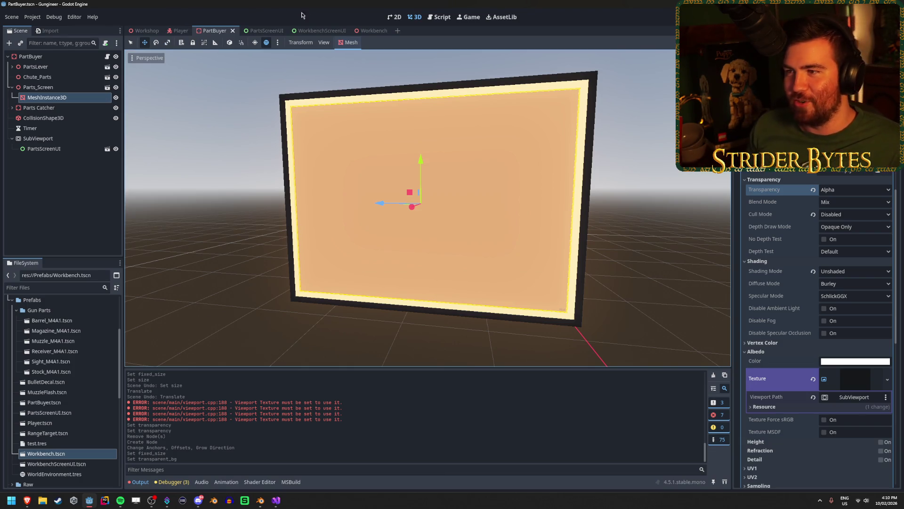
left_click(264, 30)
Step: Give the PartsScreenUI Panel a new StyleBoxFlat style with a black BG Color
left_click(69, 67)
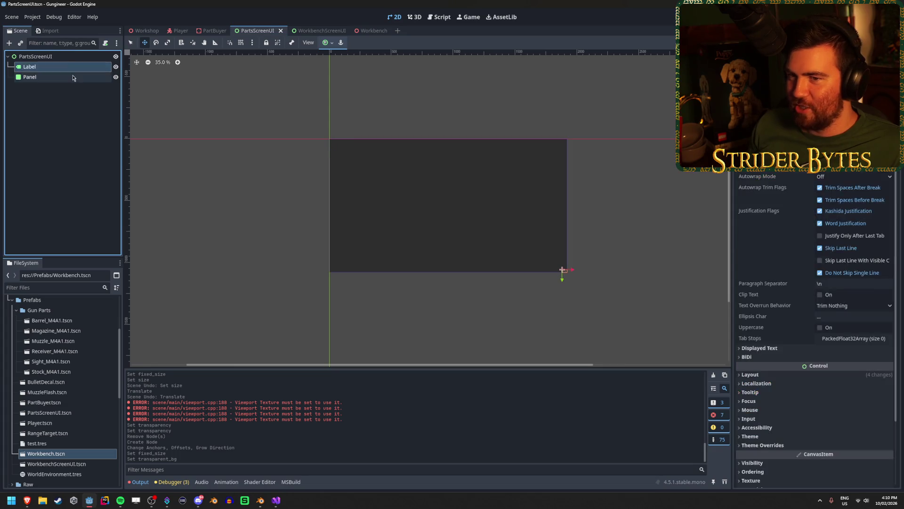
left_click(69, 77)
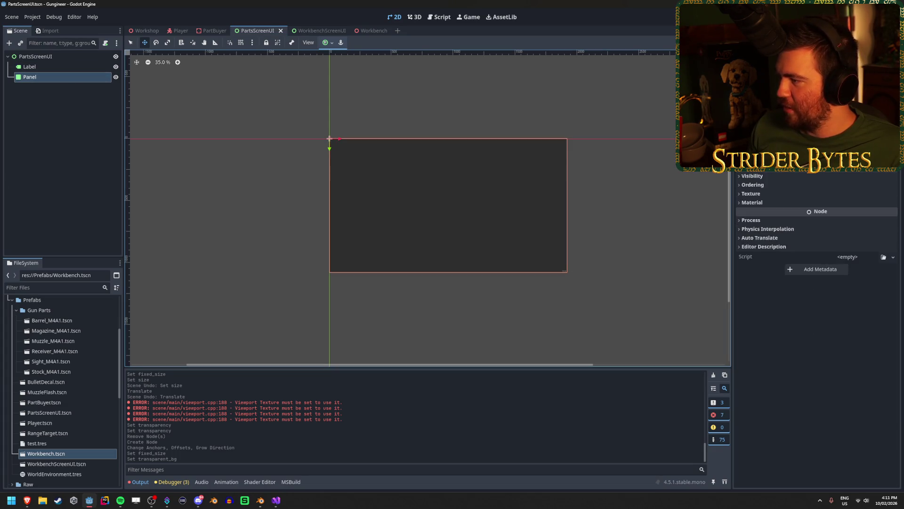
scroll(768, 173, "up", 3)
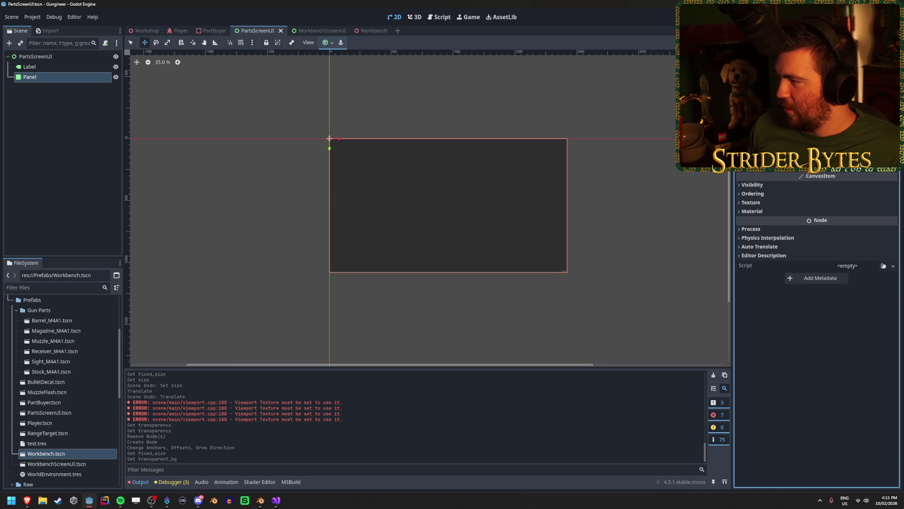
left_click(869, 174)
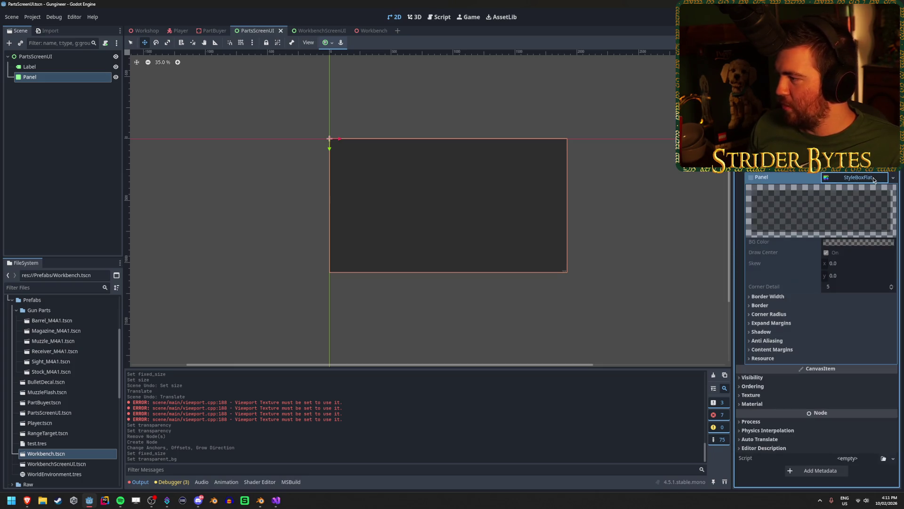
left_click(862, 177)
left_click(893, 178)
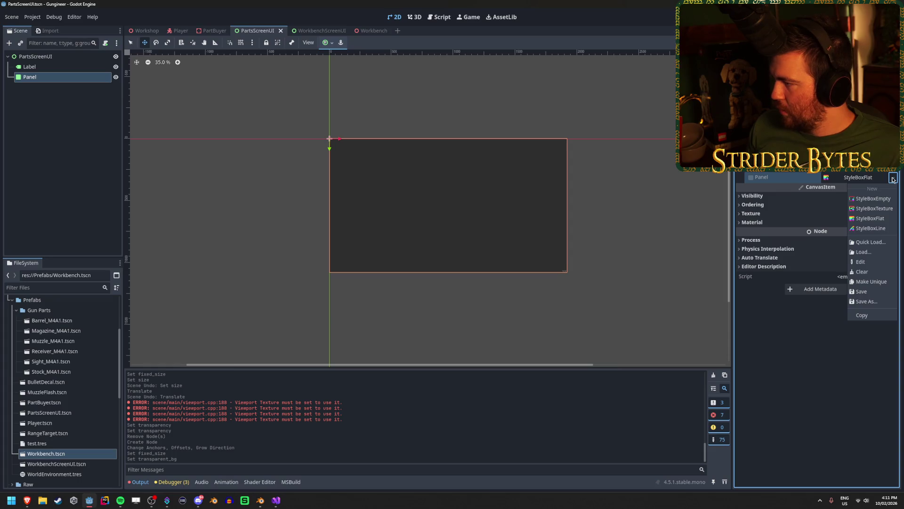
left_click(875, 218)
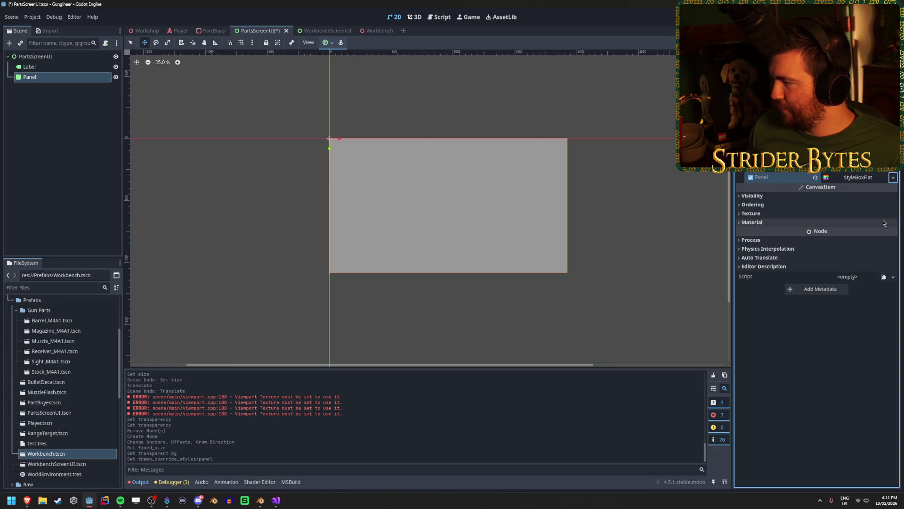
left_click(857, 182)
left_click(861, 243)
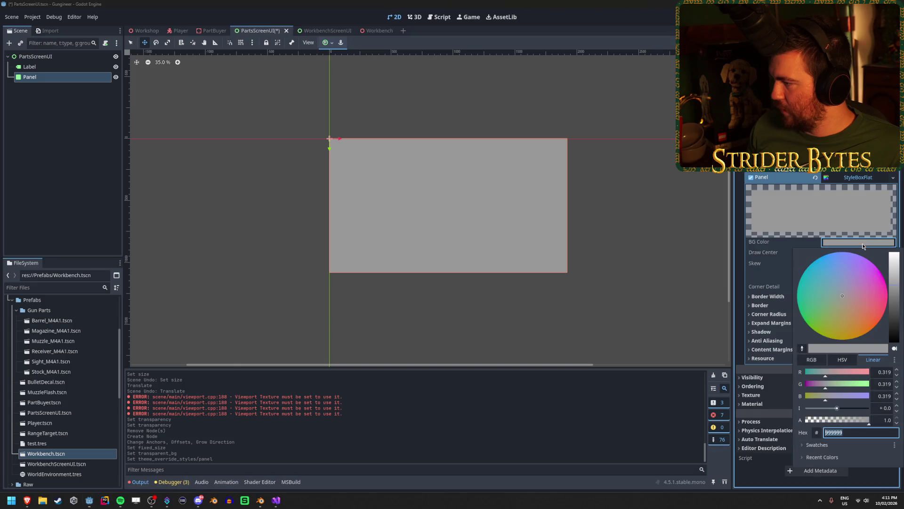
left_click_drag(896, 320, 902, 372)
left_click(631, 289)
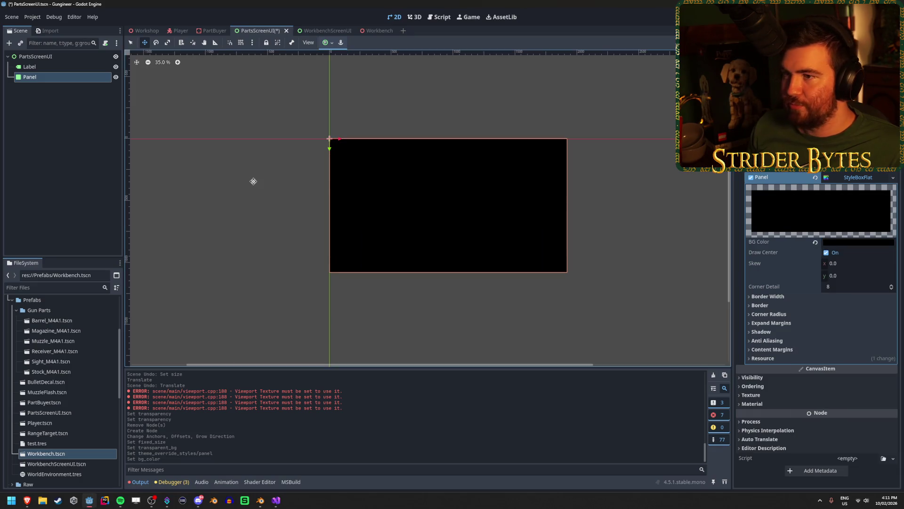
Step: Orbit the PartBuyer view to check the now-black screen, then go to Workbench
left_click(213, 31)
left_click_drag(199, 238, 209, 134)
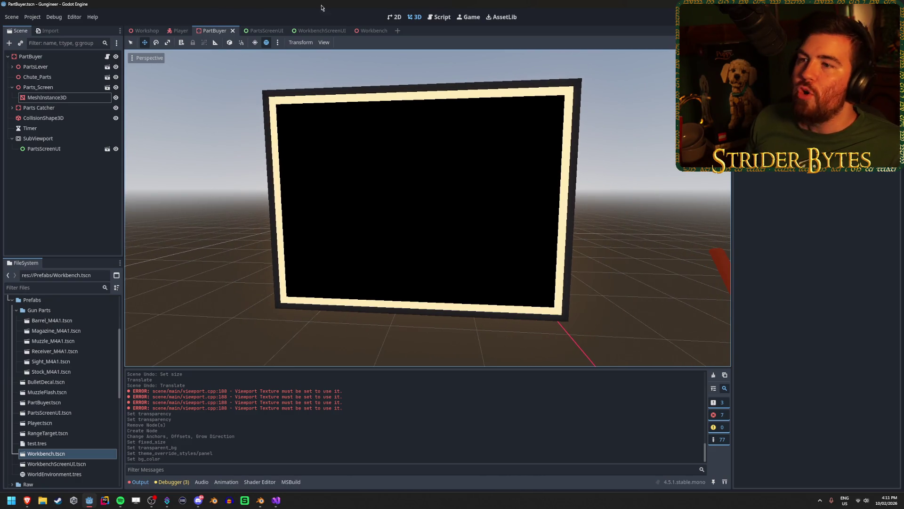
left_click_drag(319, 97, 325, 26)
left_click(374, 31)
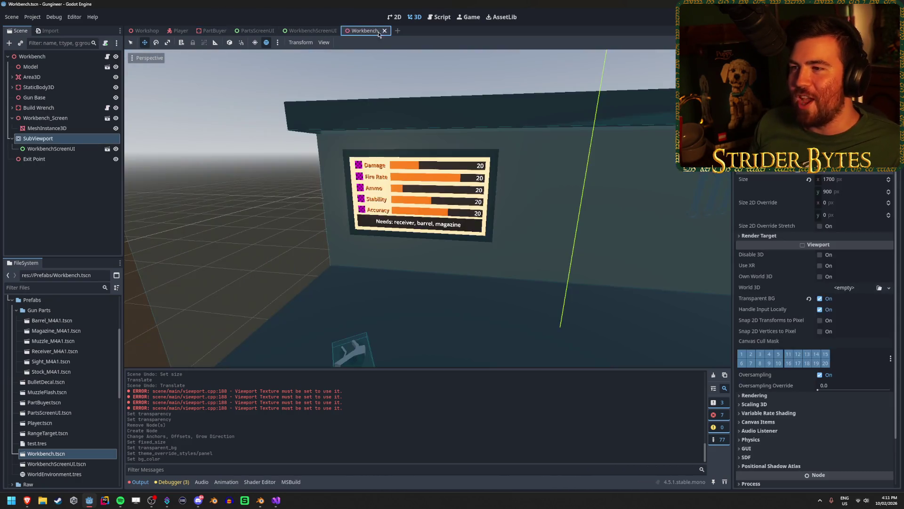
Step: Compare the WorkbenchScreenUI and Workbench scenes, selecting the Workbench root node
scroll(417, 182, "up", 3)
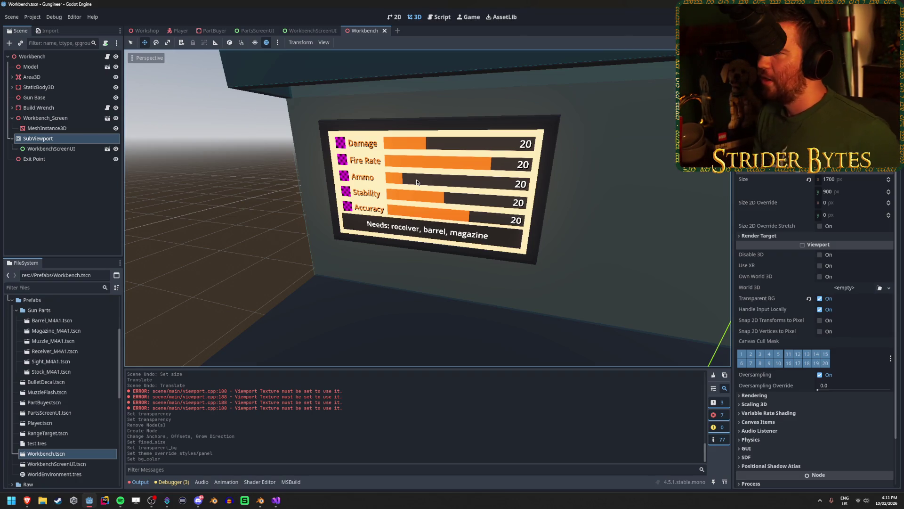
left_click(312, 30)
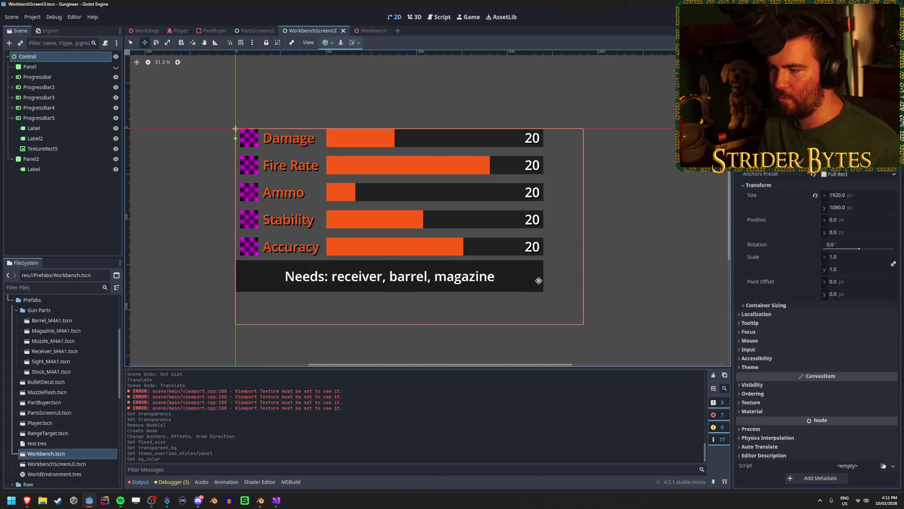
left_click(372, 31)
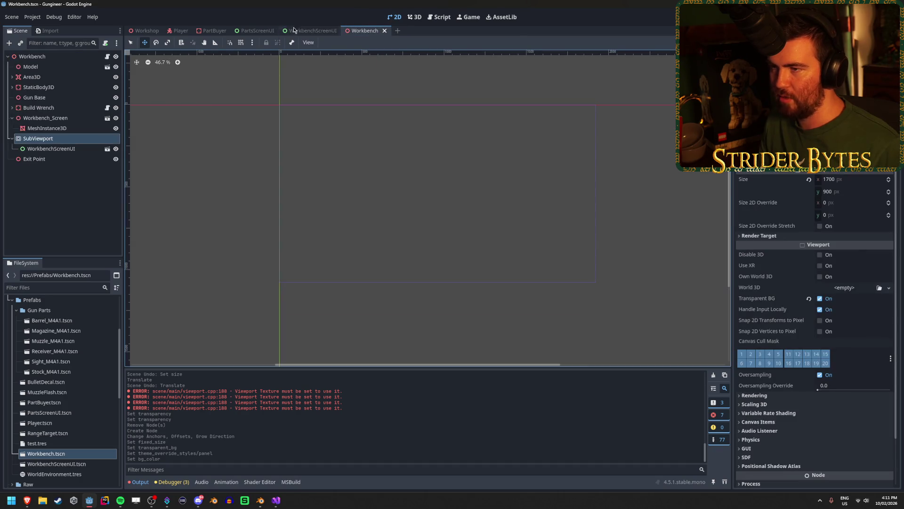
left_click(51, 57)
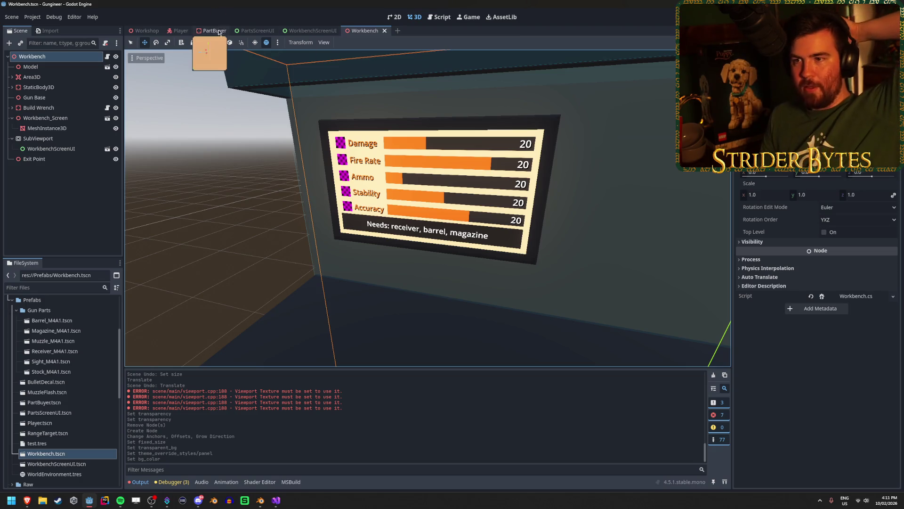
left_click(254, 30)
left_click(218, 30)
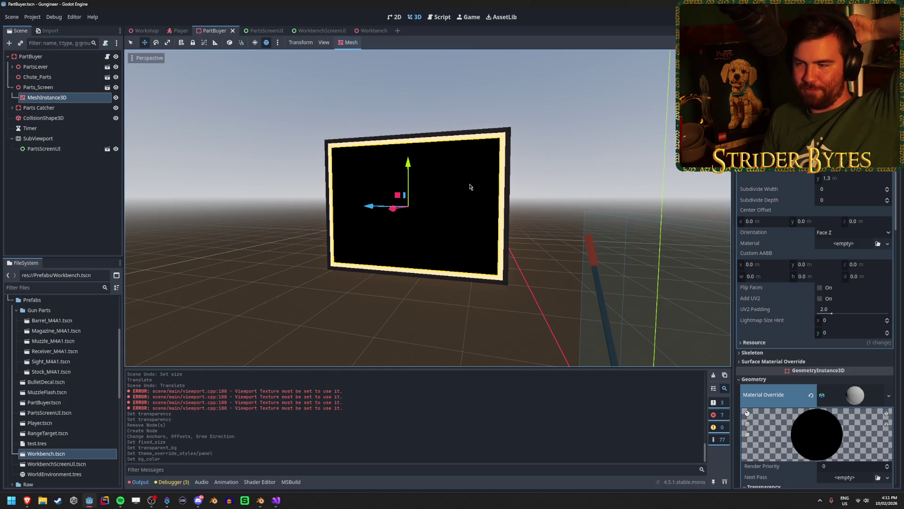
Step: Select the PartBuyer screen mesh, then reopen PartsScreenUI to view its black panel
left_click(249, 245)
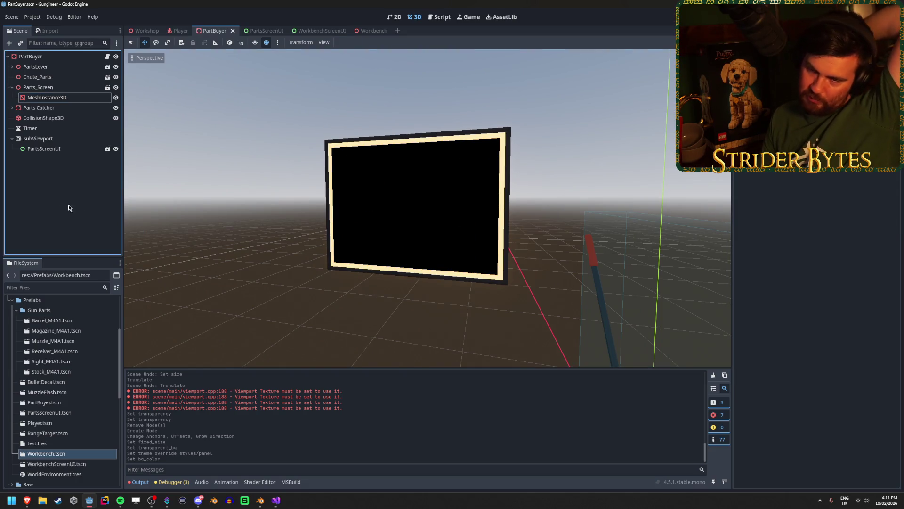
left_click(79, 98)
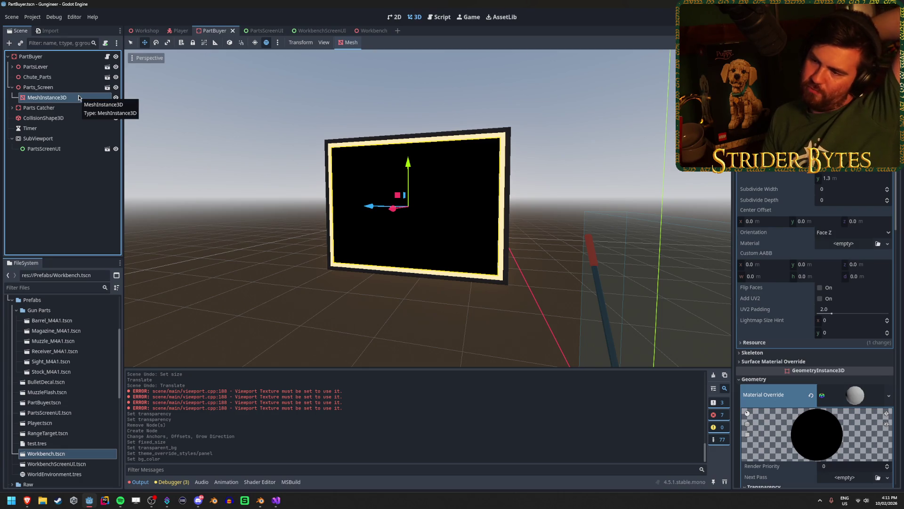
left_click(265, 32)
left_click(75, 142)
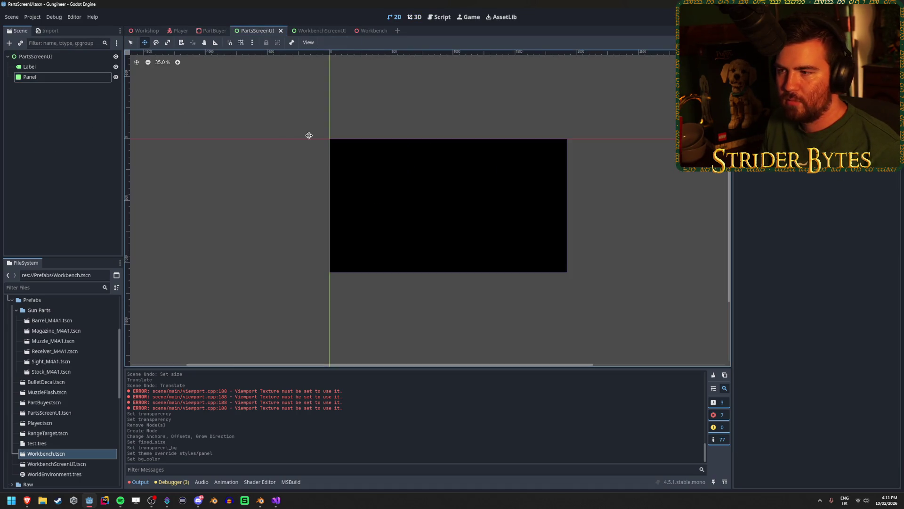
left_click(211, 31)
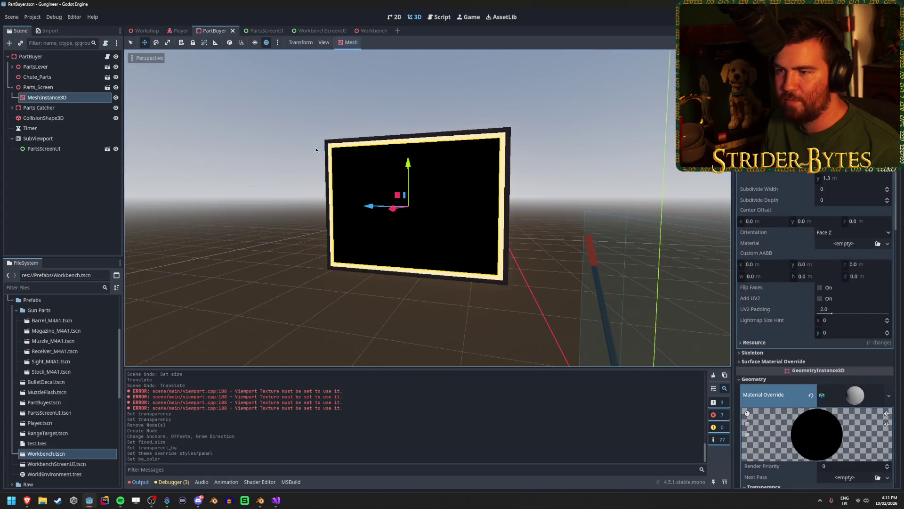
left_click(620, 161)
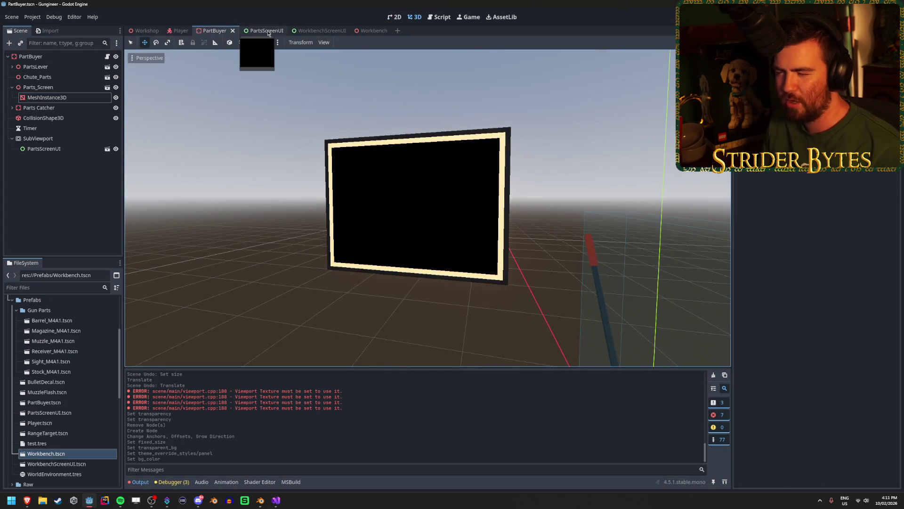
left_click(266, 32)
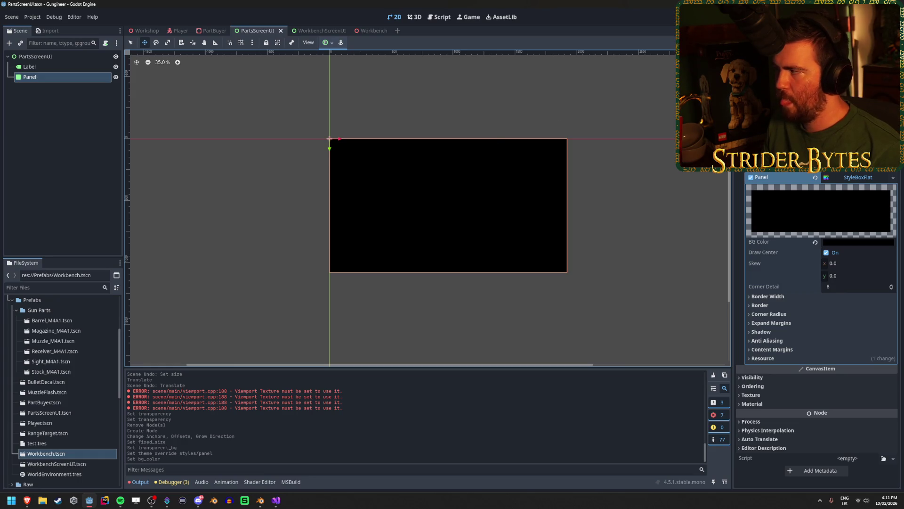
Step: Resize the PartsScreenUI root control to 1800 × 1300 and save the scene
left_click(46, 57)
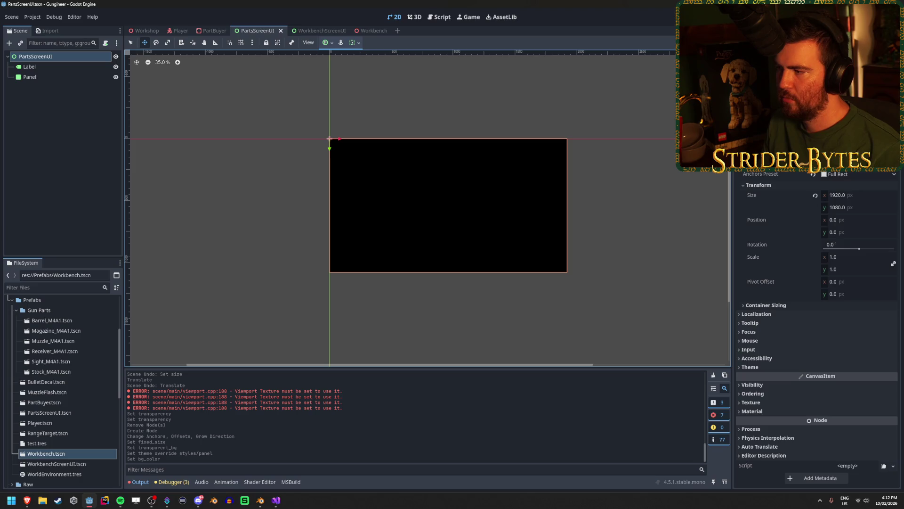
left_click(851, 196)
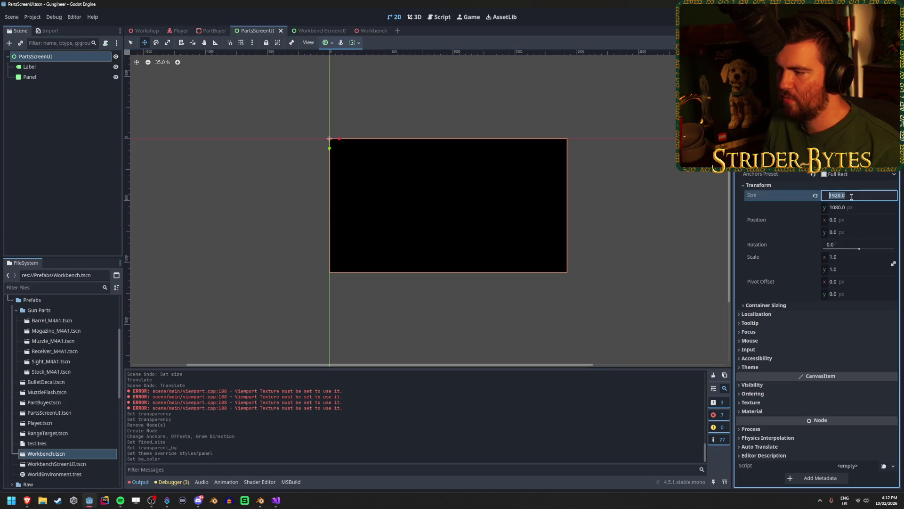
type("180")
key("Tab")
type("1")
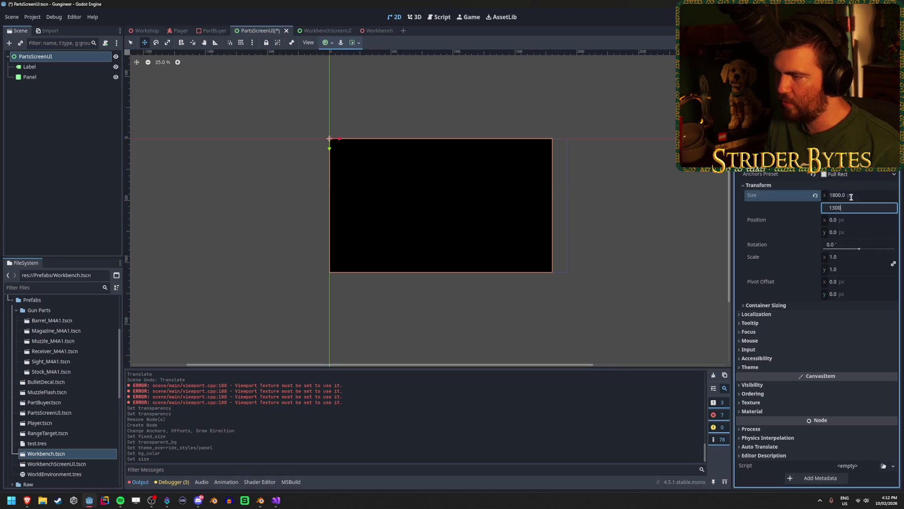
key("Return")
key("ctrl+s")
Step: Adjust canvas view options, turning off the viewport boundary and turning on the scale preview
scroll(595, 224, "up", 1)
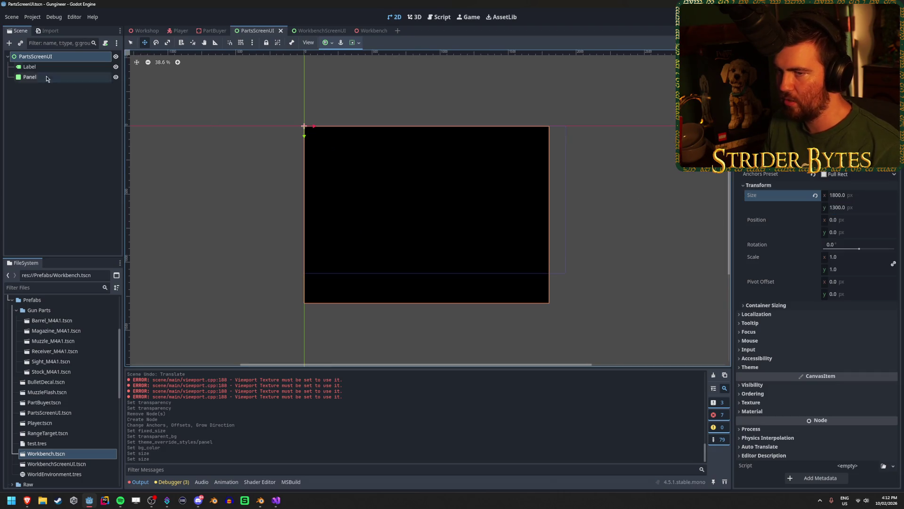
left_click(52, 66)
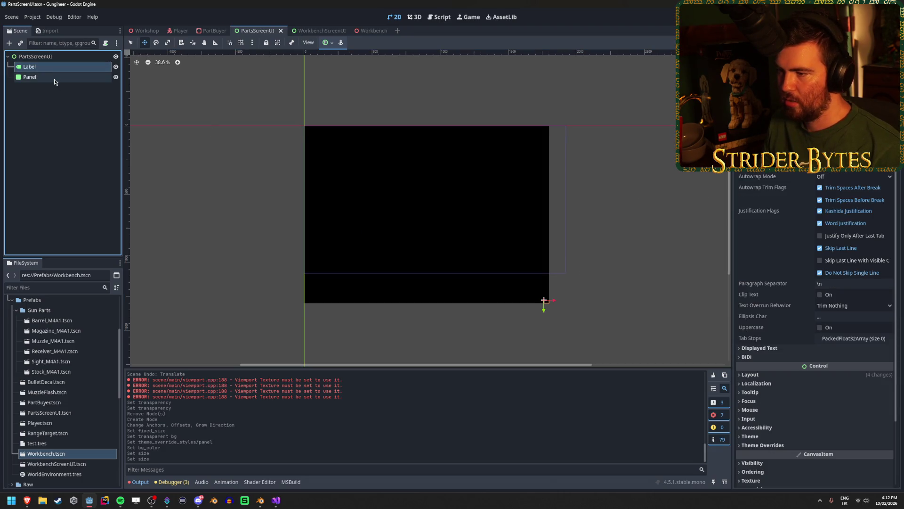
left_click(54, 79)
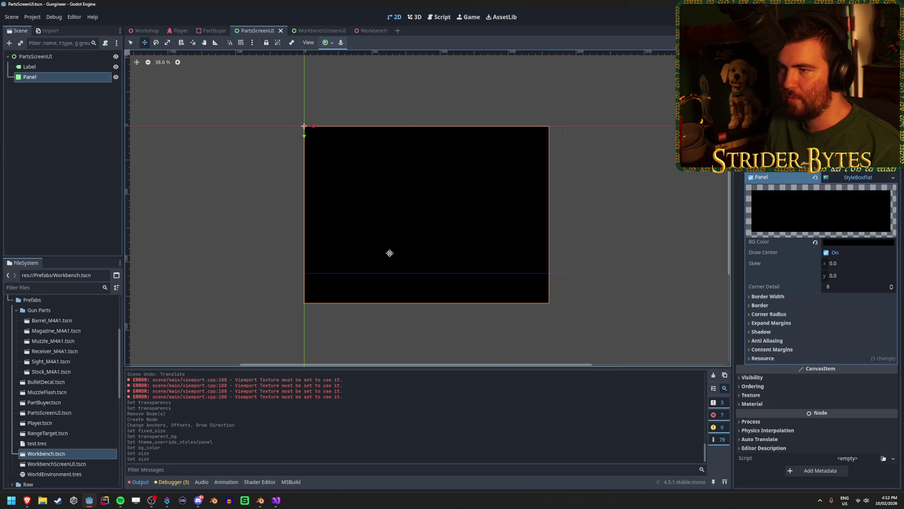
left_click(308, 43)
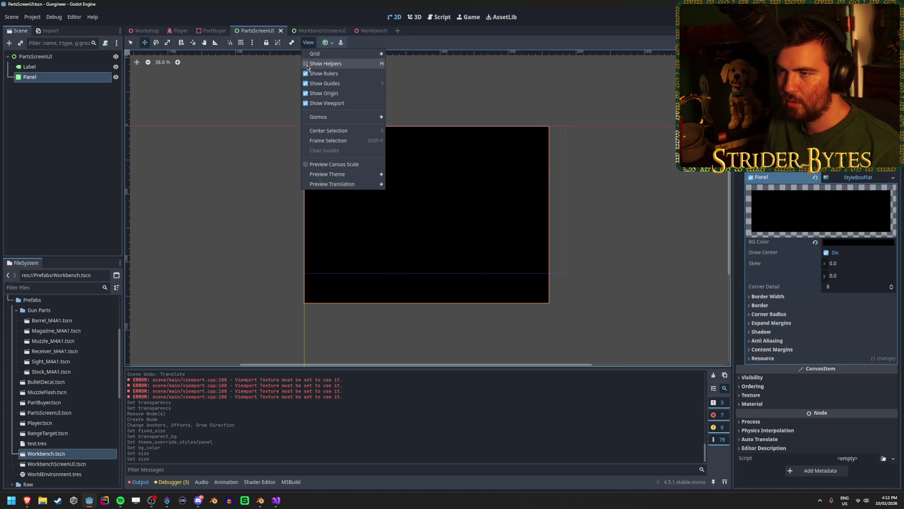
left_click(307, 66)
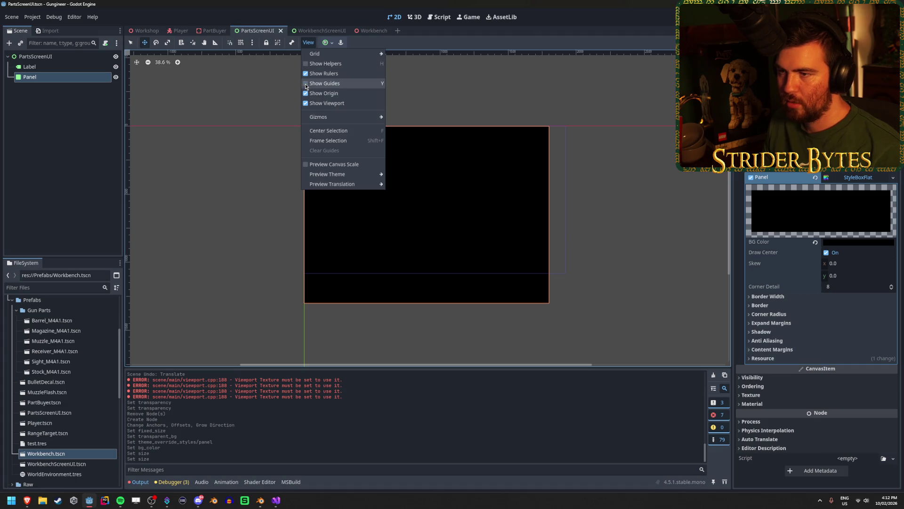
left_click(306, 74)
left_click(307, 74)
left_click(305, 94)
left_click(305, 94)
left_click(307, 104)
left_click(307, 105)
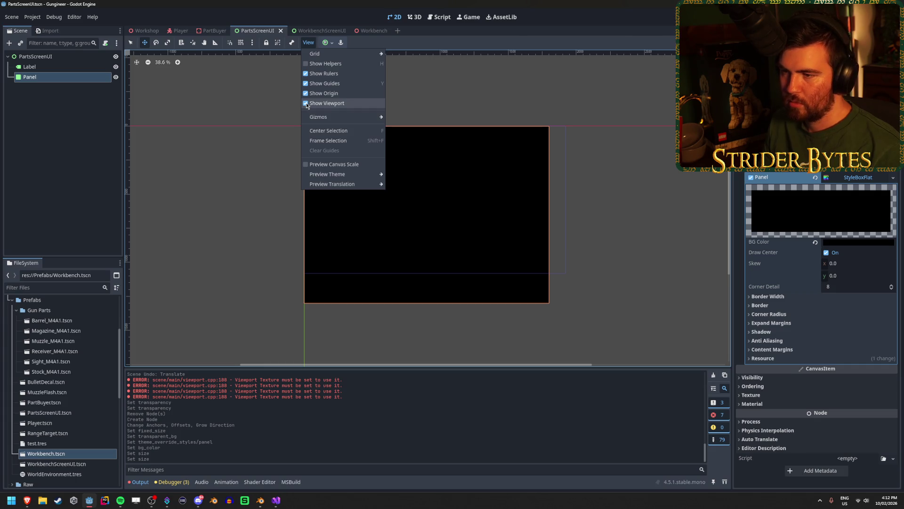
left_click(307, 104)
left_click(306, 165)
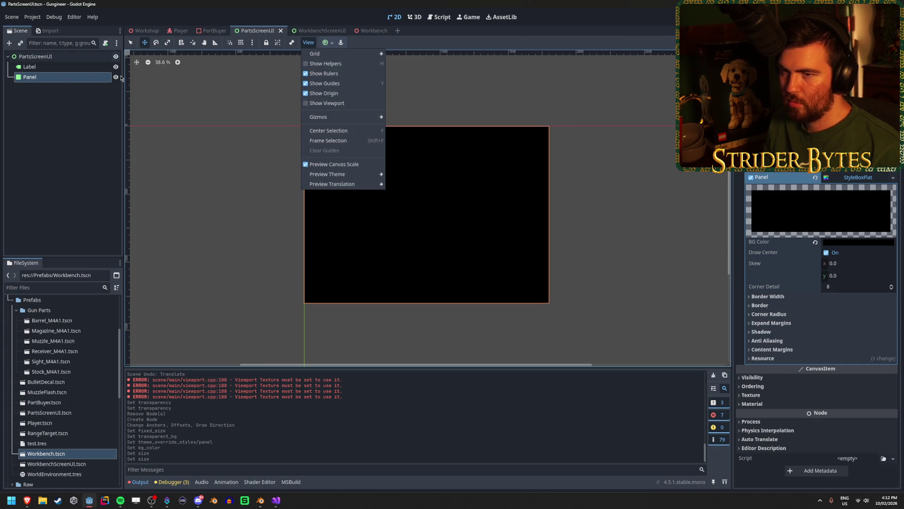
left_click(115, 57)
Step: Hide the black Panel node, keep the viewport boundary off, and save PartsScreenUI
left_click(115, 77)
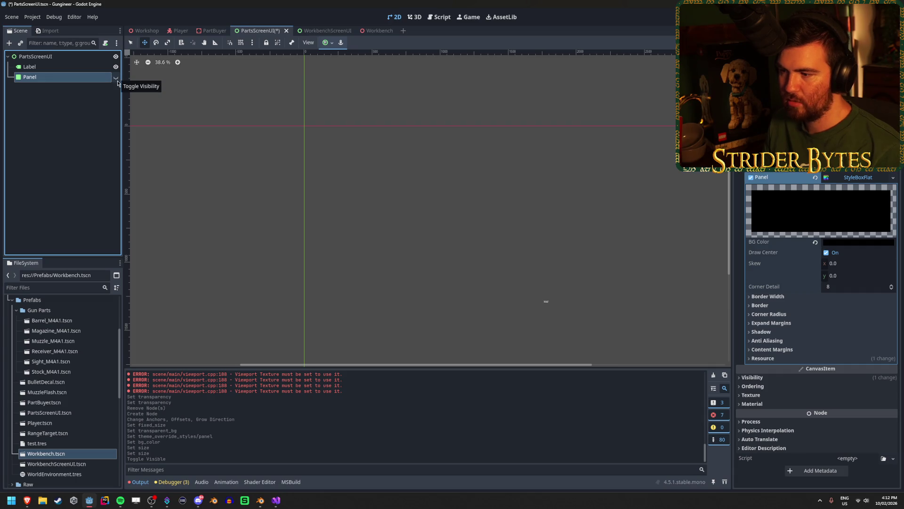
left_click(328, 43)
left_click(309, 42)
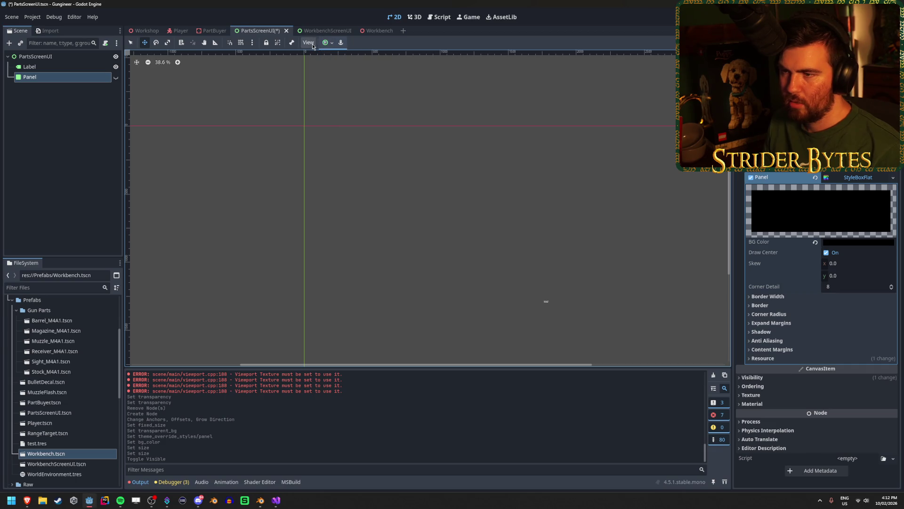
left_click(308, 42)
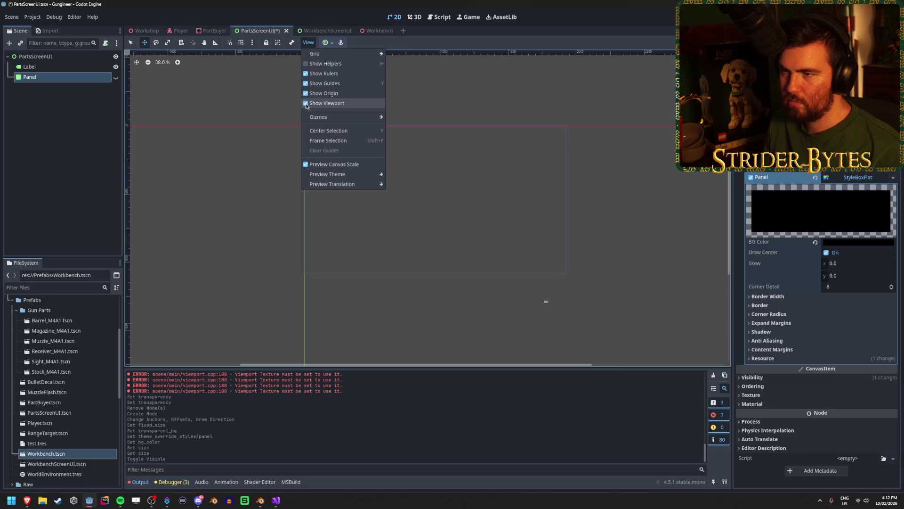
left_click(307, 103)
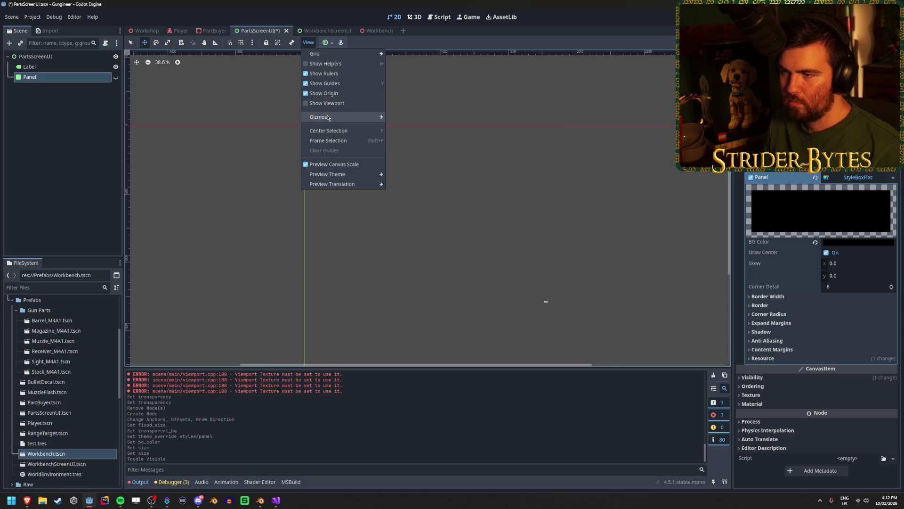
mouse_move(329, 118)
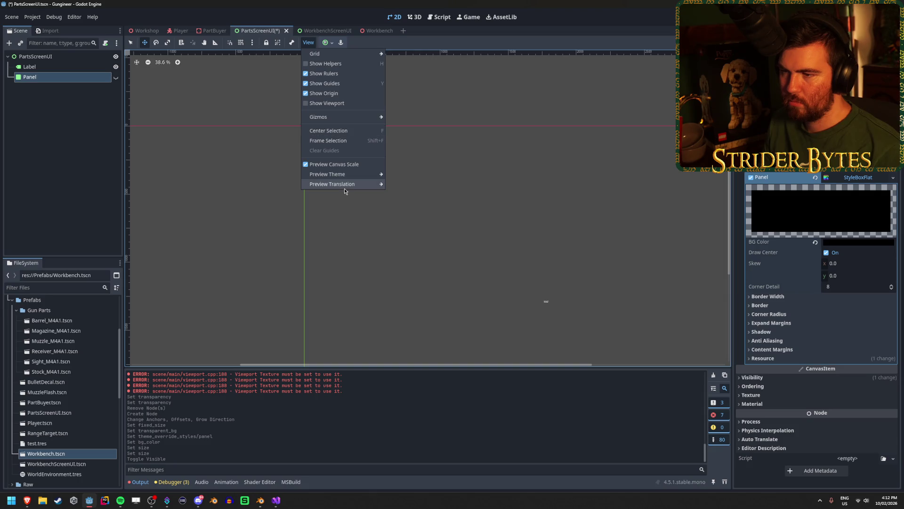
left_click(73, 60)
left_click(73, 59)
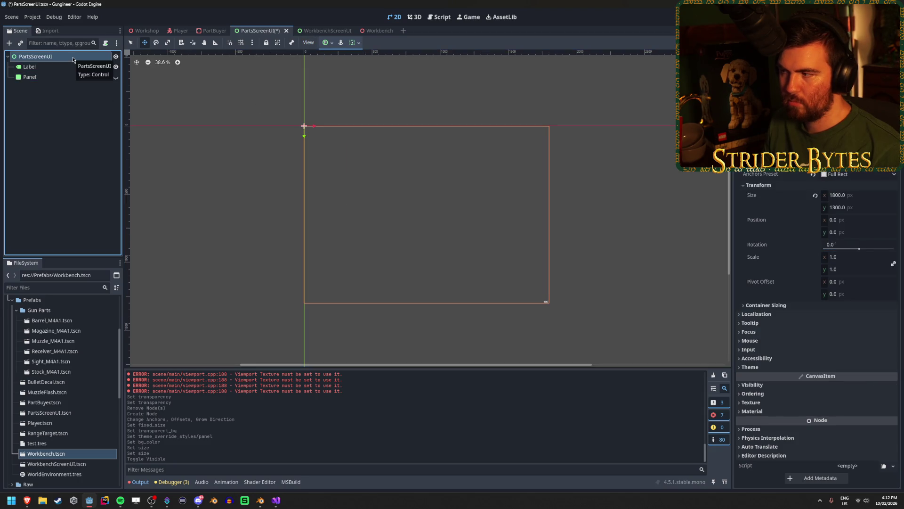
key("ctrl+s")
Step: Review the Label, Panel and root nodes, then return to the PartBuyer 3D scene
left_click(67, 66)
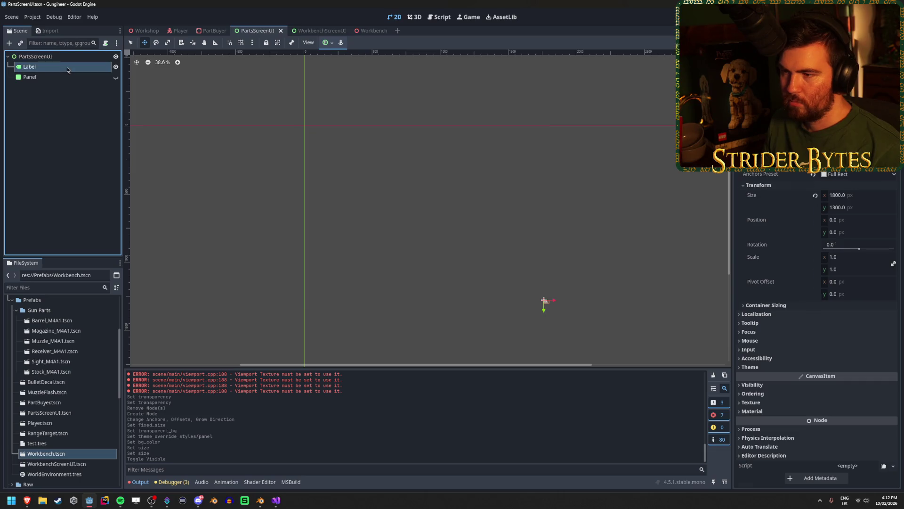
left_click(65, 76)
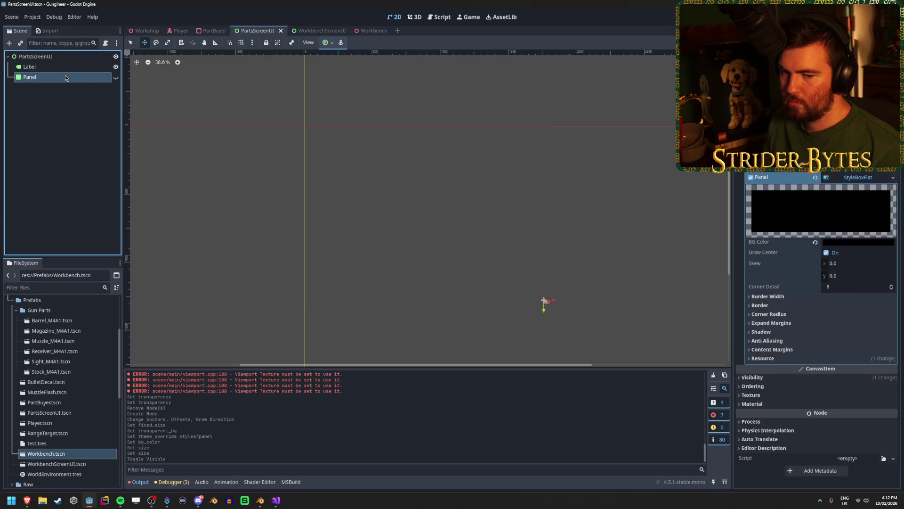
left_click(71, 67)
left_click(71, 56)
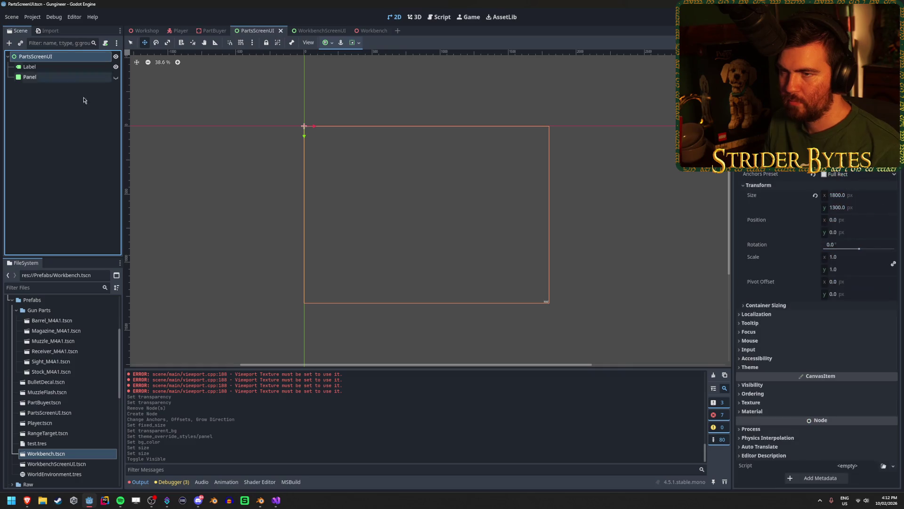
left_click(204, 32)
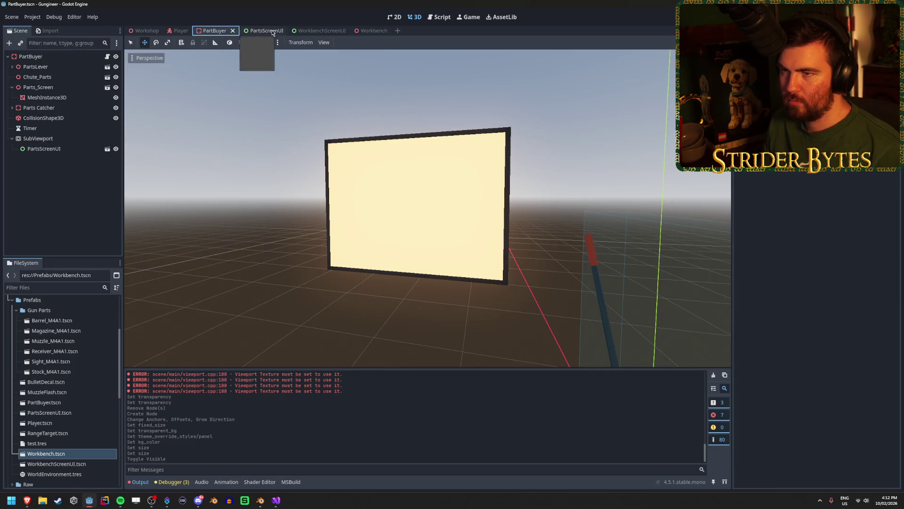
Step: Select the PartBuyer SubViewport, review the PartsScreenUI Panel and root, then return to PartBuyer
left_click(259, 30)
left_click(211, 30)
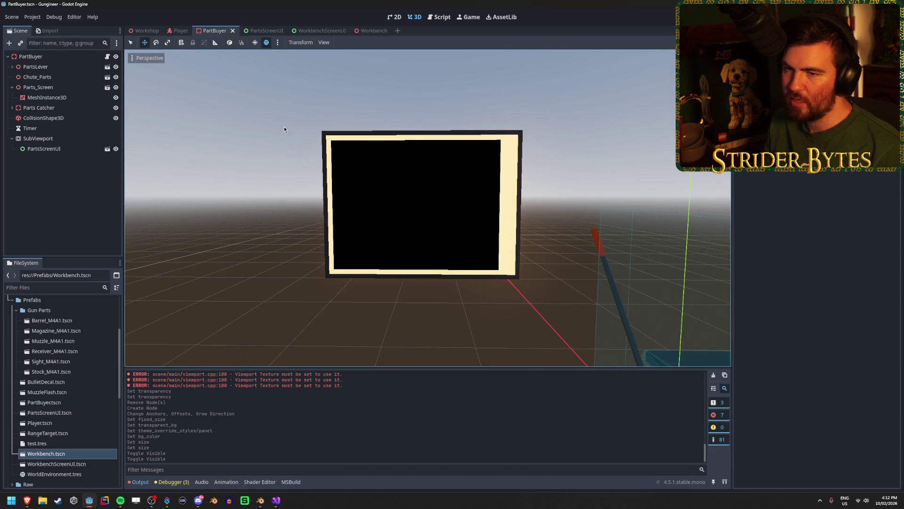
left_click(66, 138)
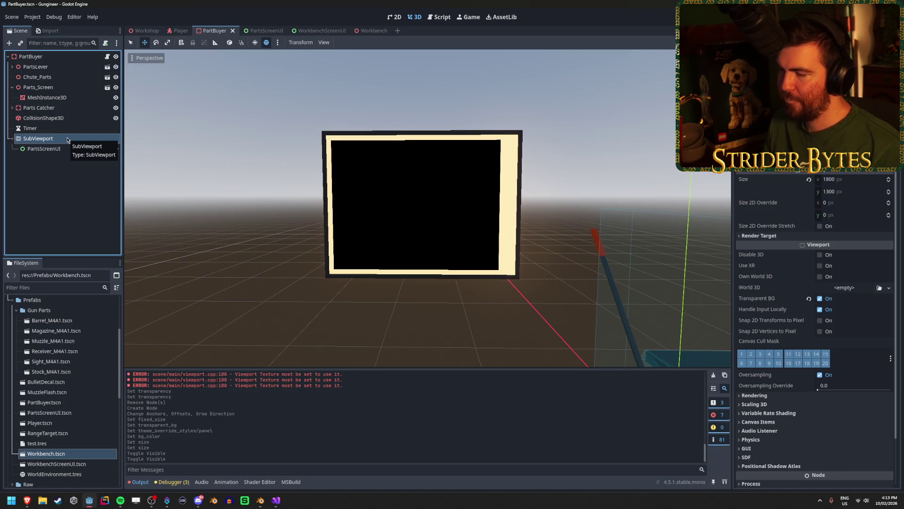
left_click(257, 31)
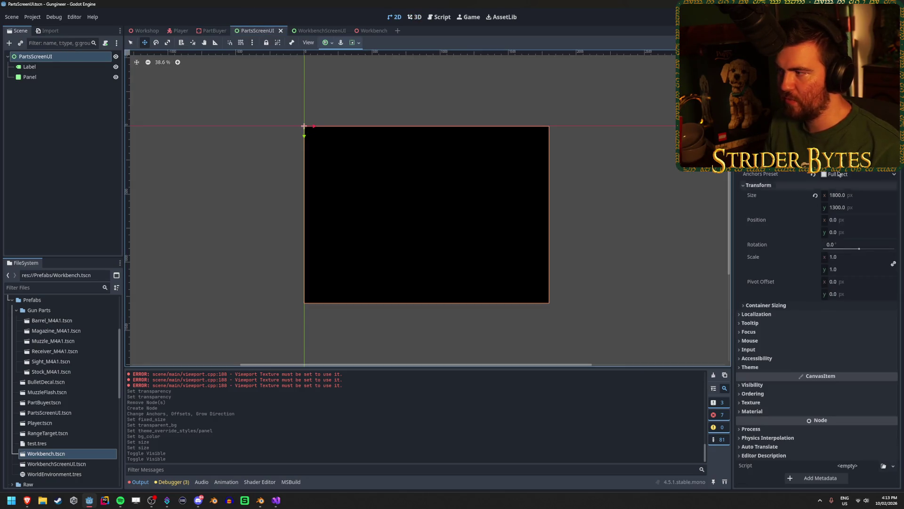
left_click(59, 79)
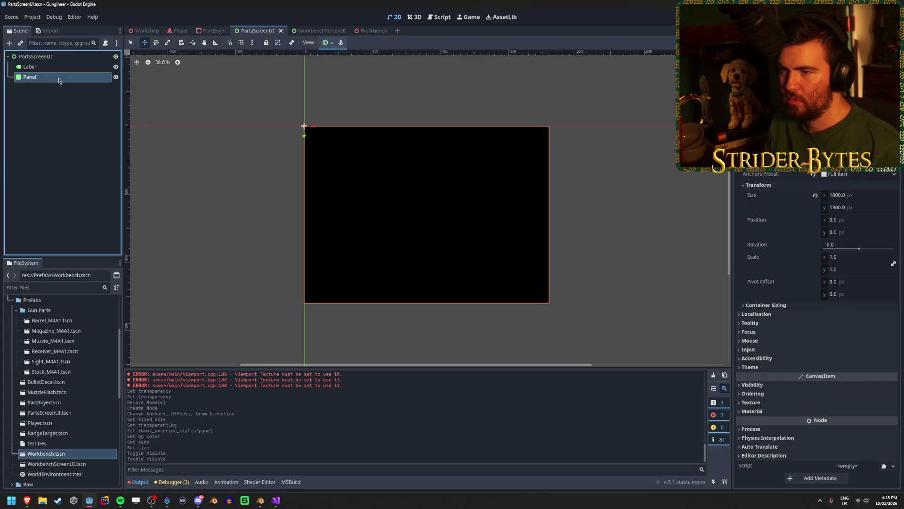
left_click(52, 56)
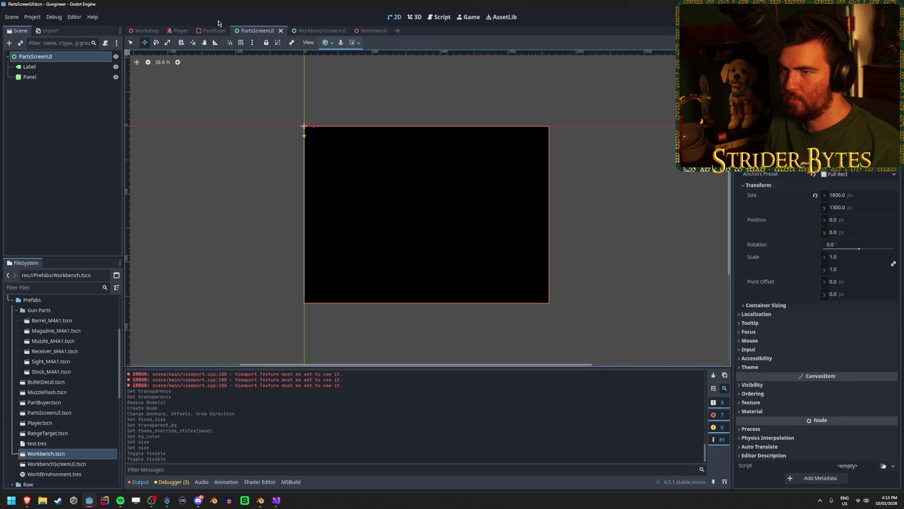
left_click(215, 30)
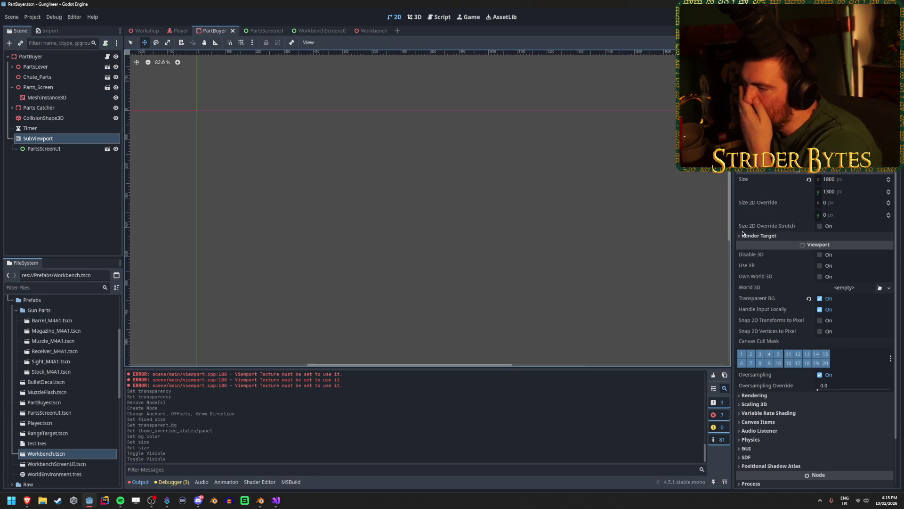
Step: Check Size 2D Override Stretch on the SubViewport, then select the PartBuyer root in 3D
mouse_move(854, 250)
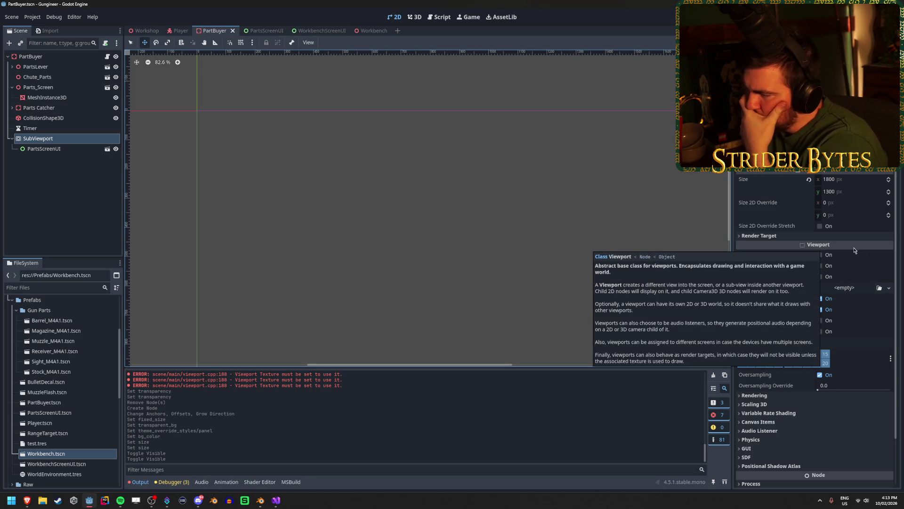
left_click(769, 404)
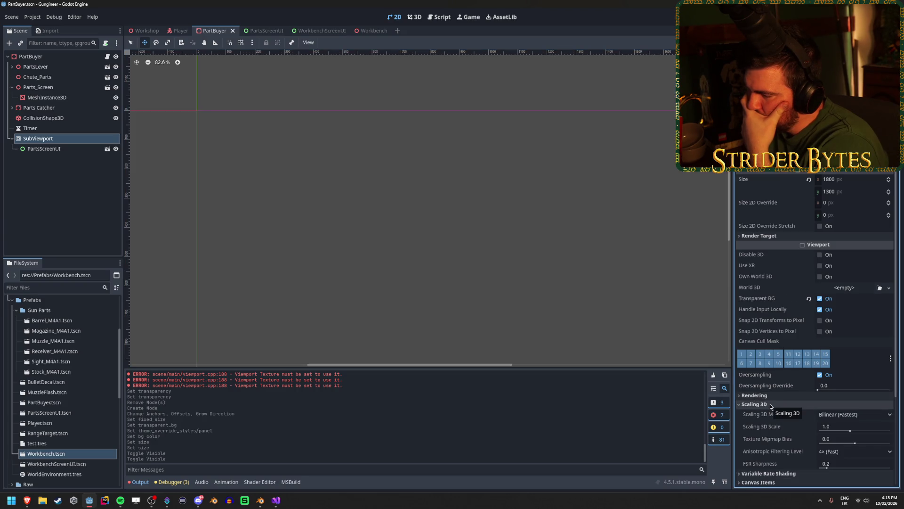
left_click(769, 404)
left_click(769, 404)
left_click(769, 404)
scroll(770, 400, "down", 1)
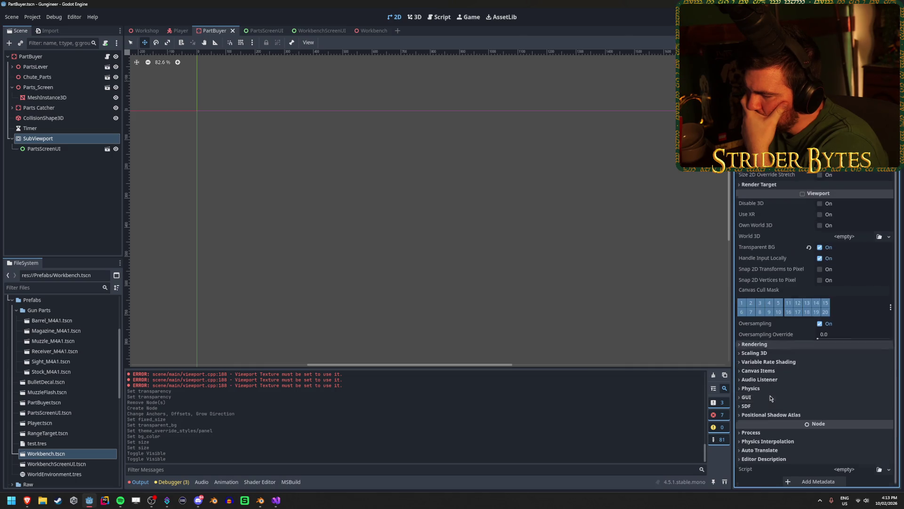
scroll(771, 397, "up", 1)
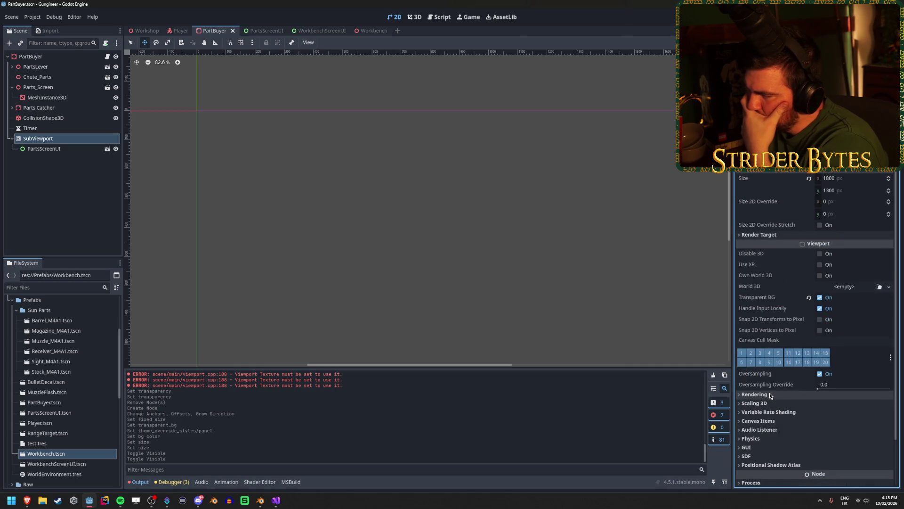
scroll(771, 396, "down", 1)
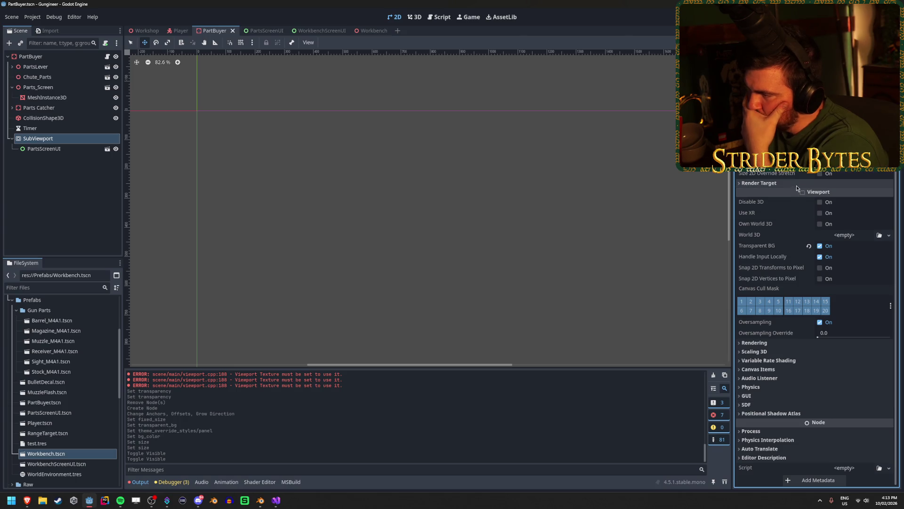
left_click(820, 173)
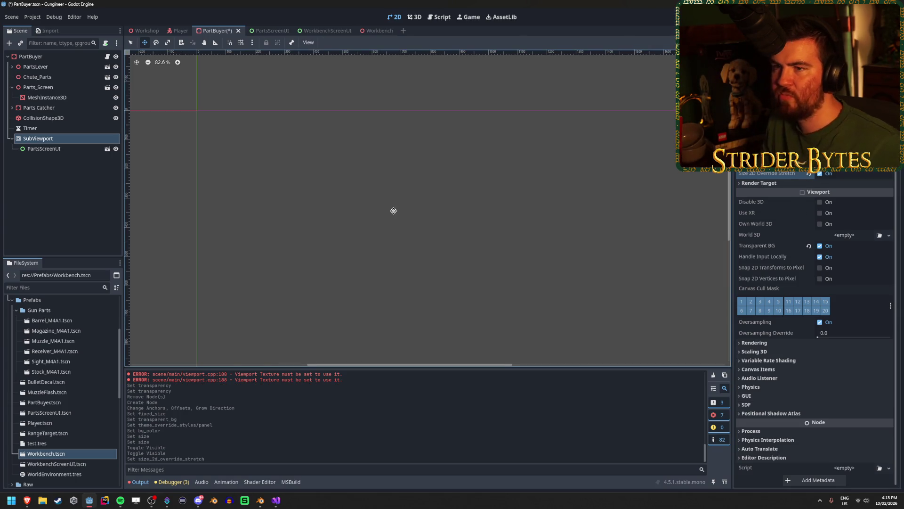
left_click(75, 57)
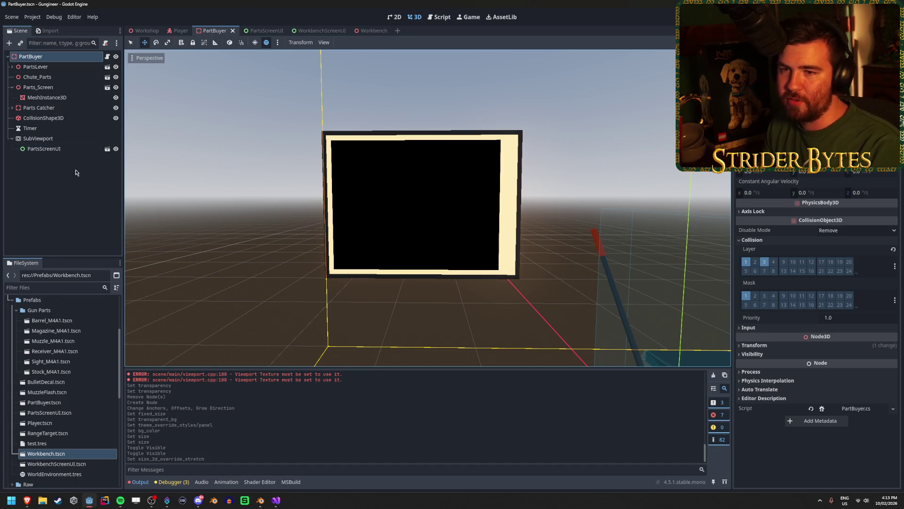
Step: Select the screen mesh and try widening its plane mesh Size, then undo it
left_click(75, 98)
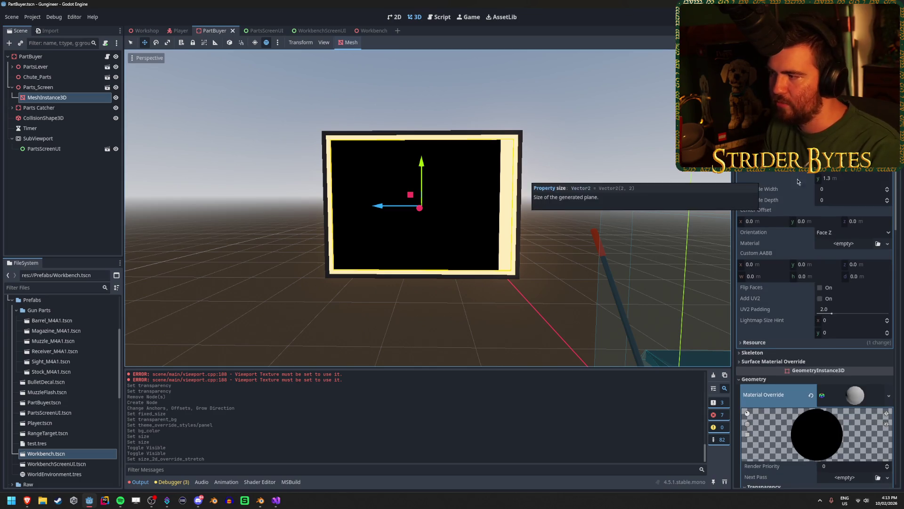
mouse_move(829, 167)
left_mouse_down()
mouse_move(855, 167)
mouse_move(817, 167)
mouse_move(855, 168)
left_mouse_up()
key("ctrl+z")
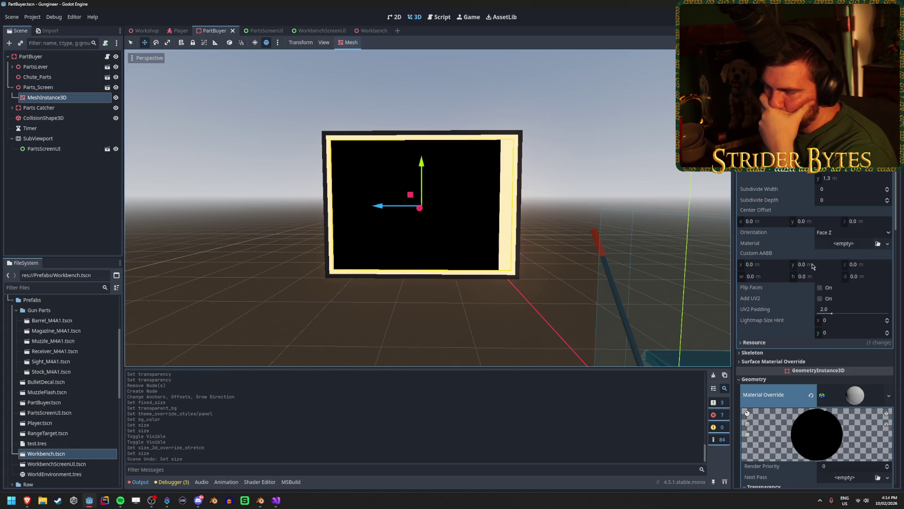
Step: Try Use Point Size at 128 on the screen material, then turn it back off
scroll(808, 278, "down", 3)
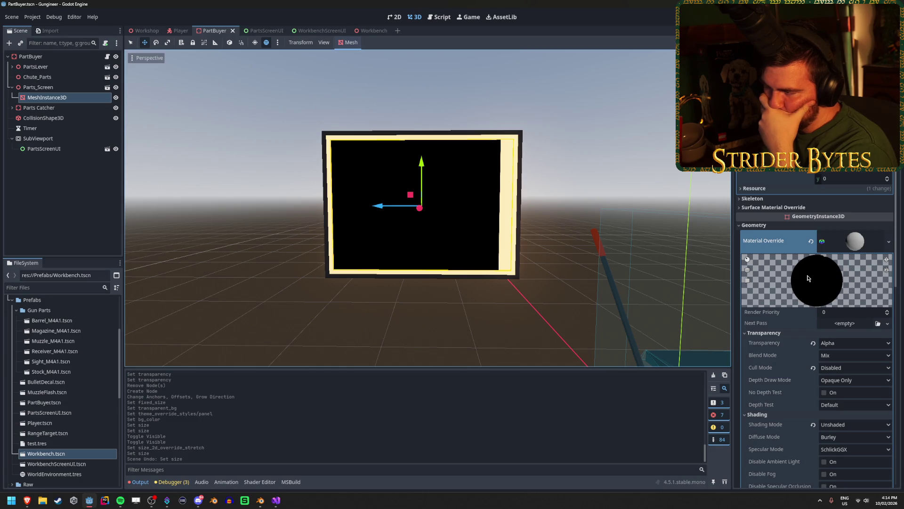
scroll(808, 279, "up", 3)
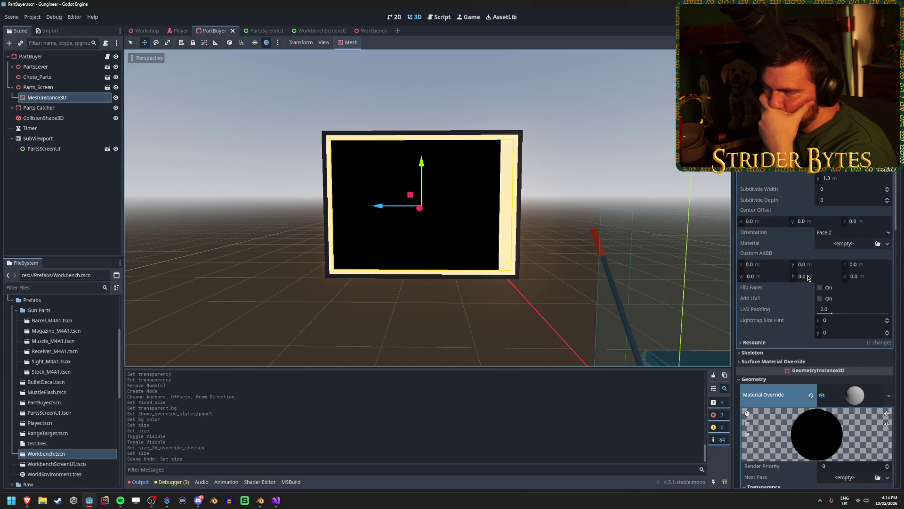
scroll(808, 279, "down", 10)
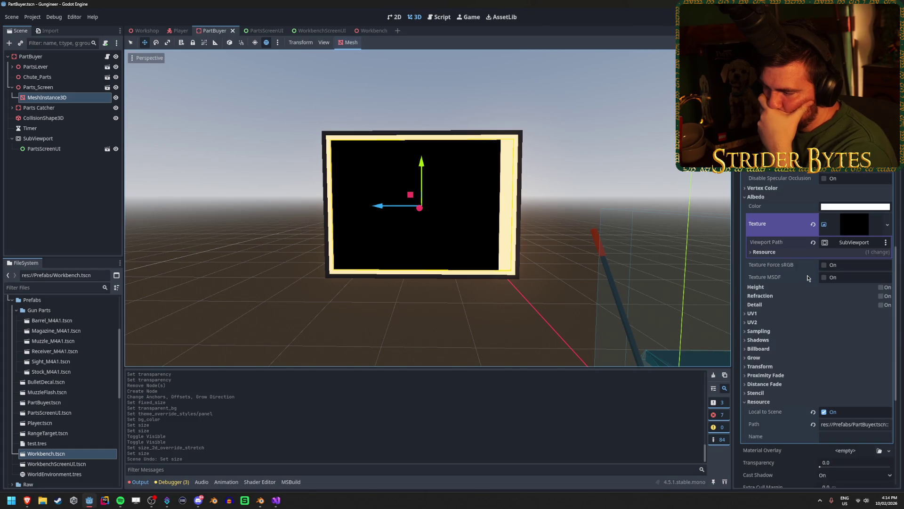
left_click(776, 366)
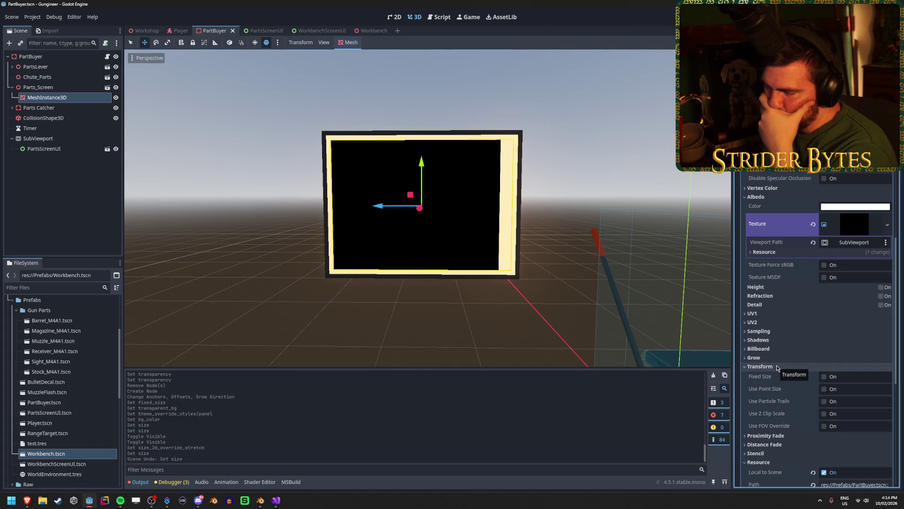
left_click(823, 389)
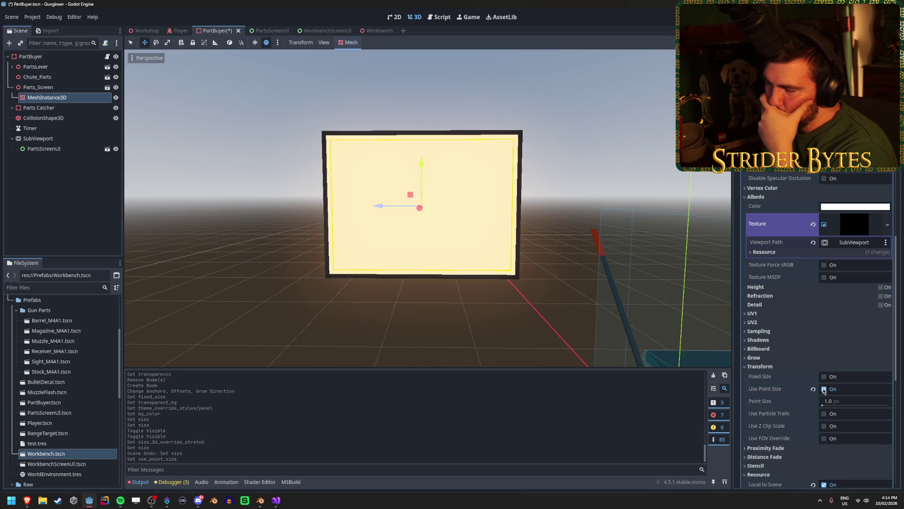
left_click_drag(829, 401, 888, 401)
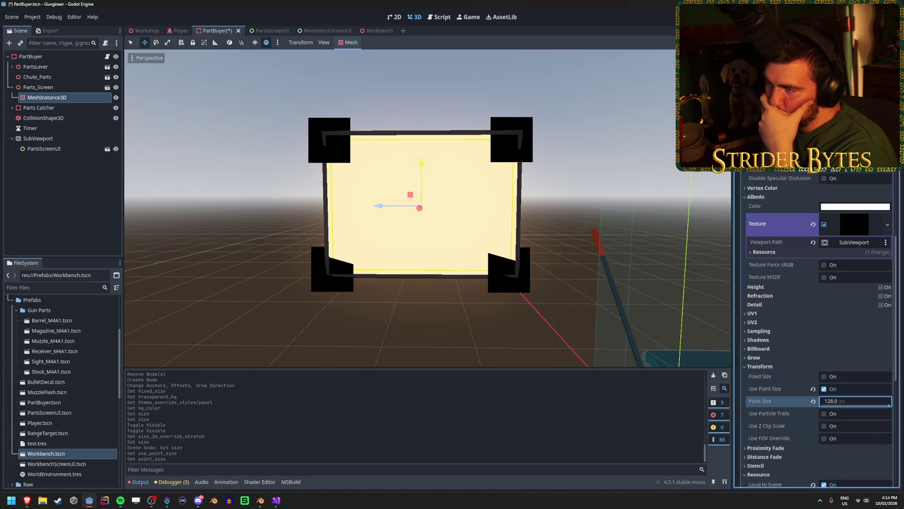
left_click(824, 389)
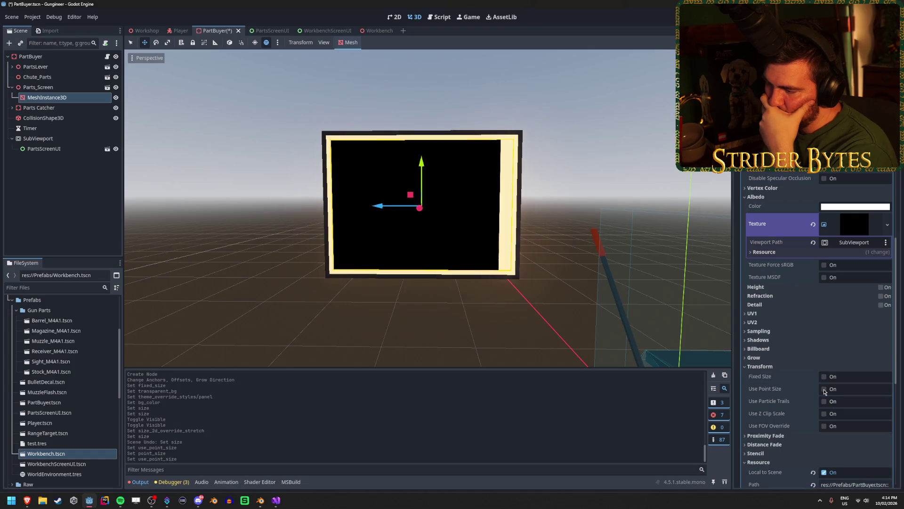
left_click(765, 367)
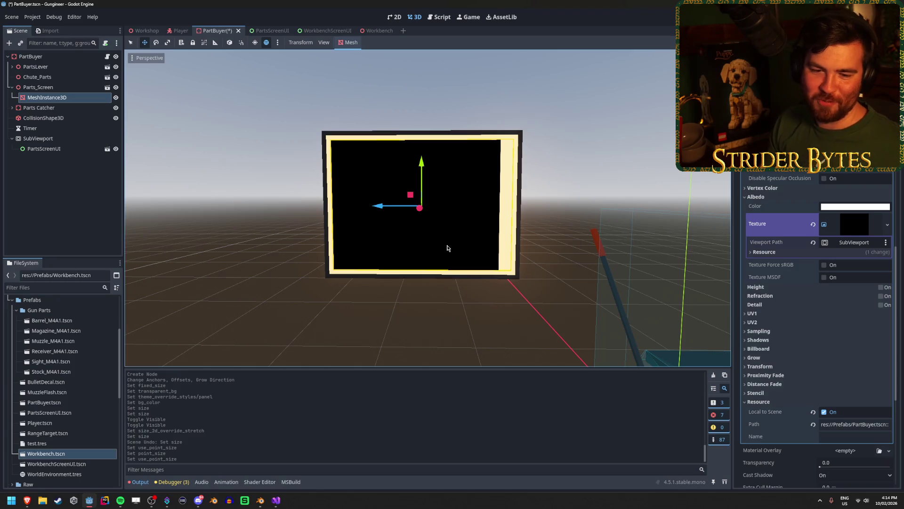
left_click(564, 195)
Step: Save PartBuyer and reselect the screen's MeshInstance3D from an angled view
key("ctrl+s")
left_click(479, 201)
mouse_move(479, 201)
left_mouse_down()
mouse_move(424, 202)
mouse_move(495, 202)
mouse_move(414, 262)
left_mouse_up()
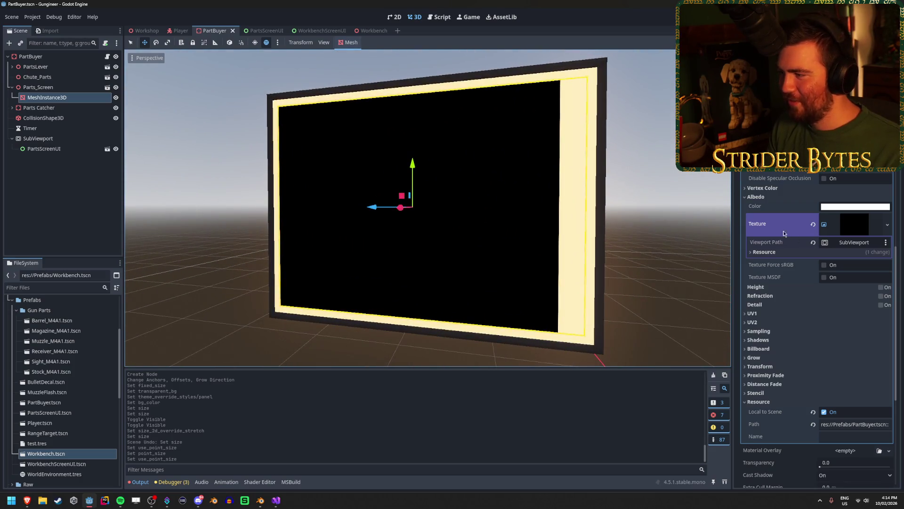
scroll(778, 198, "down", 4)
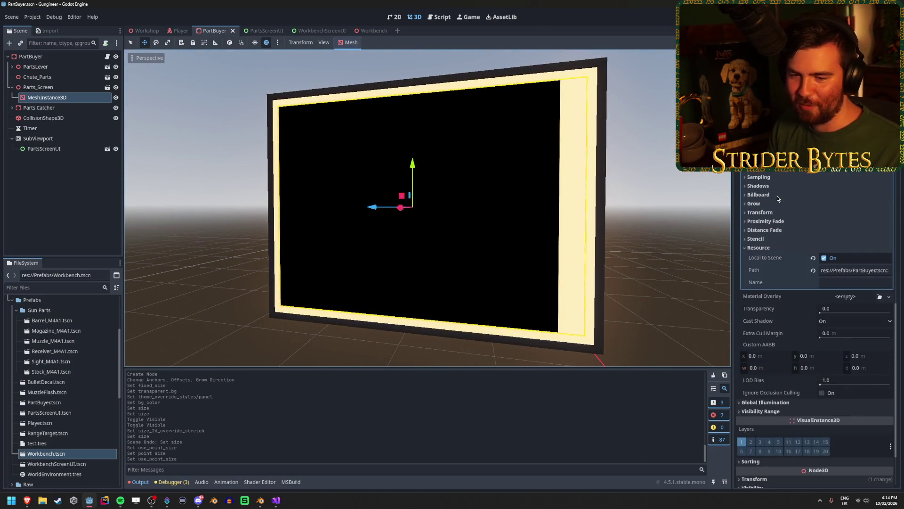
scroll(784, 321, "down", 2)
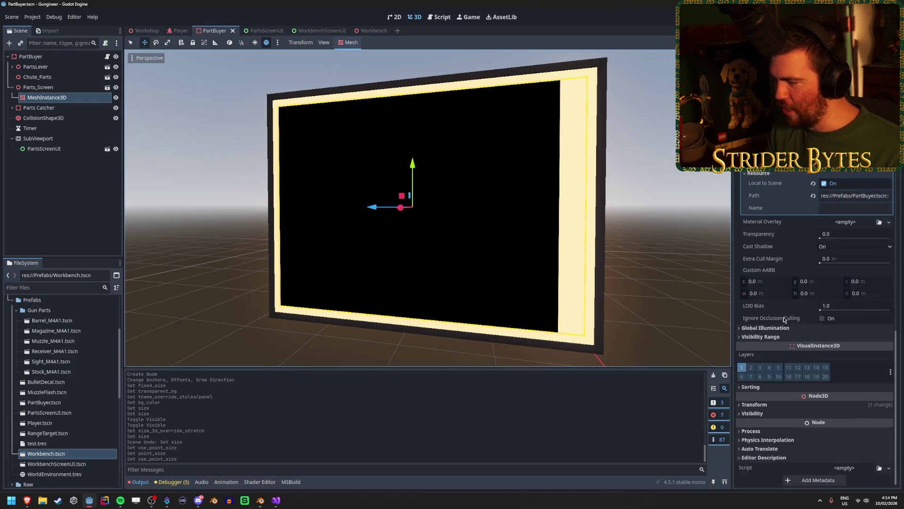
scroll(787, 315, "up", 5)
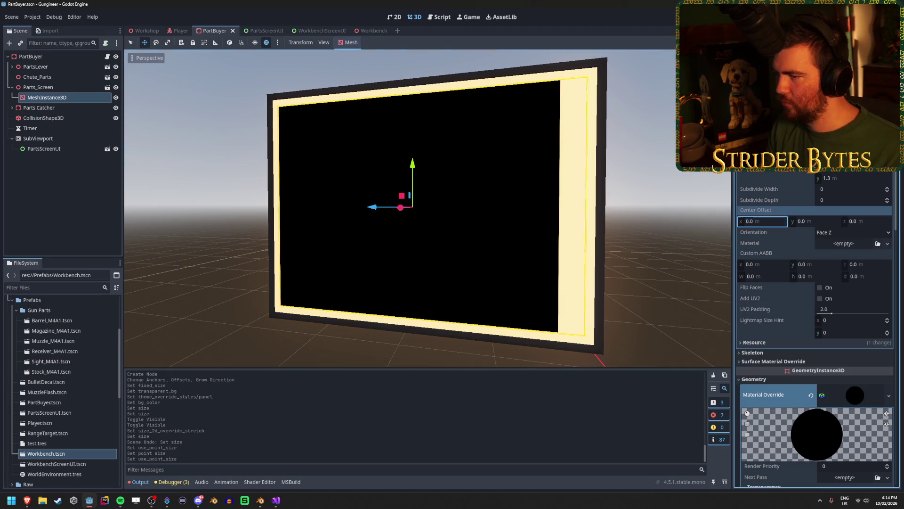
Step: Experiment with the plane mesh's center offset, Face Z orientation and custom bounding box, undoing changes
left_click_drag(754, 221, 772, 220)
key("ctrl+z")
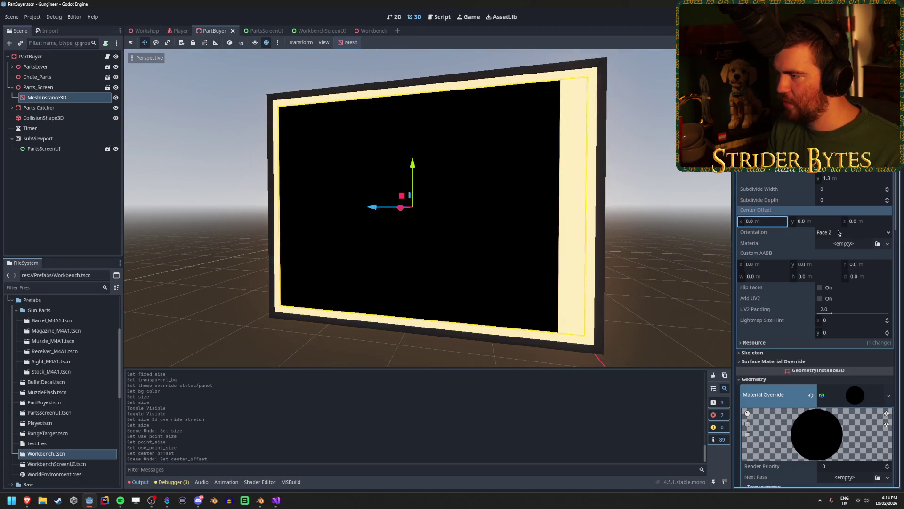
left_click(846, 233)
left_click(758, 231)
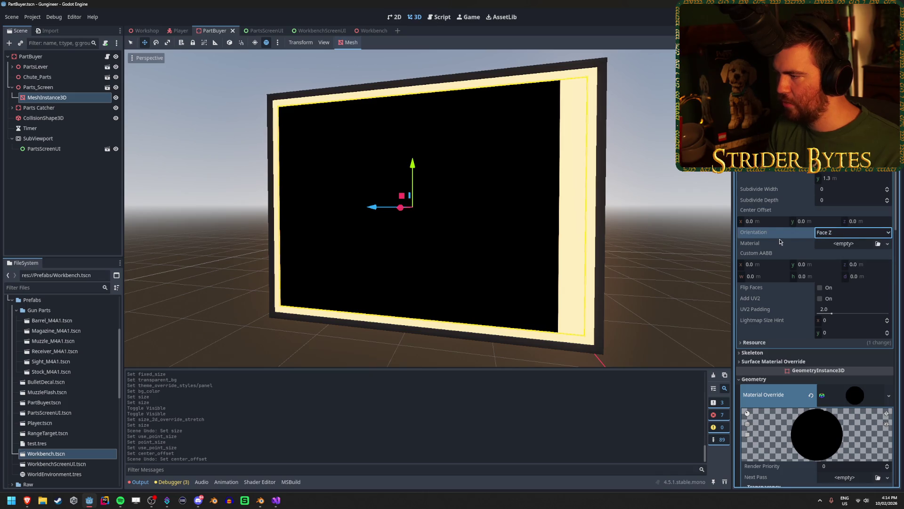
scroll(779, 242, "down", 2)
left_click_drag(758, 212, 765, 213)
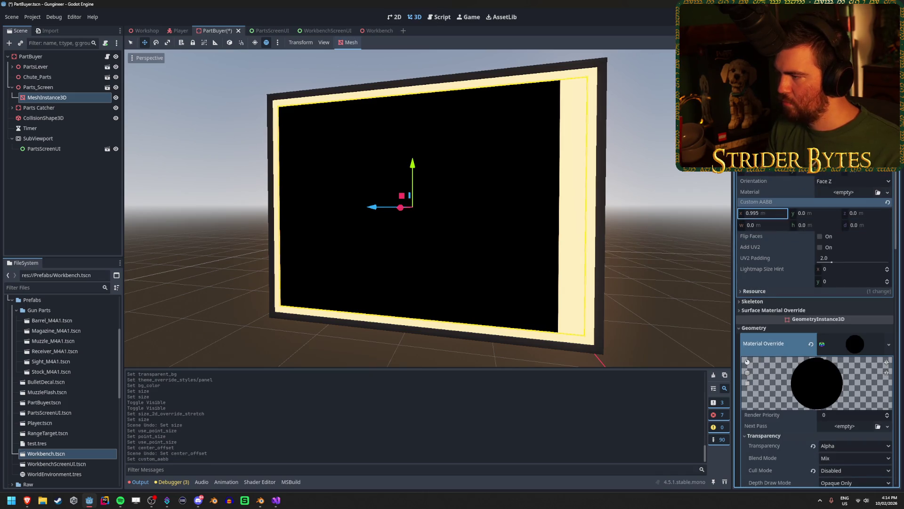
key("ctrl+z")
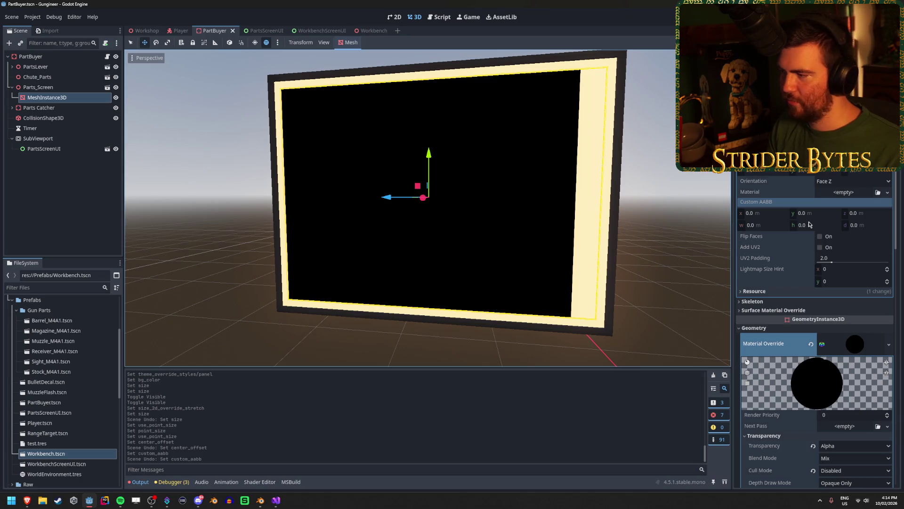
Step: Tick Local to Scene in the plane mesh's Resource section and save PartBuyer
scroll(754, 239, "down", 2)
left_click(754, 239)
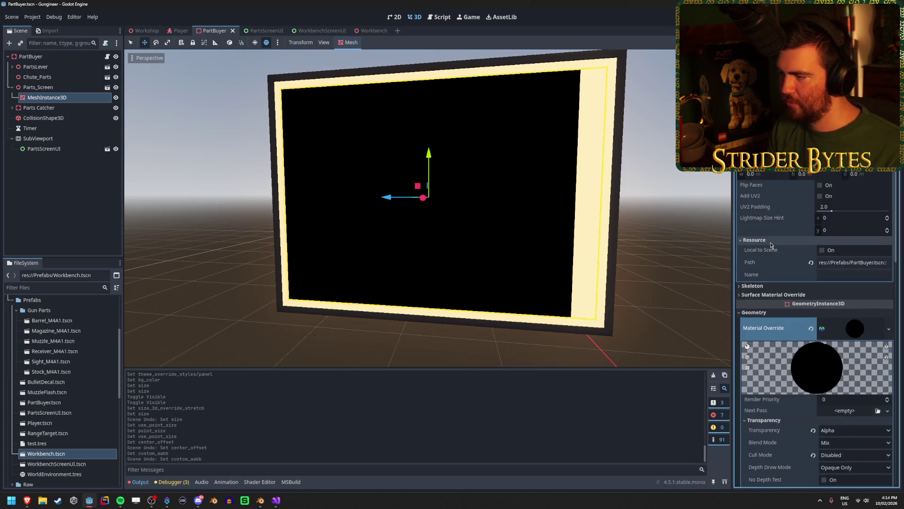
left_click(822, 250)
key("ctrl+s")
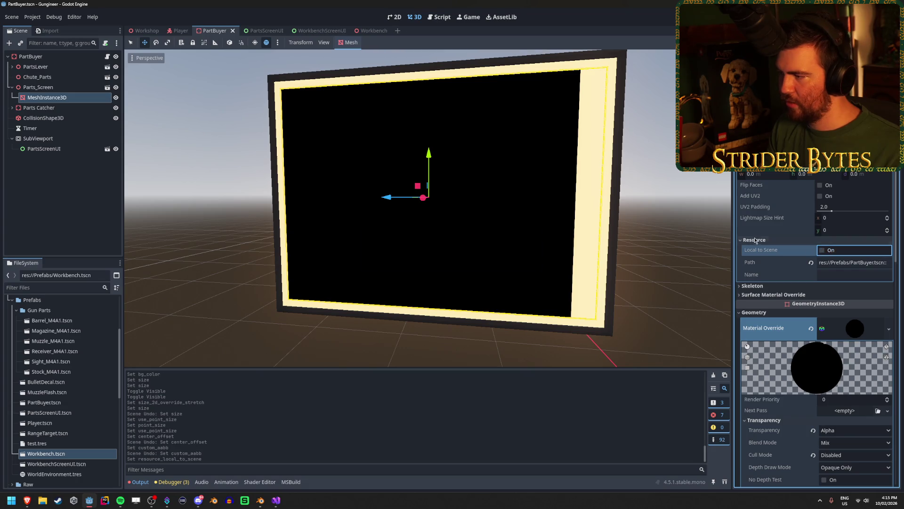
left_click(772, 240)
scroll(772, 241, "down", 3)
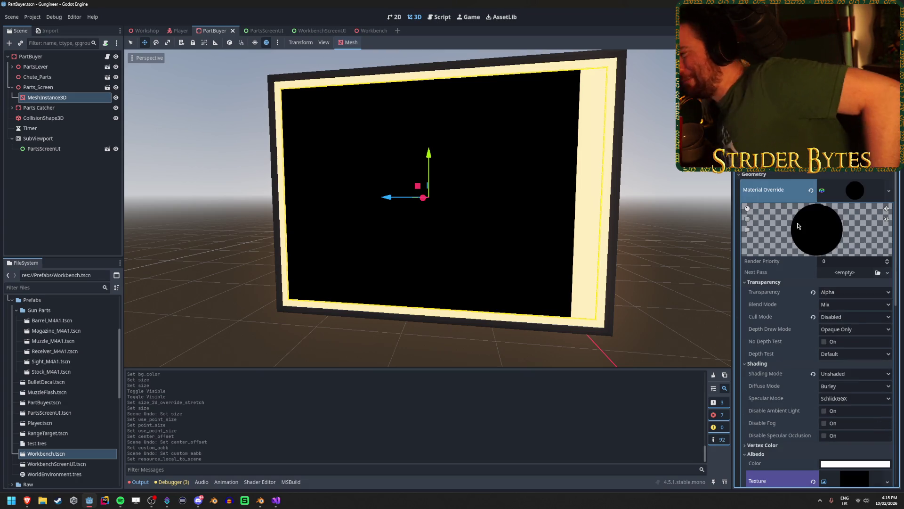
scroll(794, 223, "down", 3)
Step: Try height mapping on the screen material and leave it switched off
mouse_move(788, 224)
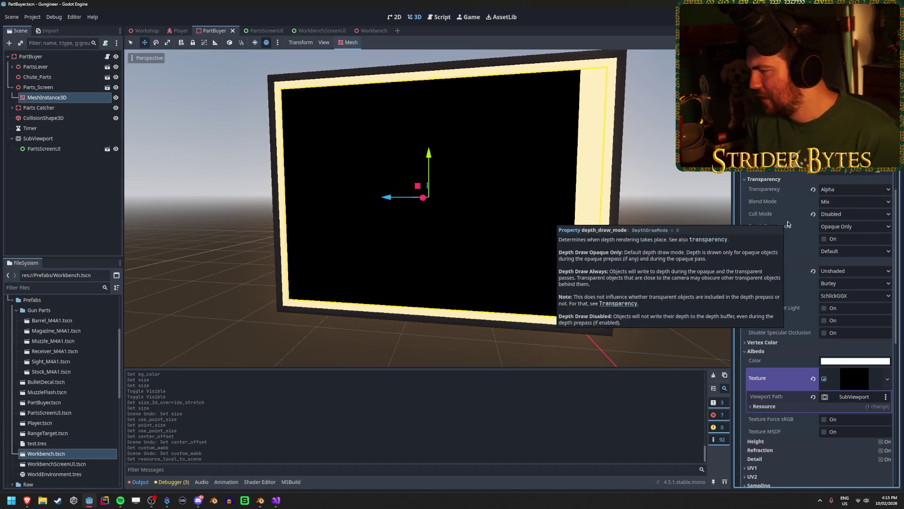
scroll(788, 226, "down", 3)
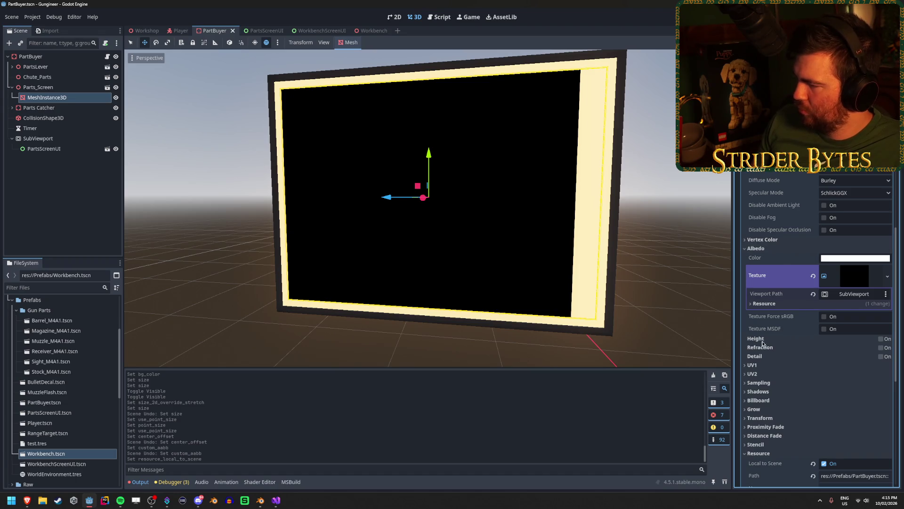
left_click(881, 339)
left_click(881, 340)
left_click(881, 340)
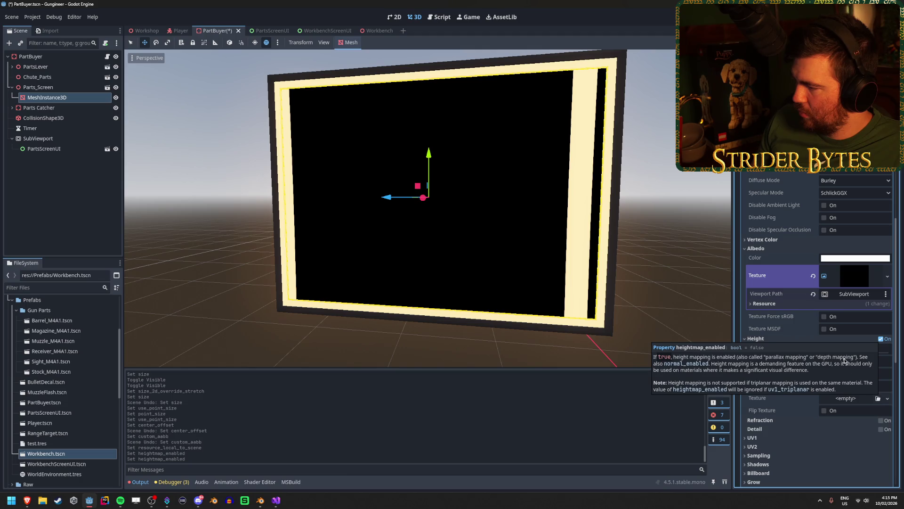
left_click(881, 339)
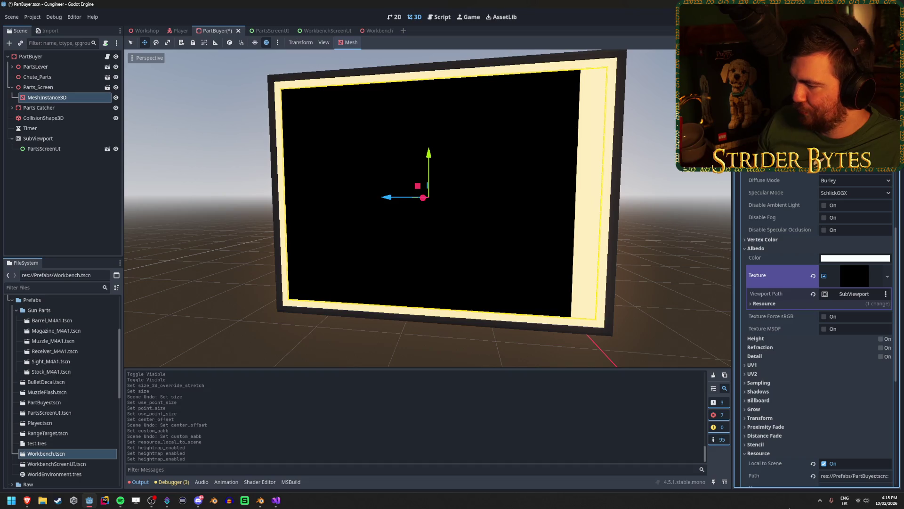
Step: Stretch the UV1 scale, with axes unlinked, to 0.94, 1.01, 1.01
left_click(767, 365)
left_click_drag(763, 385, 871, 385)
left_click(888, 384)
key("ctrl+z")
key("ctrl+z")
left_click_drag(758, 384, 777, 387)
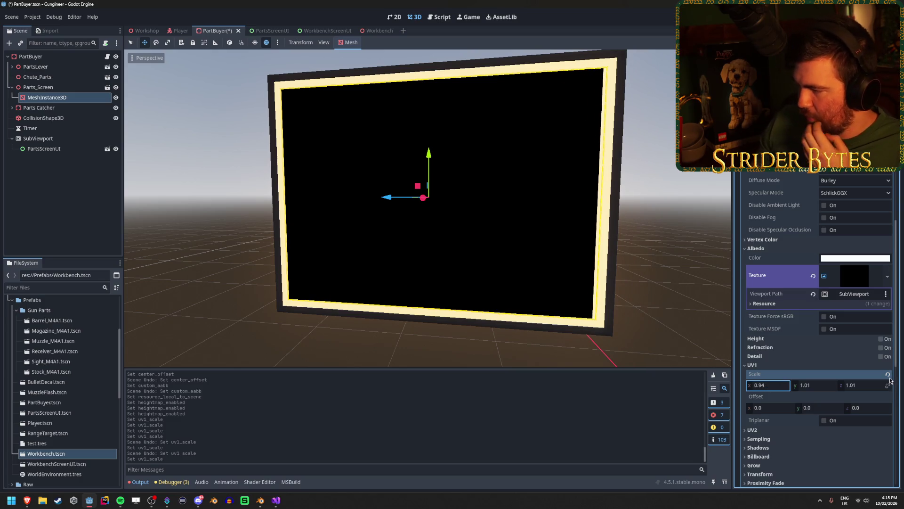
Step: Try different UV1 offset values, then leave the offset at 0.0
left_click_drag(810, 407, 826, 407)
key("ctrl+z")
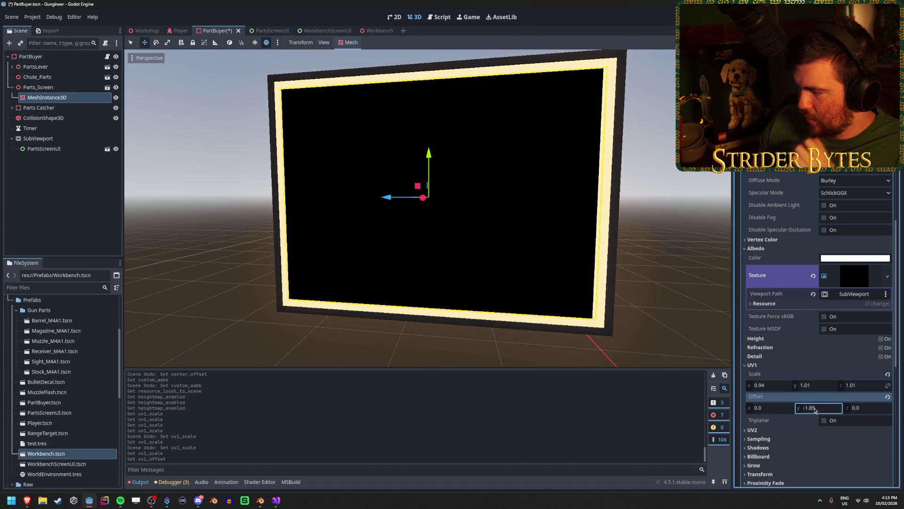
left_click(878, 411)
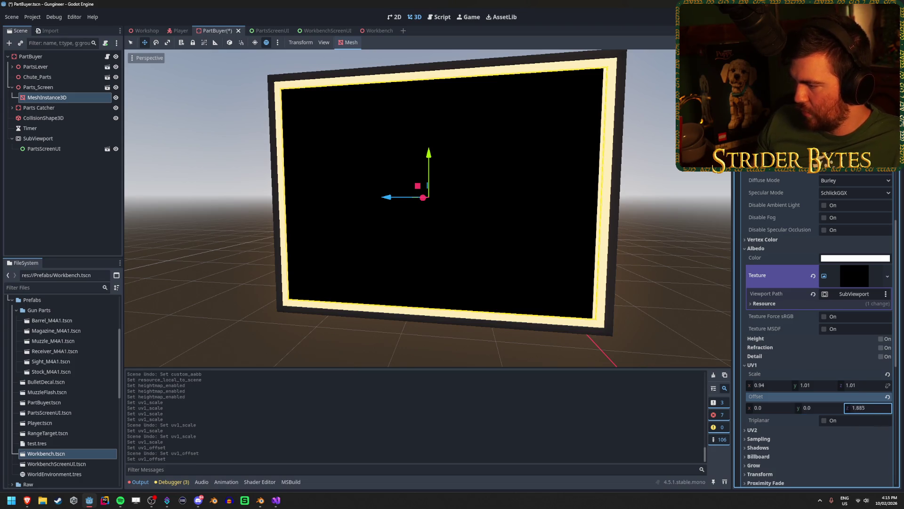
key("ctrl+z")
left_click_drag(877, 412, 862, 412)
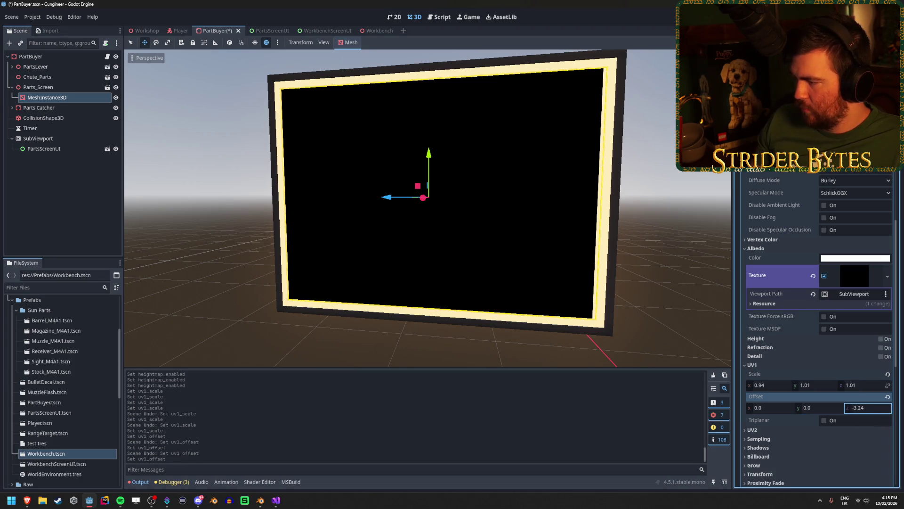
key("ctrl+z")
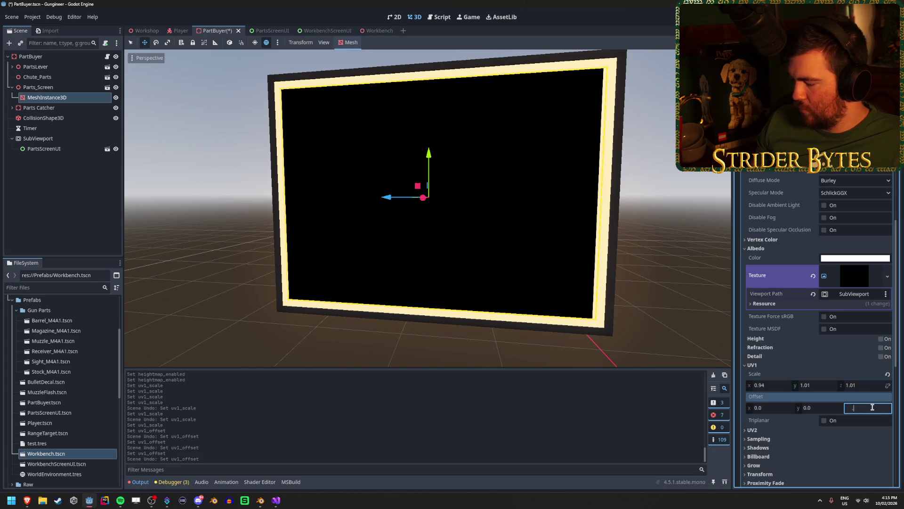
type("0.1")
left_click(888, 398)
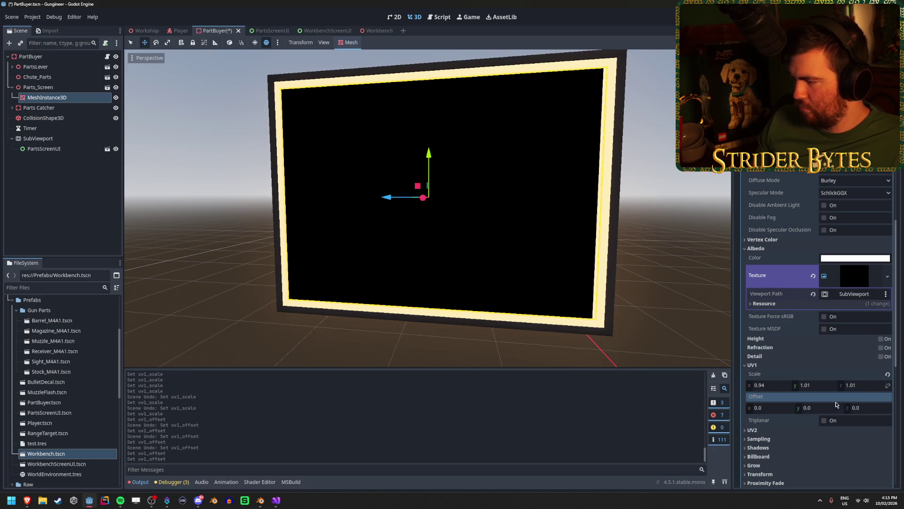
Step: Revert the UV1 scale to 1.0 on all axes and save the scene
left_click(887, 374)
key("ctrl+z")
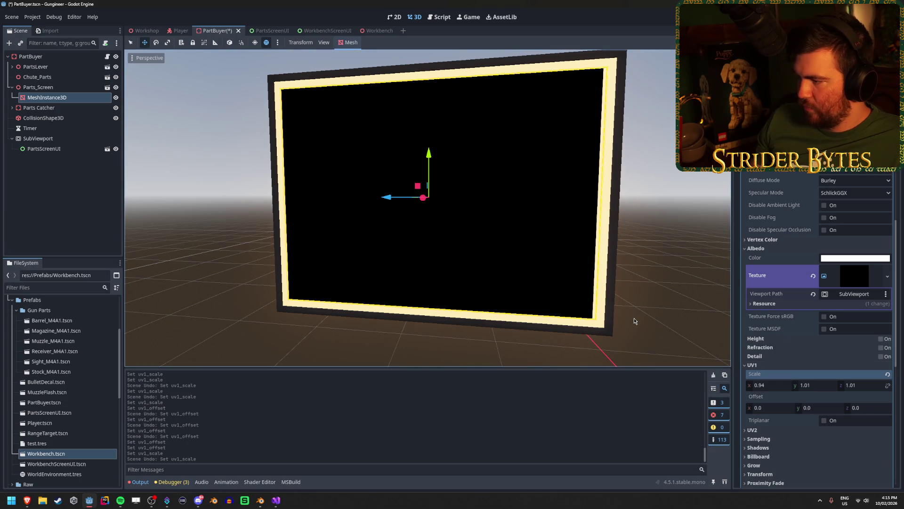
left_click(887, 374)
key("ctrl+s")
Step: Try a different UV2 scale, undo it, and collapse the UV2 settings
scroll(758, 434, "down", 3)
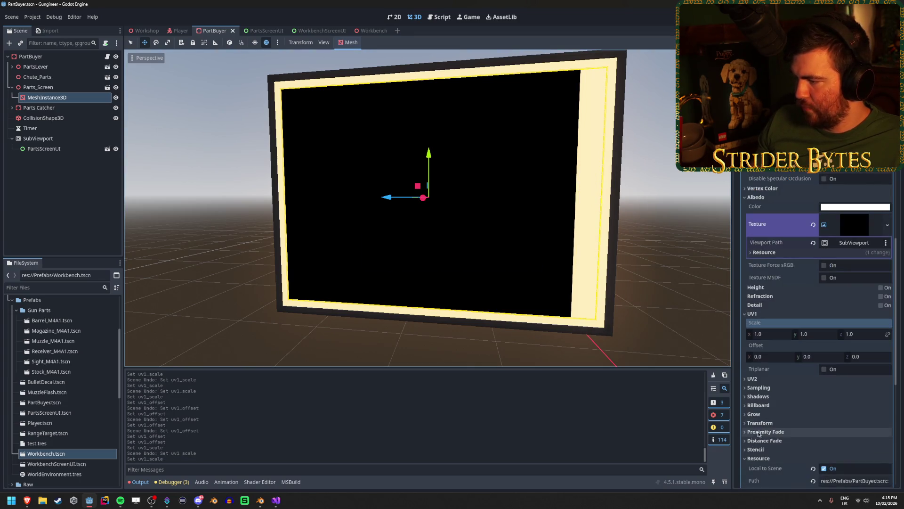
left_click(752, 379)
mouse_move(810, 399)
left_mouse_down()
mouse_move(822, 399)
mouse_move(802, 399)
left_mouse_up()
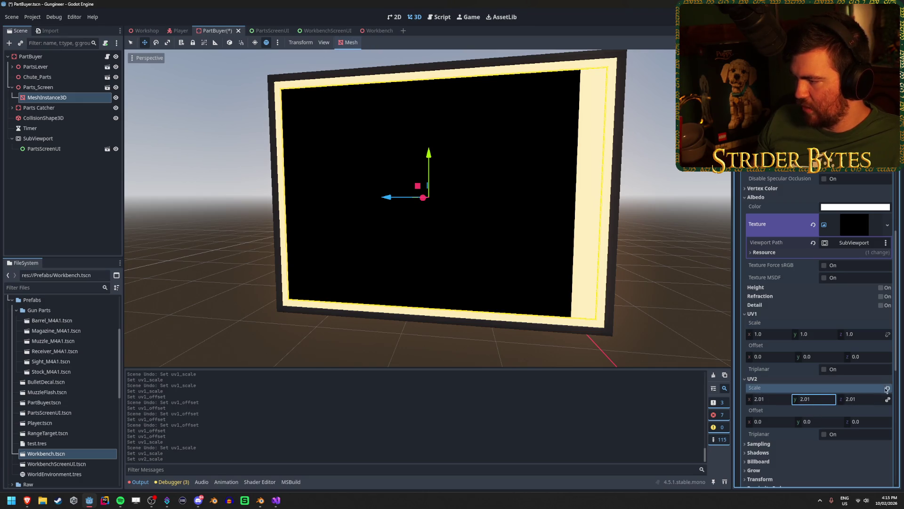
key("ctrl+z")
left_click(779, 378)
key("alt+Tab")
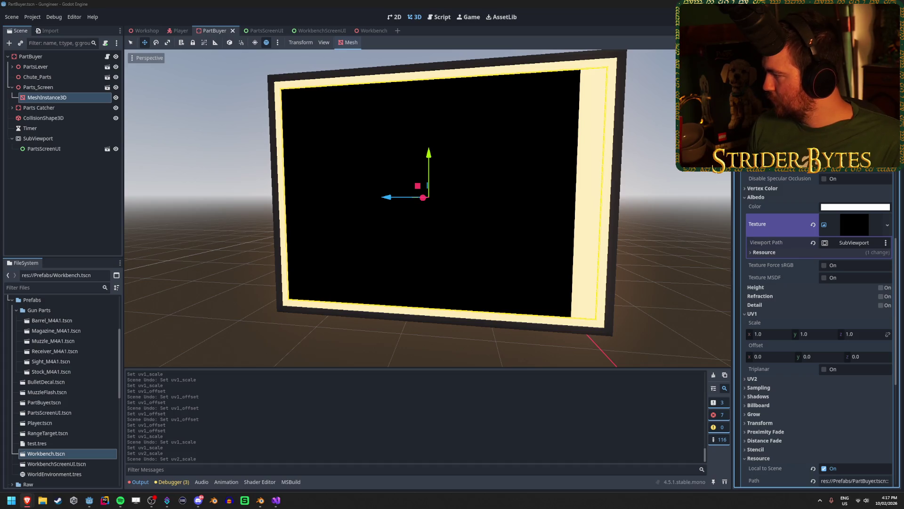
Step: Bring the Brave window with the Multiple resolutions docs page to the front
key("alt+Tab")
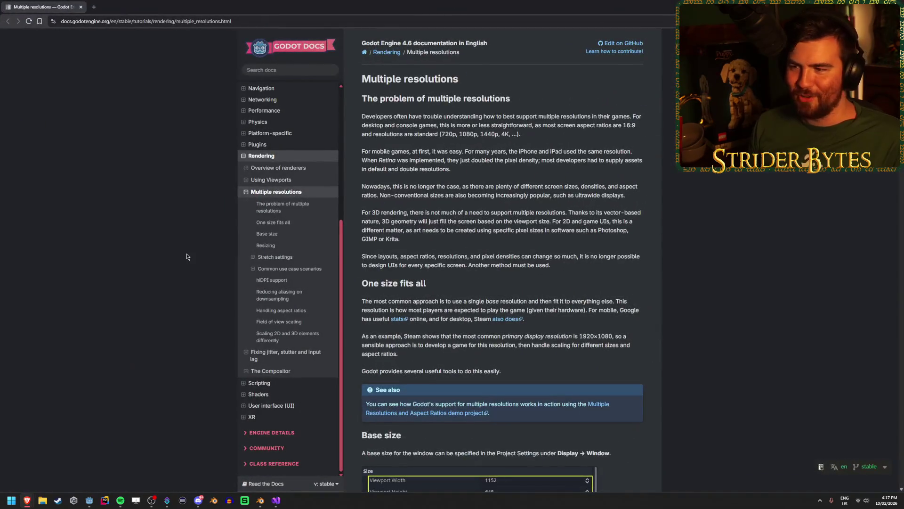
Step: Read the Multiple resolutions page through the design size and stretch settings explanations
scroll(633, 255, "down", 2)
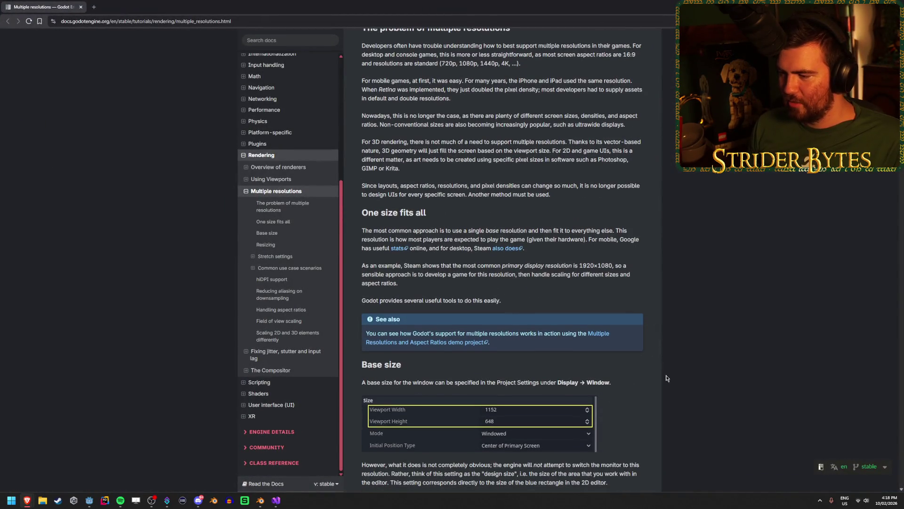
scroll(645, 339, "down", 2)
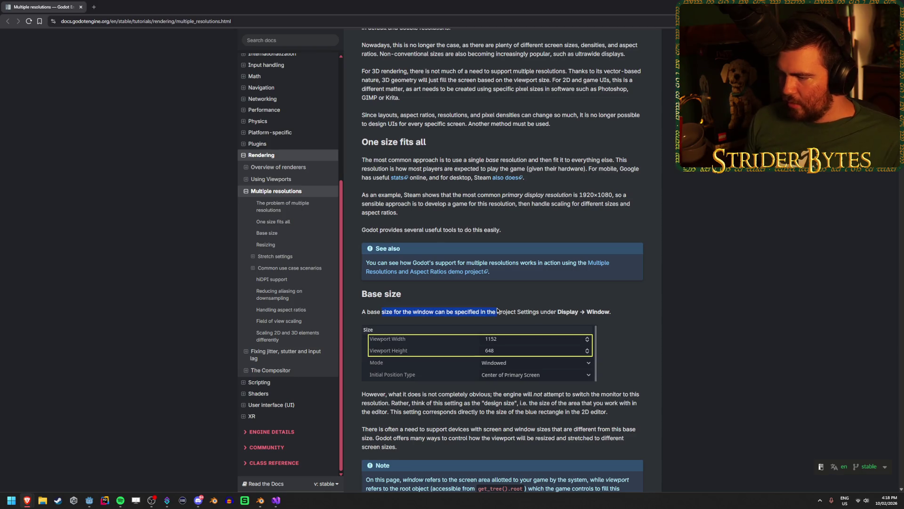
scroll(634, 301, "down", 2)
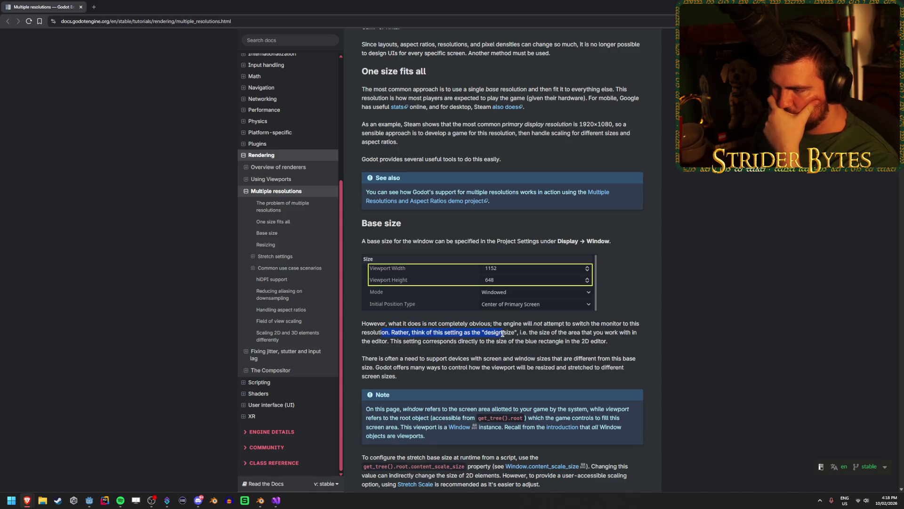
left_click_drag(472, 332, 587, 334)
mouse_move(371, 341)
left_mouse_down()
mouse_move(542, 335)
mouse_move(368, 342)
mouse_move(501, 343)
left_mouse_up()
mouse_move(608, 341)
left_mouse_down()
mouse_move(381, 342)
mouse_move(528, 342)
left_mouse_up()
left_click(676, 335)
scroll(675, 335, "down", 2)
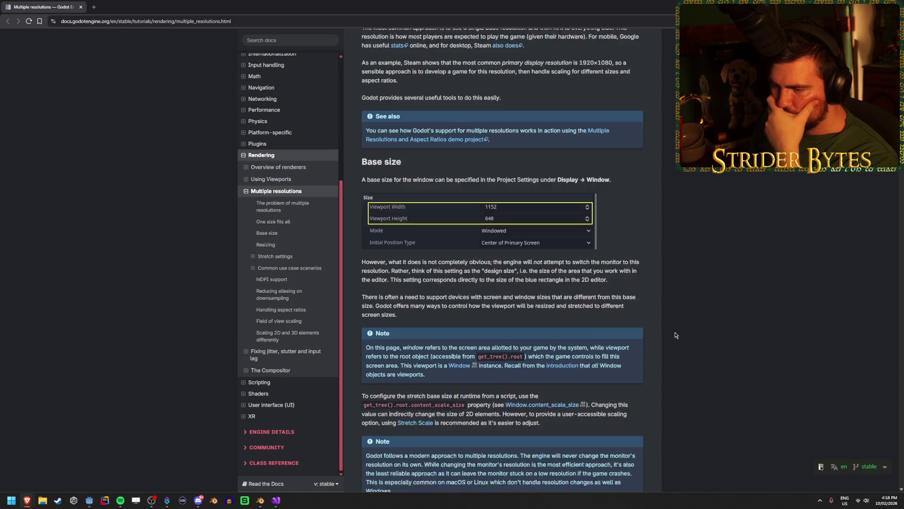
scroll(676, 335, "down", 2)
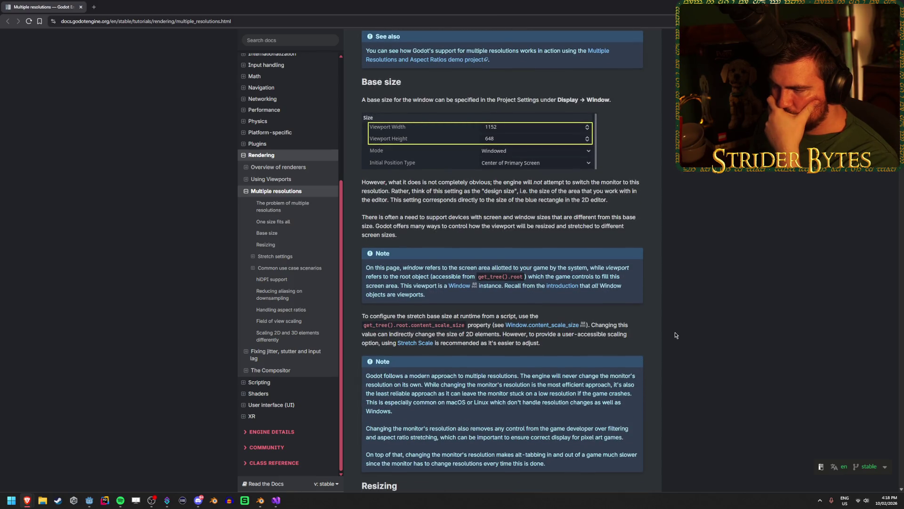
scroll(675, 334, "down", 2)
scroll(676, 335, "down", 5)
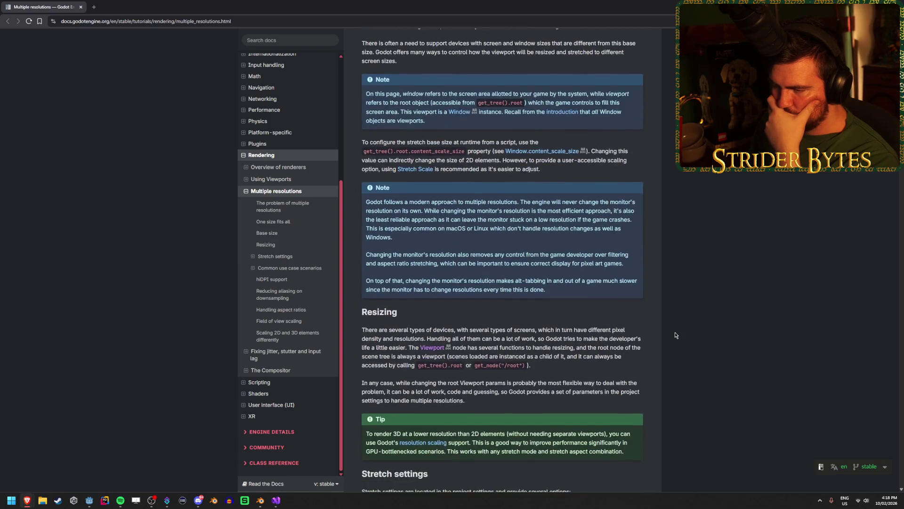
scroll(676, 335, "down", 2)
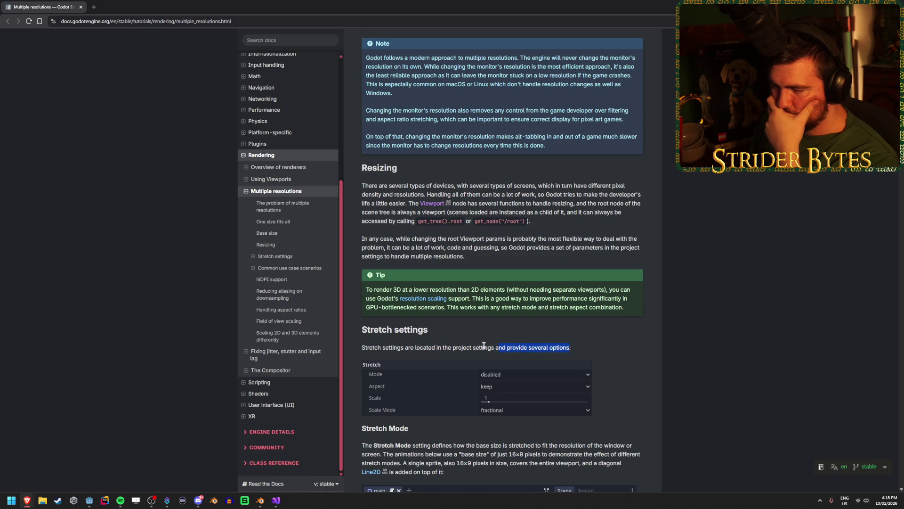
left_click_drag(393, 347, 469, 345)
left_click(469, 345)
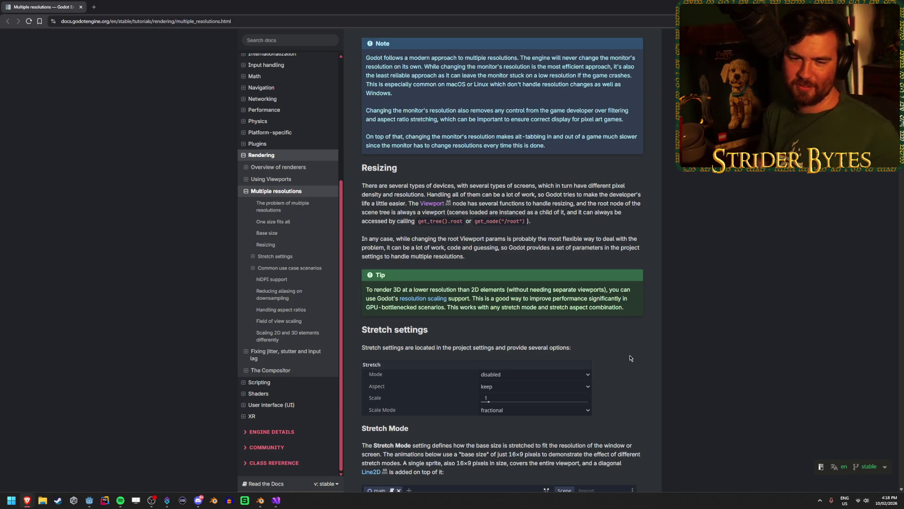
Step: Read to the end of the article and open Rendering > Using Viewports
scroll(630, 350, "down", 3)
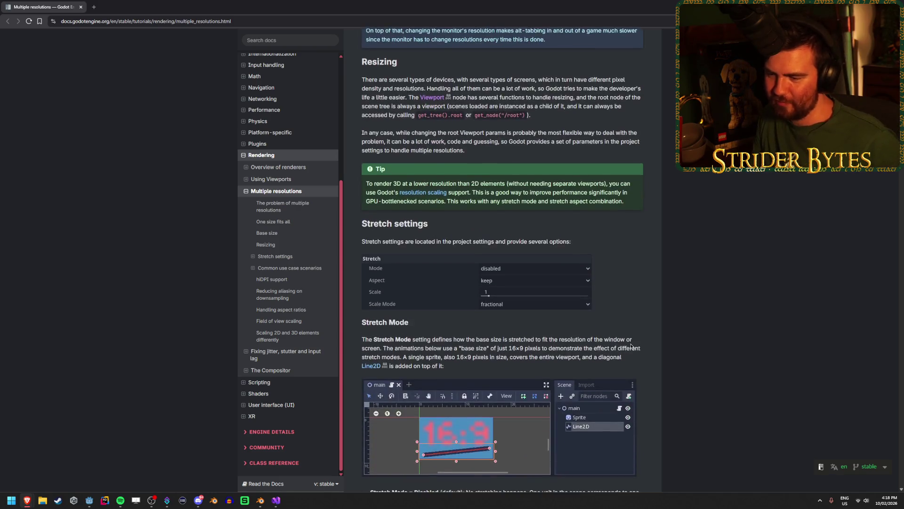
scroll(630, 346, "down", 4)
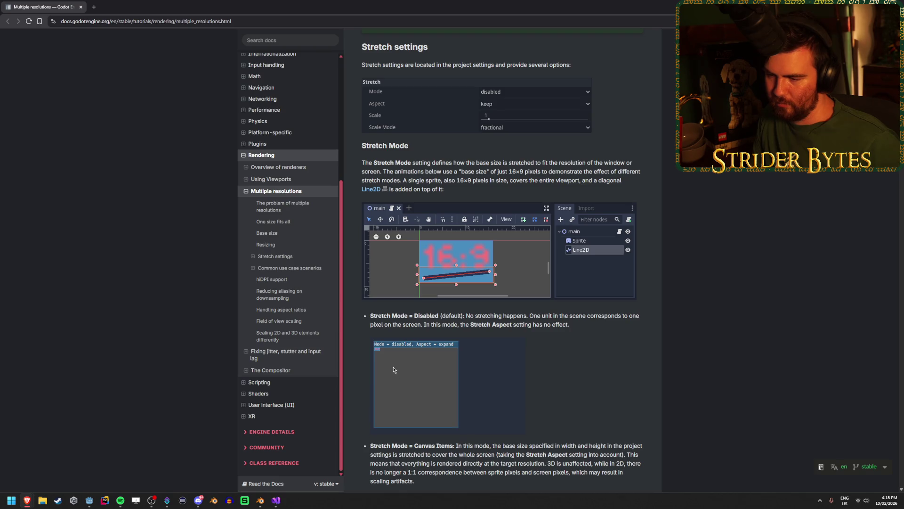
scroll(394, 370, "down", 2)
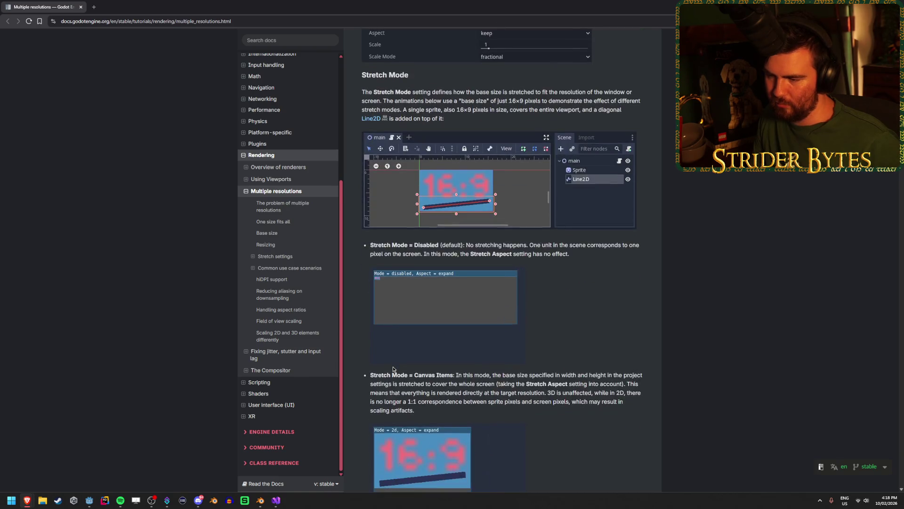
scroll(392, 368, "down", 2)
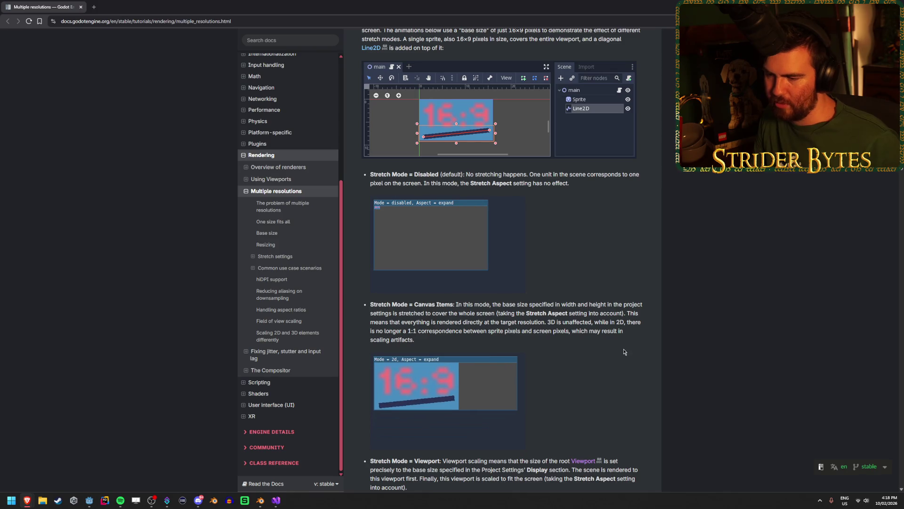
scroll(623, 351, "down", 5)
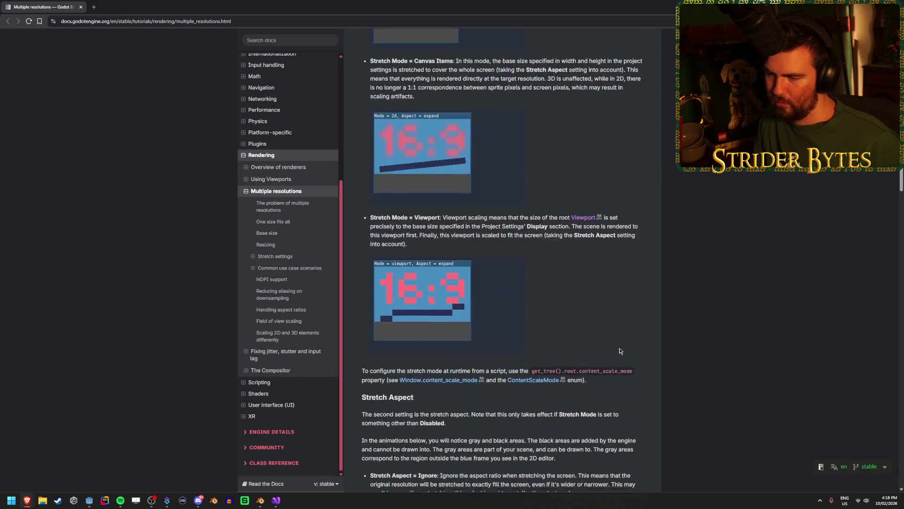
scroll(619, 350, "up", 3)
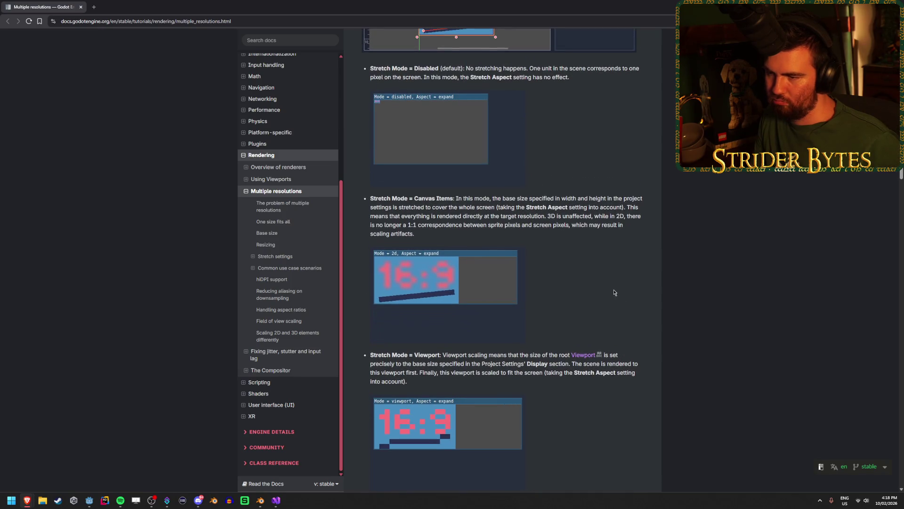
scroll(612, 284, "down", 3)
scroll(613, 284, "down", 3)
scroll(613, 287, "down", 3)
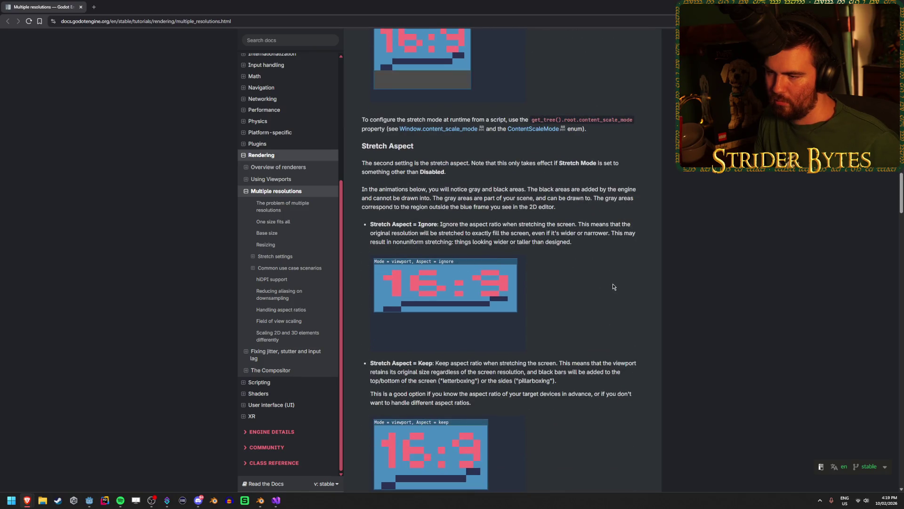
scroll(607, 286, "down", 2)
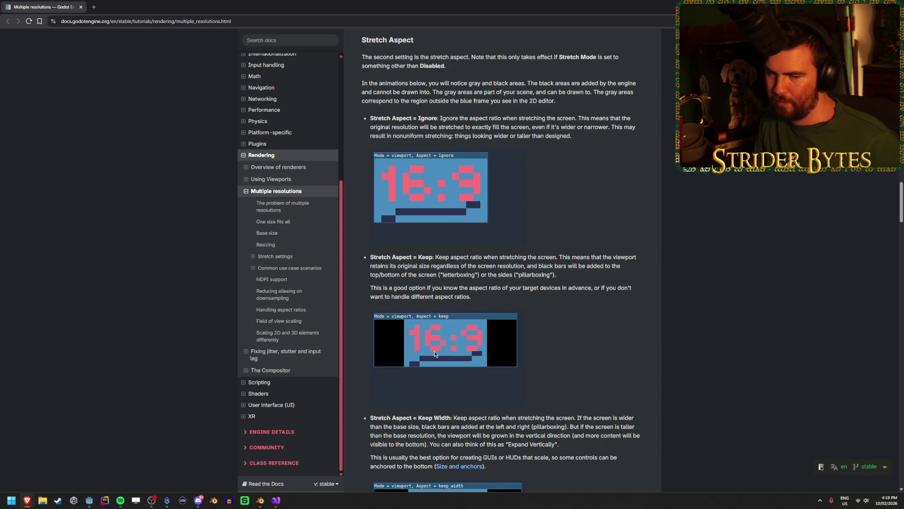
scroll(580, 329, "down", 3)
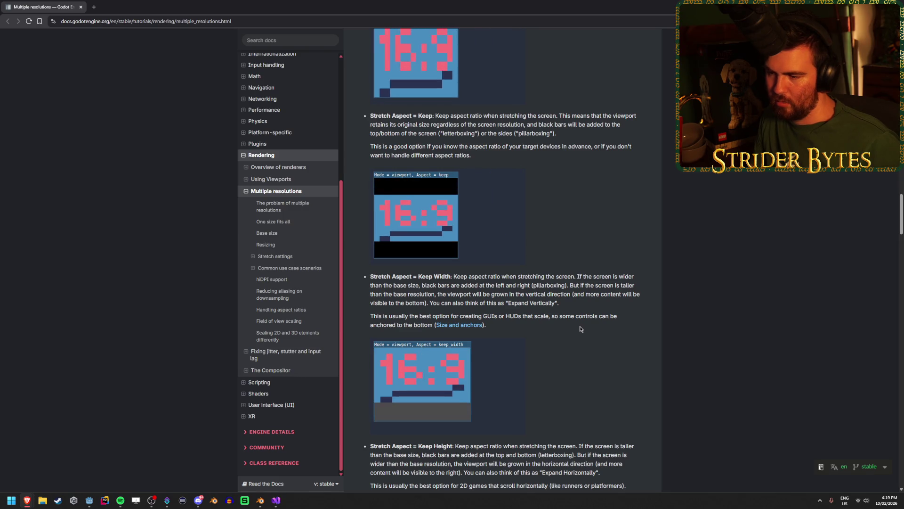
scroll(580, 329, "down", 4)
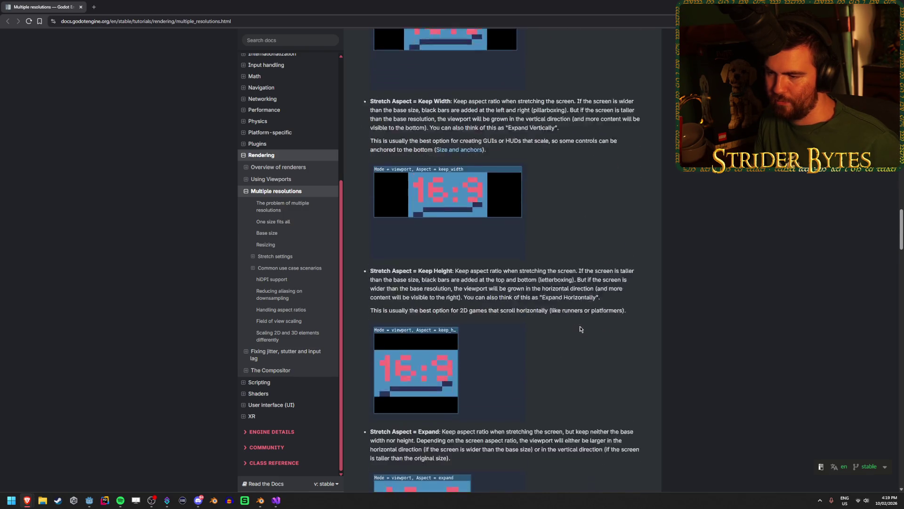
scroll(580, 328, "down", 2)
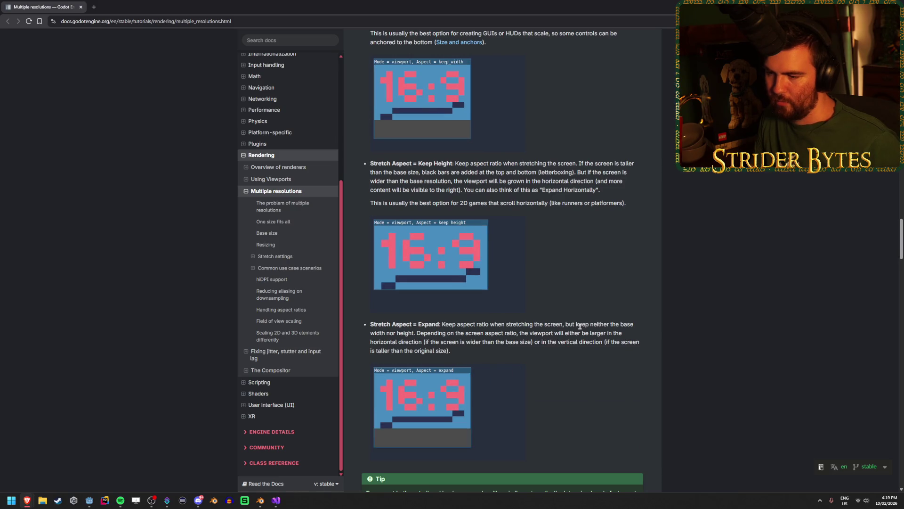
scroll(580, 326, "down", 7)
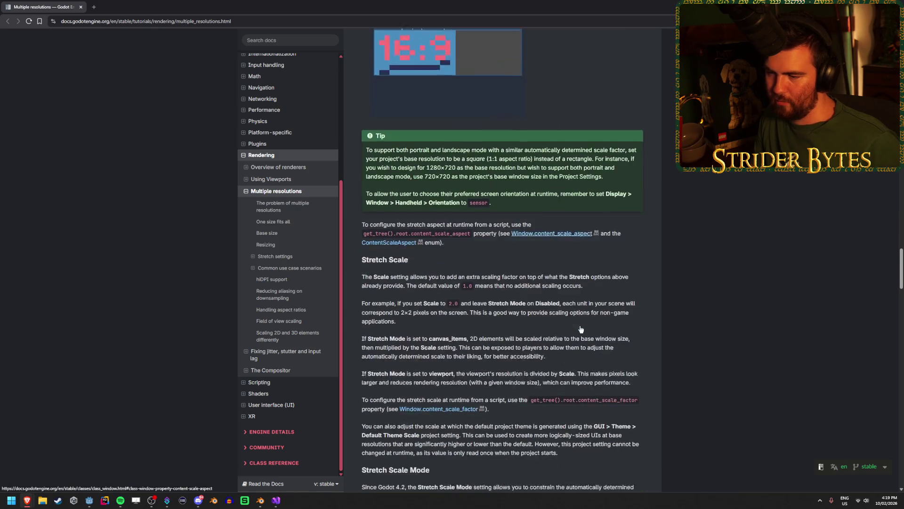
scroll(580, 329, "down", 5)
scroll(580, 325, "down", 8)
scroll(581, 328, "down", 5)
scroll(580, 328, "down", 7)
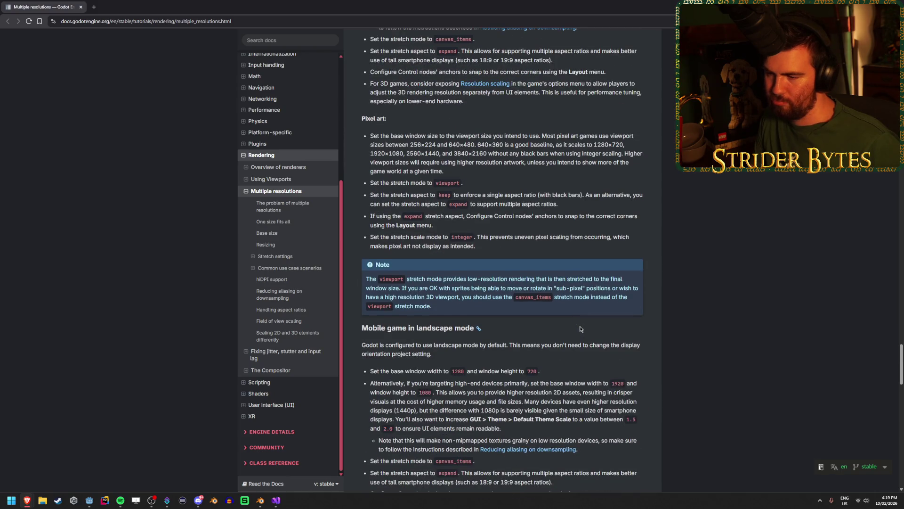
scroll(580, 329, "down", 9)
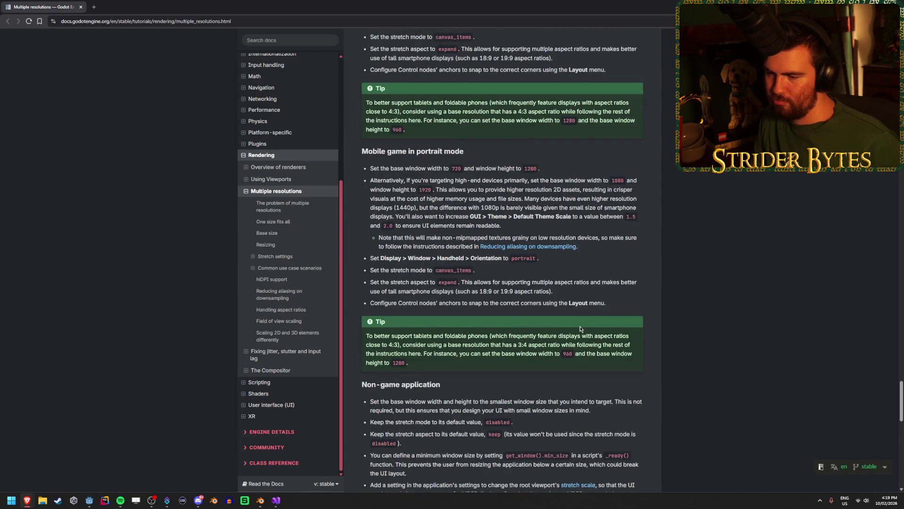
scroll(581, 329, "down", 5)
scroll(580, 326, "down", 7)
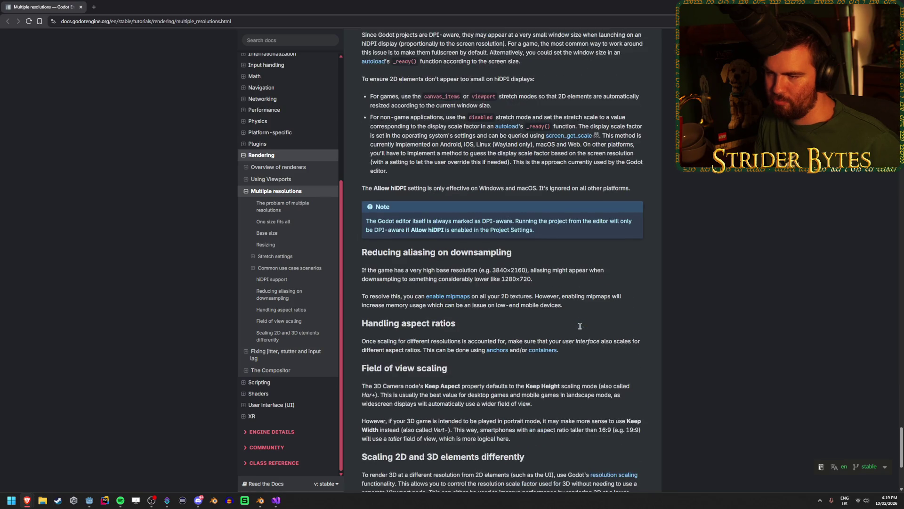
scroll(580, 329, "down", 3)
left_click(271, 179)
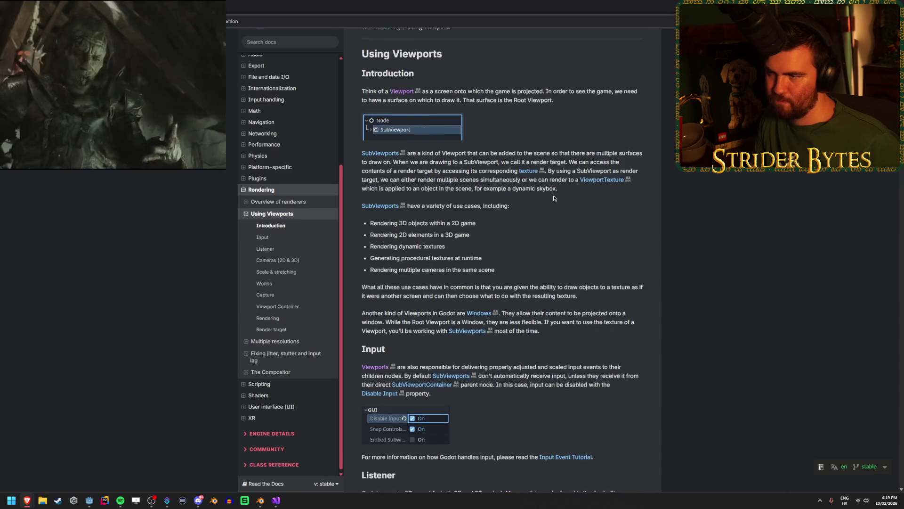
Step: Read the Using Viewports introduction and its list of SubViewport use cases
scroll(552, 164, "up", 2)
left_click_drag(642, 178, 621, 175)
left_click(446, 186)
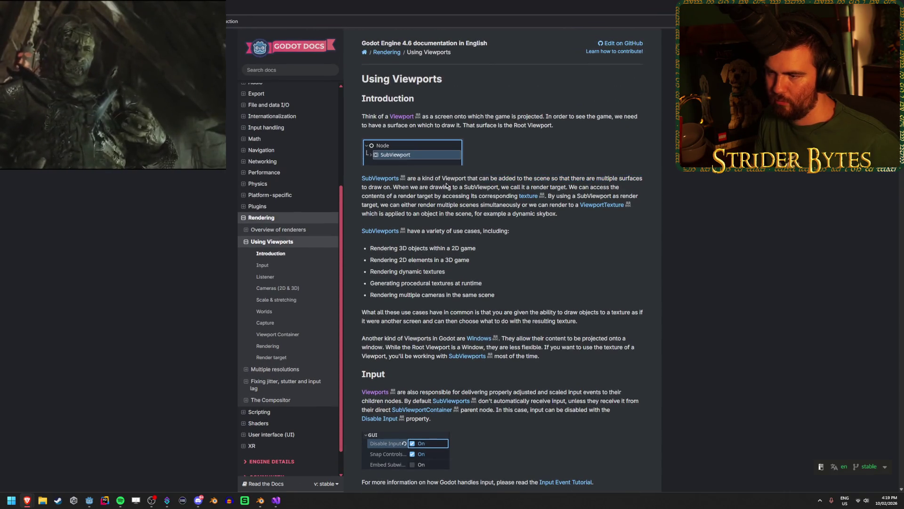
left_click(466, 178)
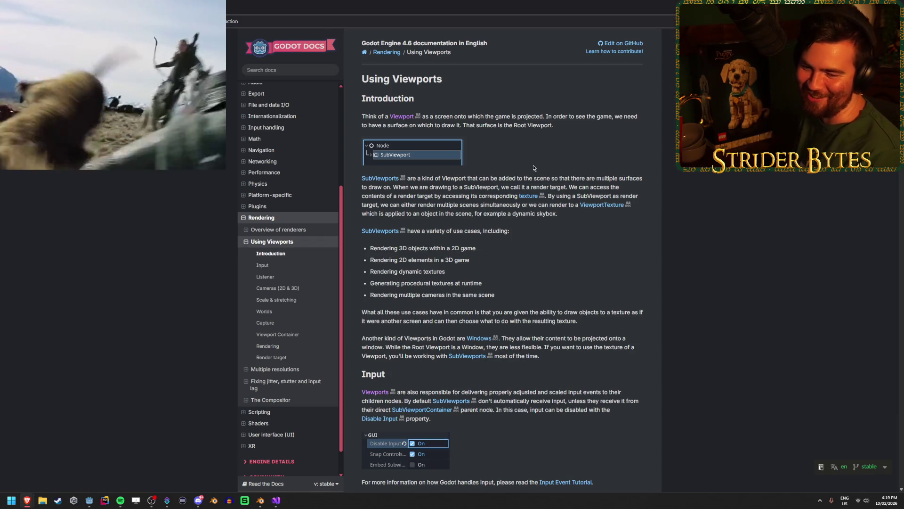
scroll(521, 196, "down", 1)
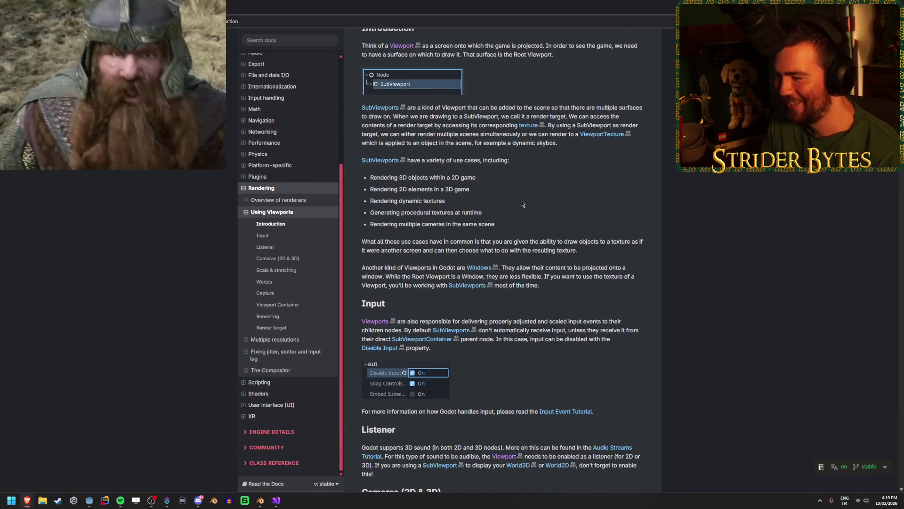
left_click_drag(503, 232, 371, 175)
left_click_drag(517, 230, 372, 175)
left_click(377, 177)
Step: Read down the article to the Input paragraph
scroll(560, 205, "down", 2)
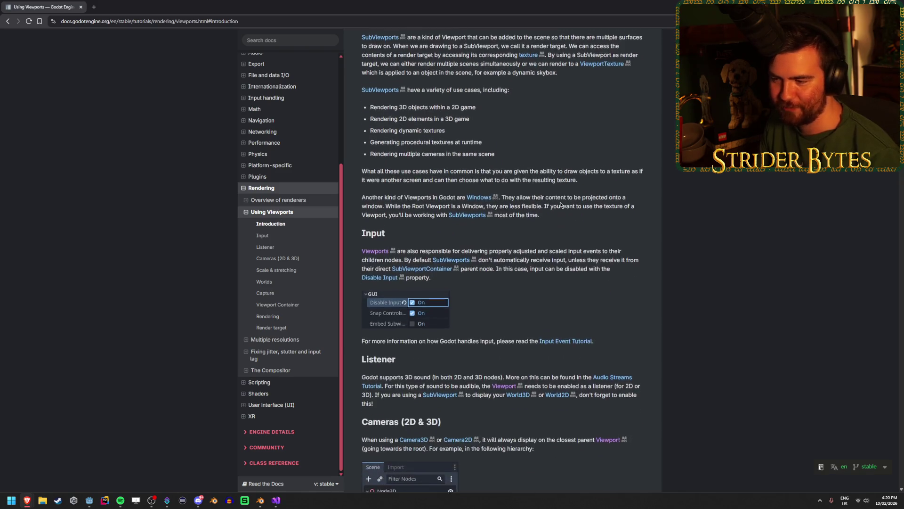
scroll(560, 202, "down", 1)
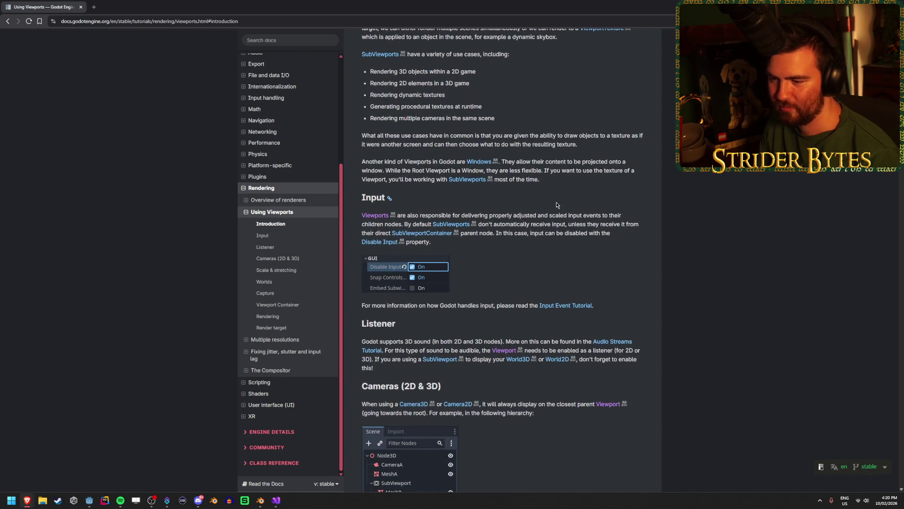
scroll(557, 205, "down", 2)
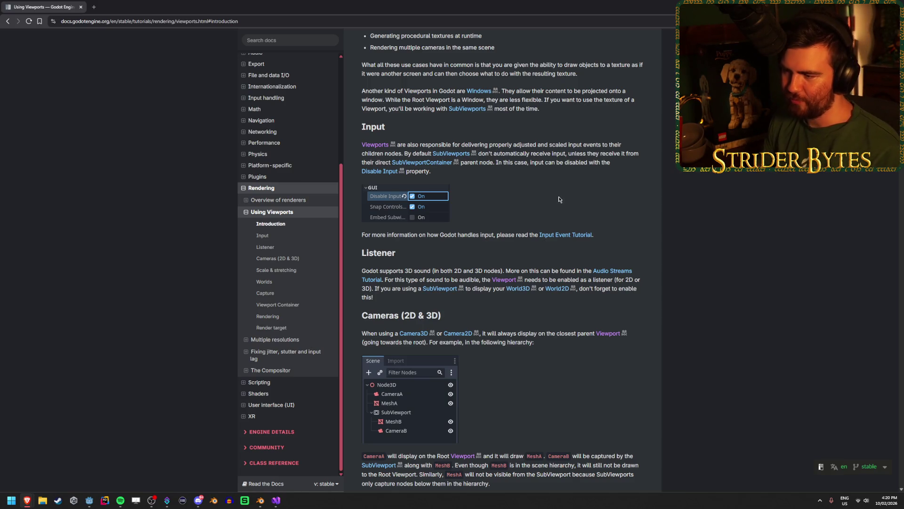
scroll(559, 196, "down", 1)
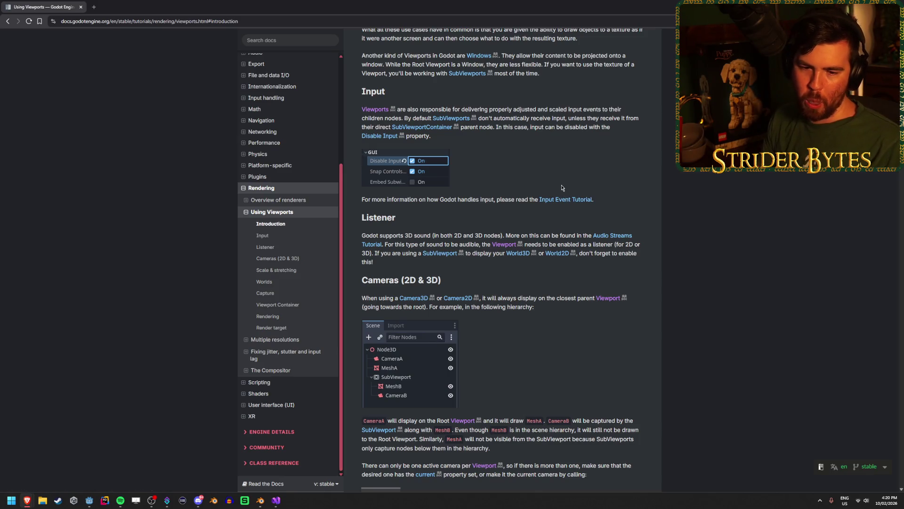
scroll(561, 188, "down", 2)
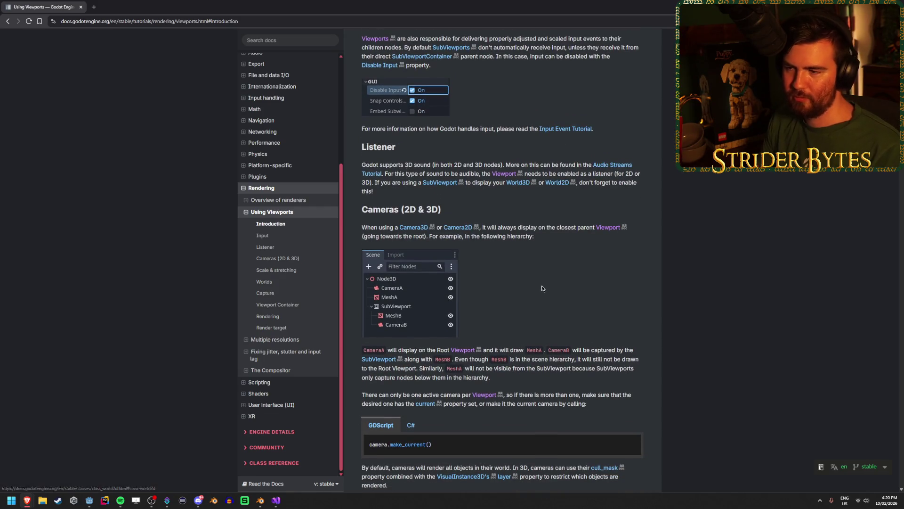
scroll(549, 270, "down", 6)
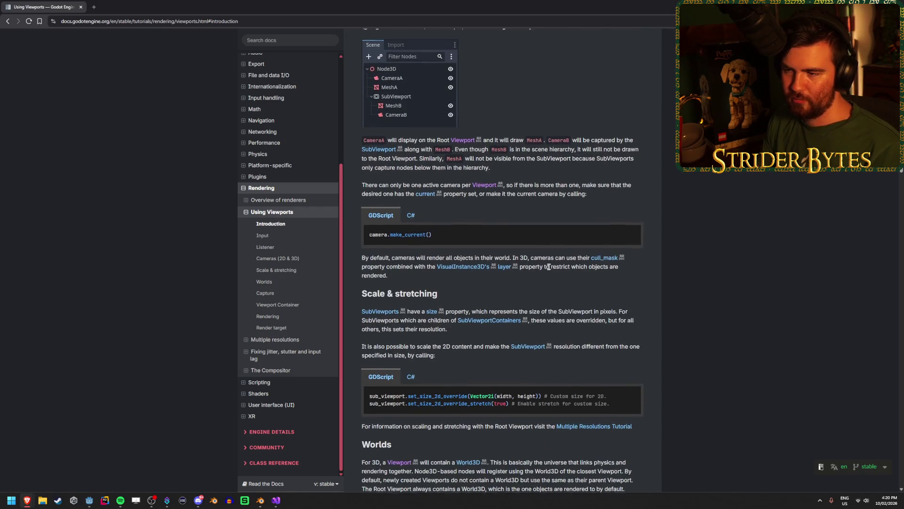
scroll(549, 266, "up", 4)
scroll(549, 270, "up", 3)
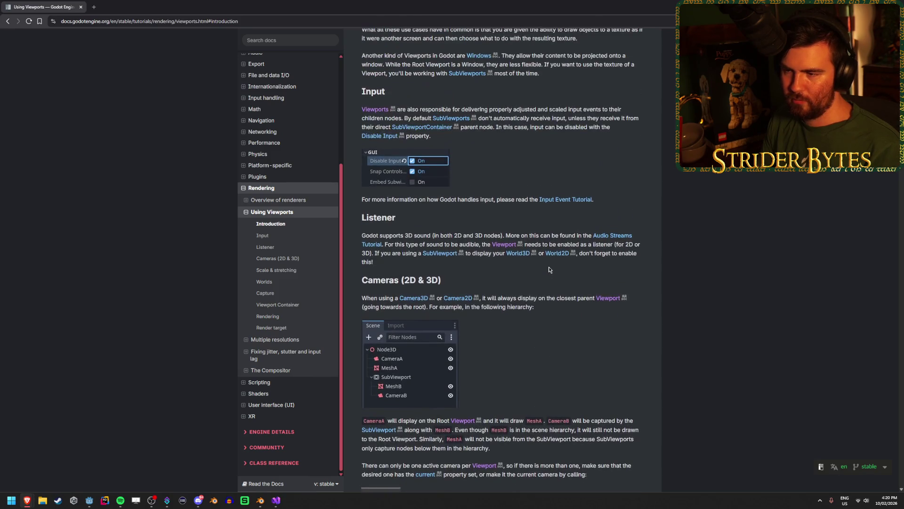
scroll(548, 269, "down", 1)
scroll(549, 270, "up", 3)
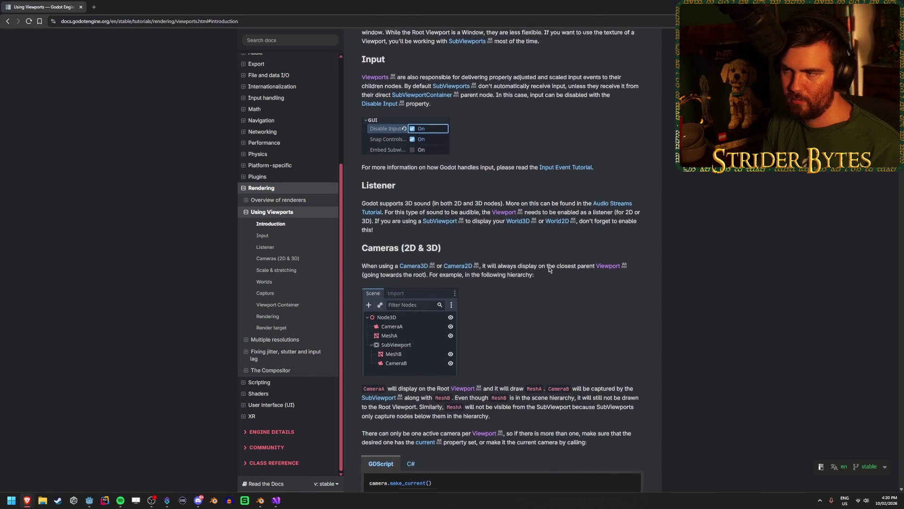
left_click_drag(421, 215, 596, 215)
left_click(374, 225)
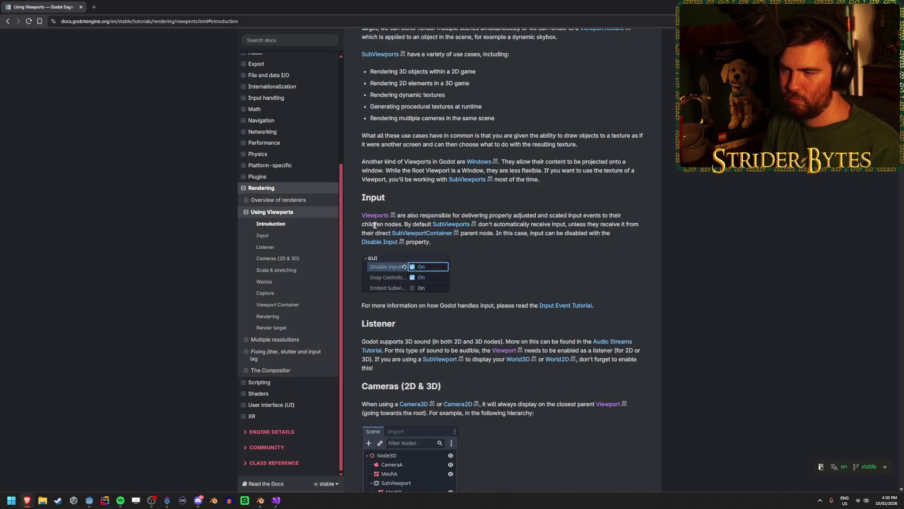
Step: Read the Worlds paragraph about the World3D universe
scroll(594, 264, "down", 5)
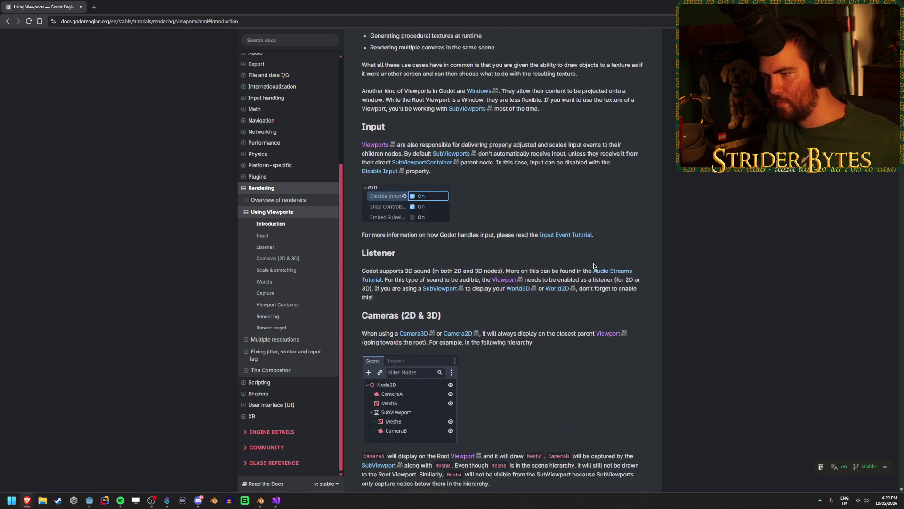
scroll(594, 254, "down", 6)
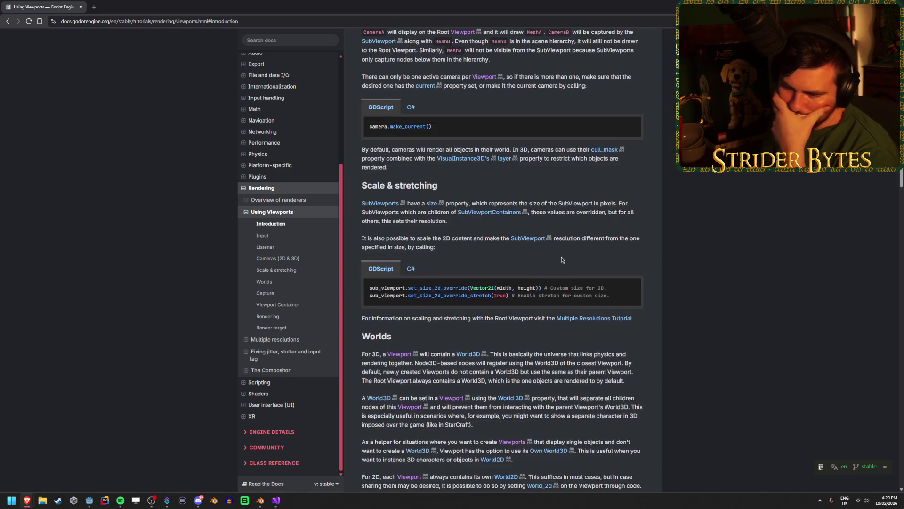
scroll(557, 241, "down", 4)
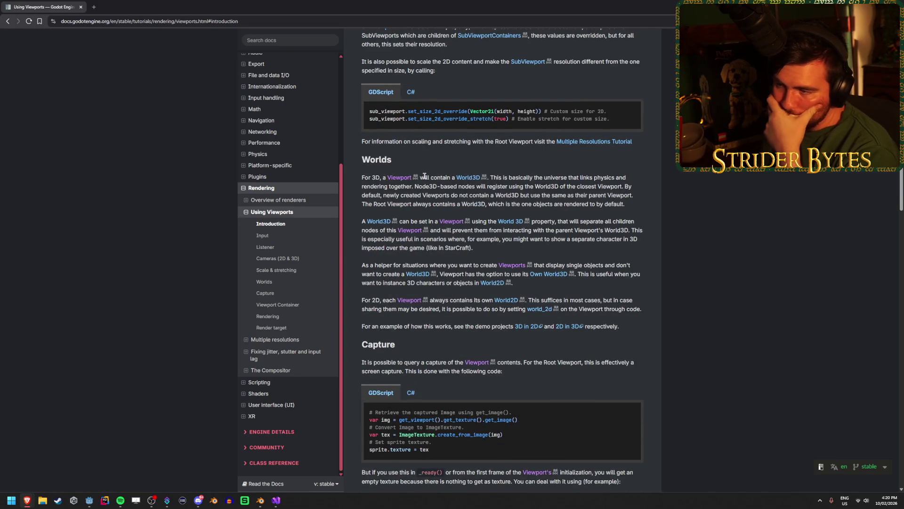
left_click_drag(430, 177, 439, 177)
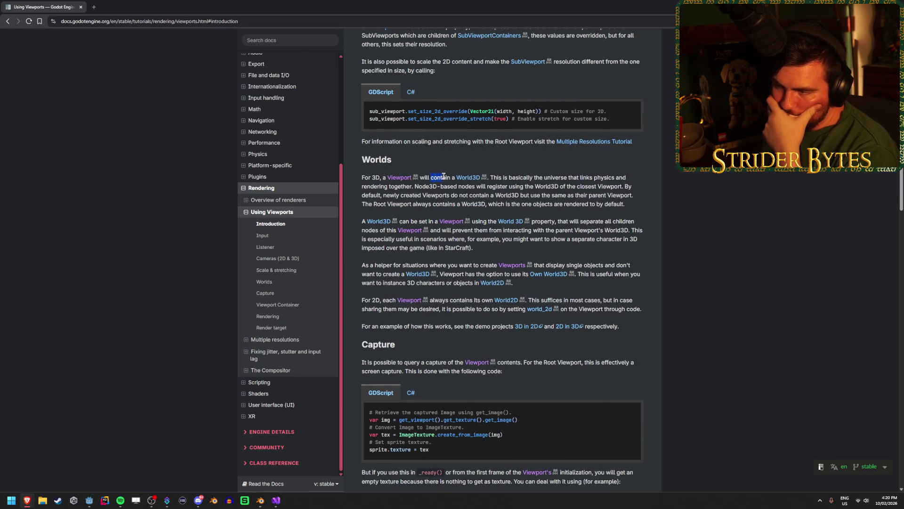
left_click_drag(519, 175, 626, 178)
left_click(553, 175)
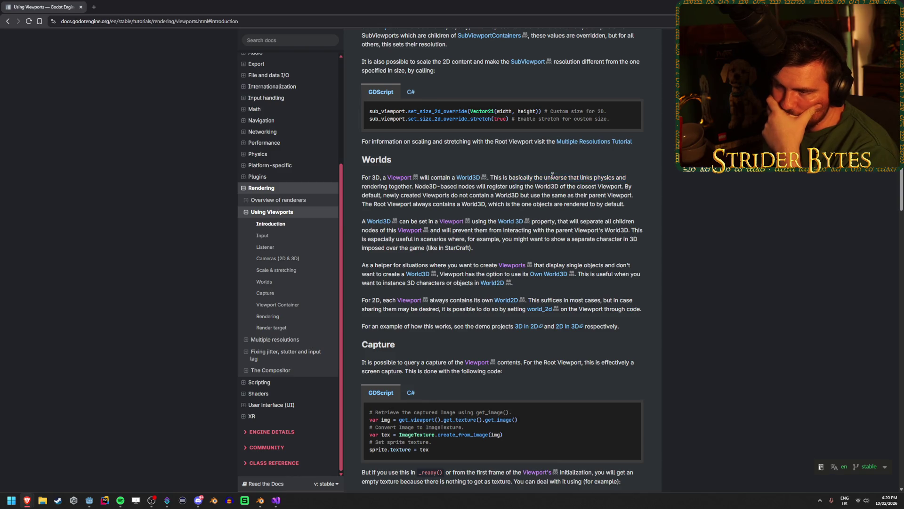
mouse_move(534, 178)
left_mouse_down()
mouse_move(500, 174)
mouse_move(576, 177)
left_mouse_up()
left_click(611, 176)
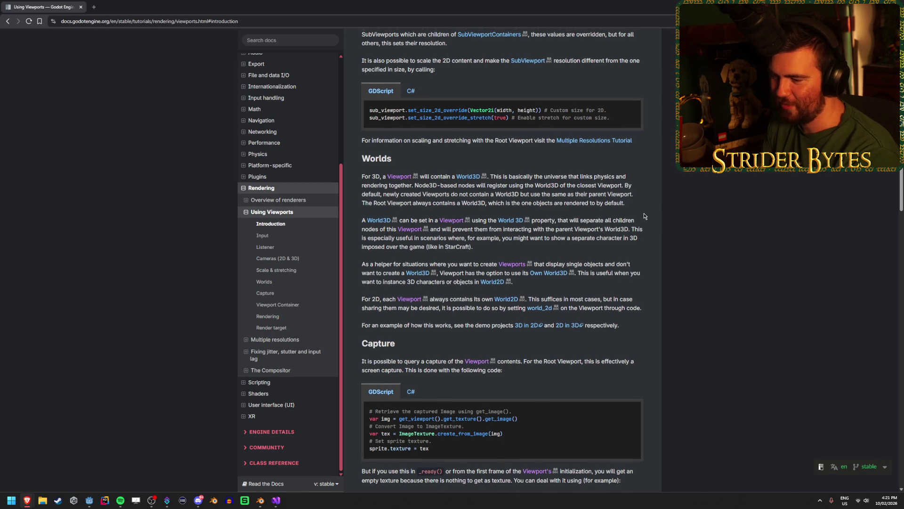
Step: Read the Viewport Container section, then select the SubViewport node back in Godot
scroll(643, 215, "down", 2)
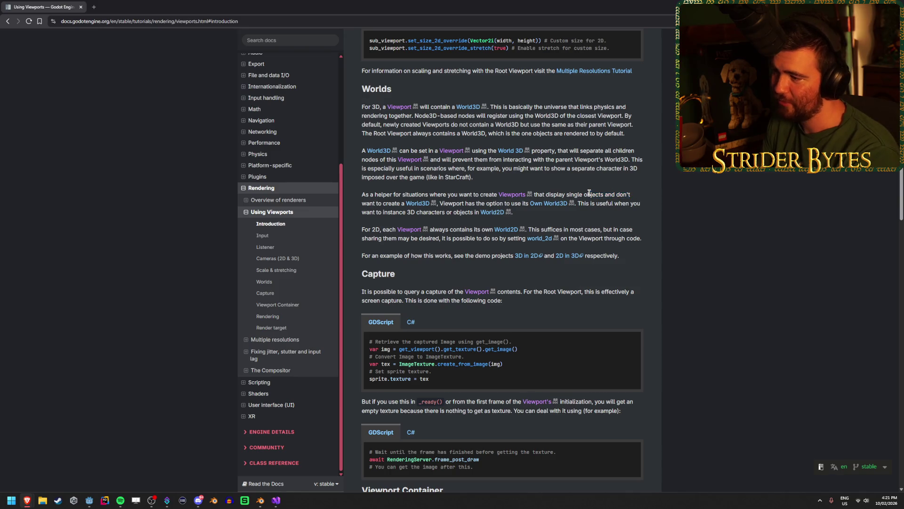
scroll(643, 204, "down", 2)
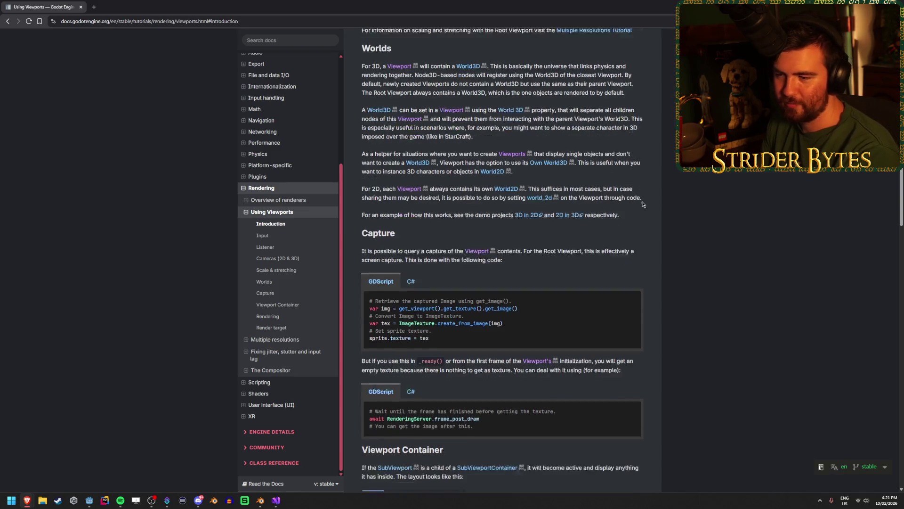
scroll(643, 204, "down", 3)
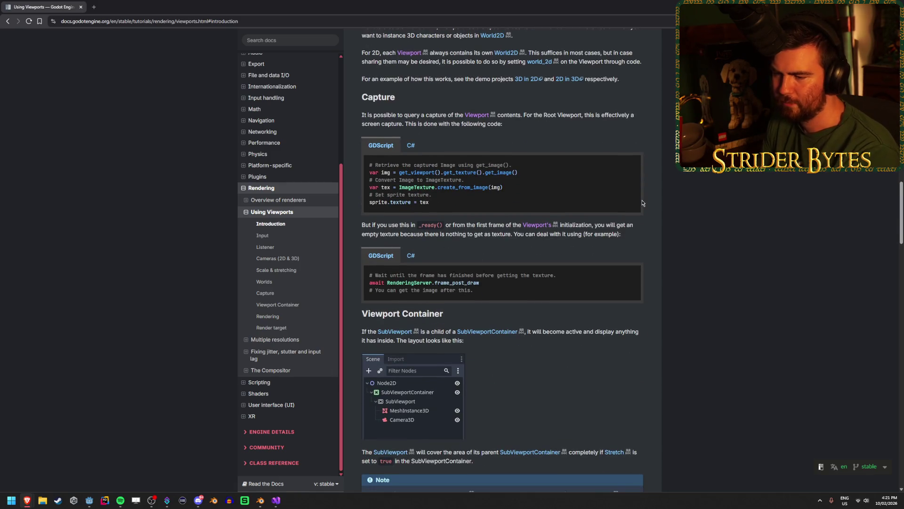
scroll(643, 202, "down", 3)
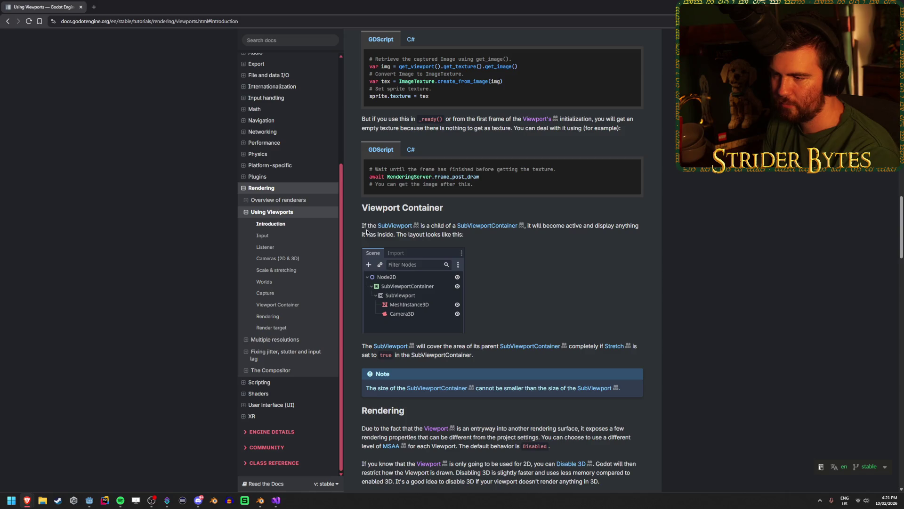
left_click_drag(537, 223, 597, 224)
left_click(597, 224)
scroll(597, 224, "down", 2)
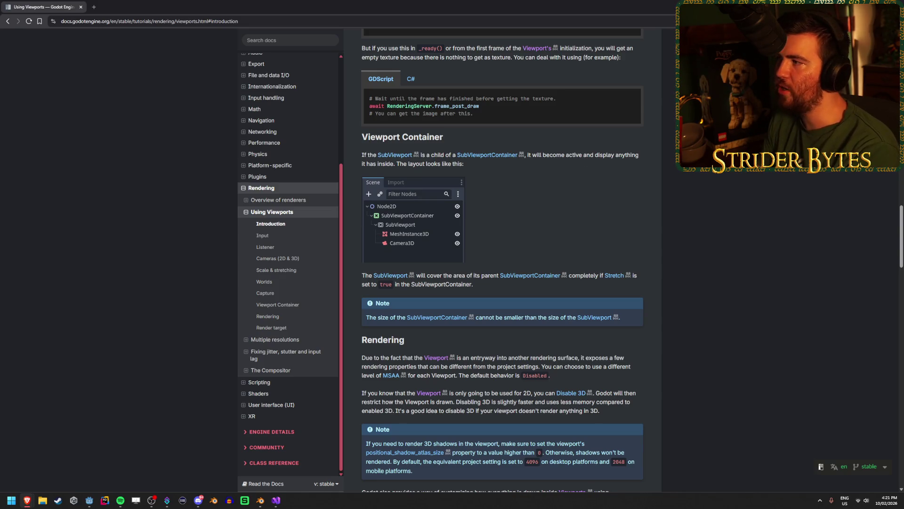
key("alt+Tab")
left_click(63, 118)
left_click(63, 138)
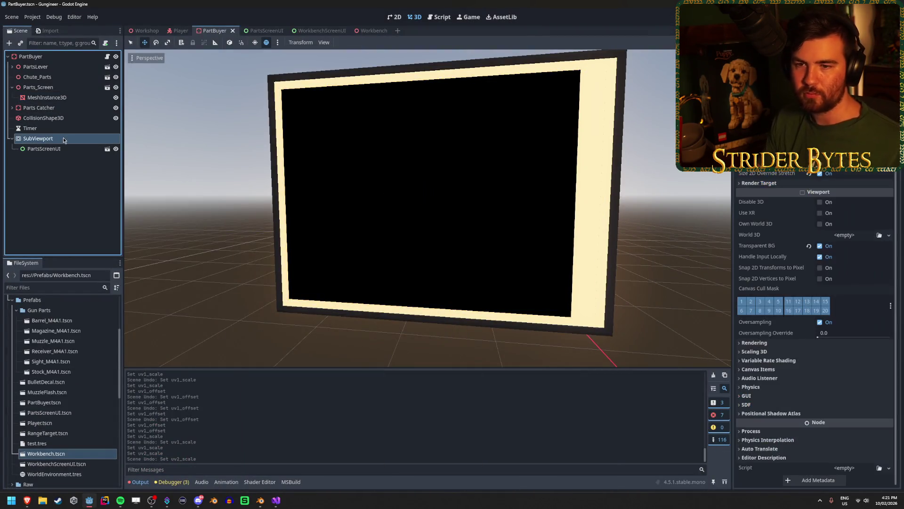
Step: Add a SubViewportContainer under PartBuyer and move the SubViewport into it
right_click(40, 57)
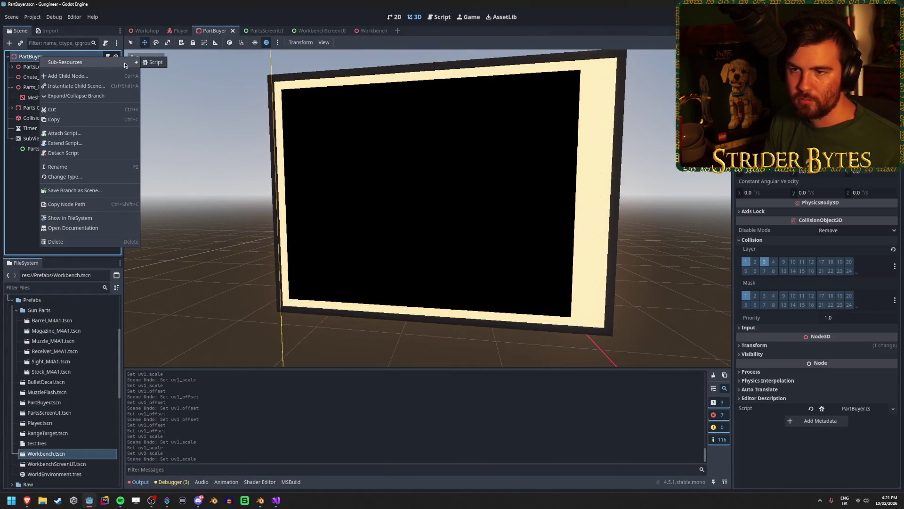
key("Escape")
key("ctrl+a")
type("subvi")
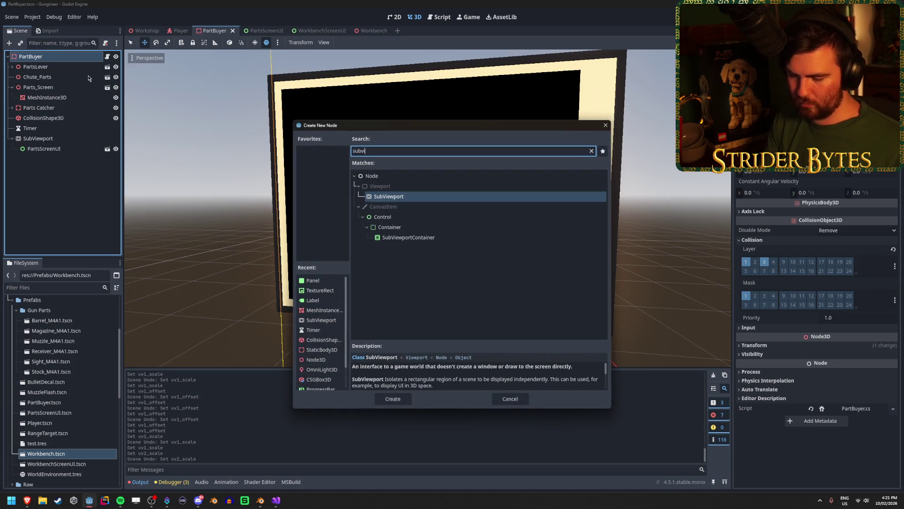
left_click(401, 240)
double_click(404, 239)
left_click_drag(57, 159, 51, 139)
left_click(38, 149)
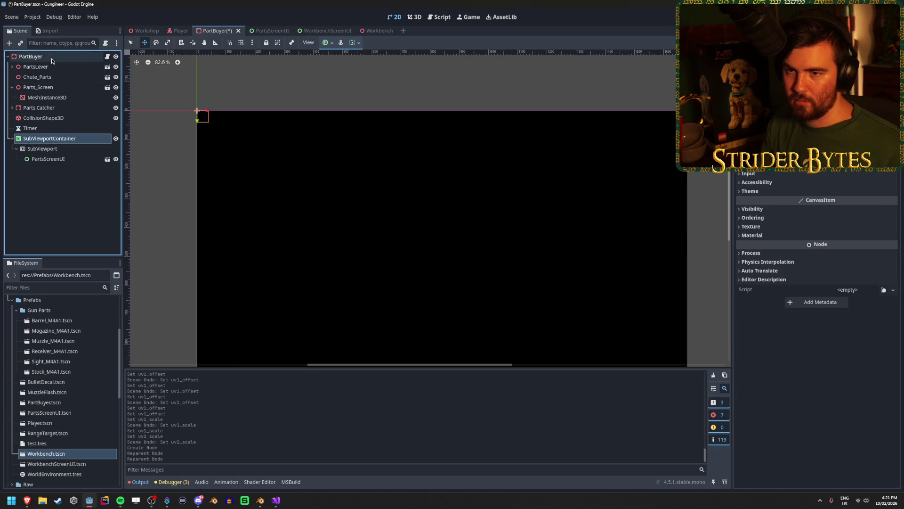
Step: Enable Stretch on the SubViewportContainer and save the scene
left_click(52, 58)
left_click(49, 138)
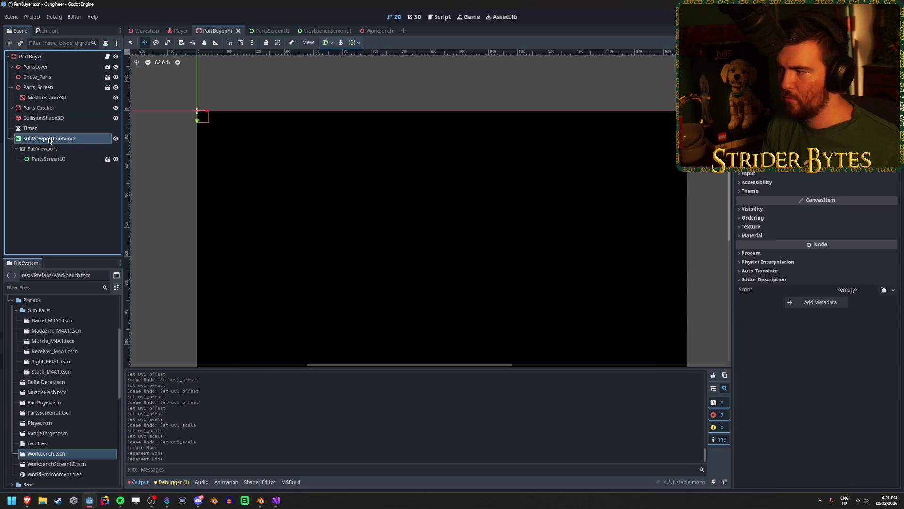
left_click(838, 87)
scroll(426, 252, "down", 6)
key("ctrl+s")
left_click(58, 57)
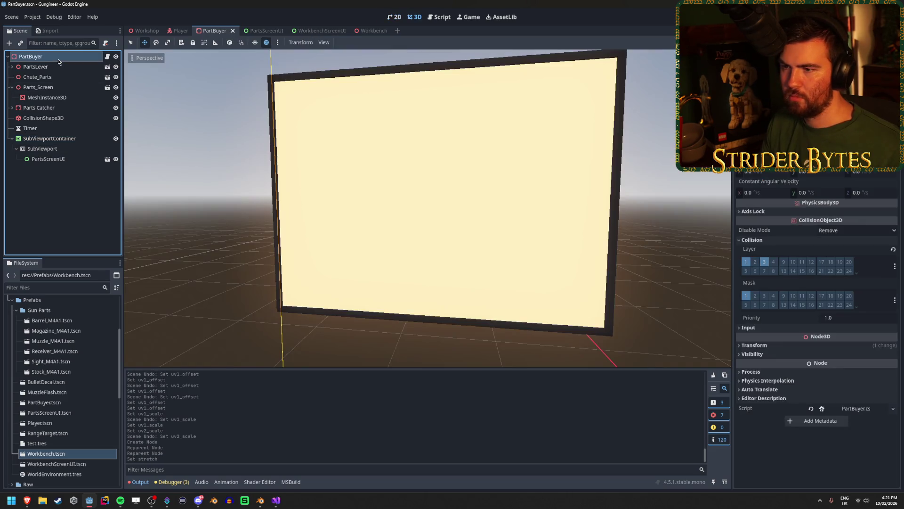
left_click(49, 148)
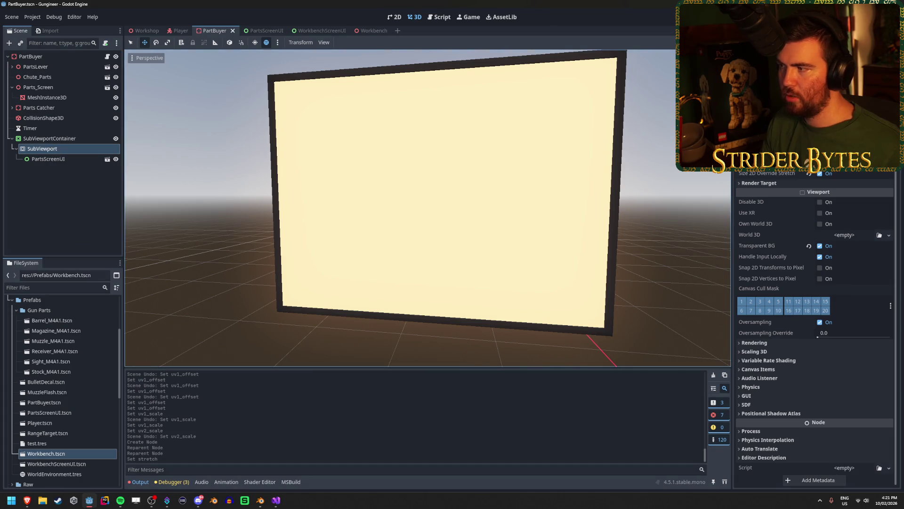
left_click(49, 138)
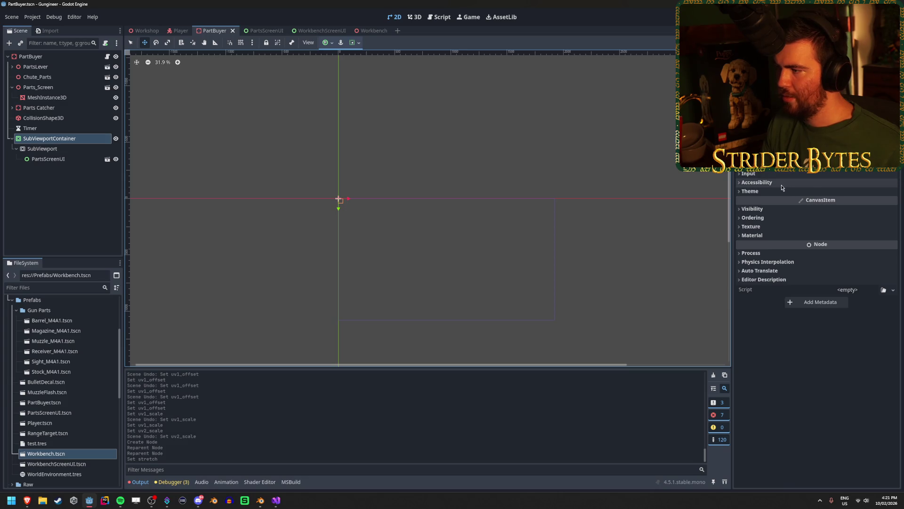
Step: Set the SubViewportContainer's Transform size to 1800 by 1300 and save
scroll(817, 306, "up", 3)
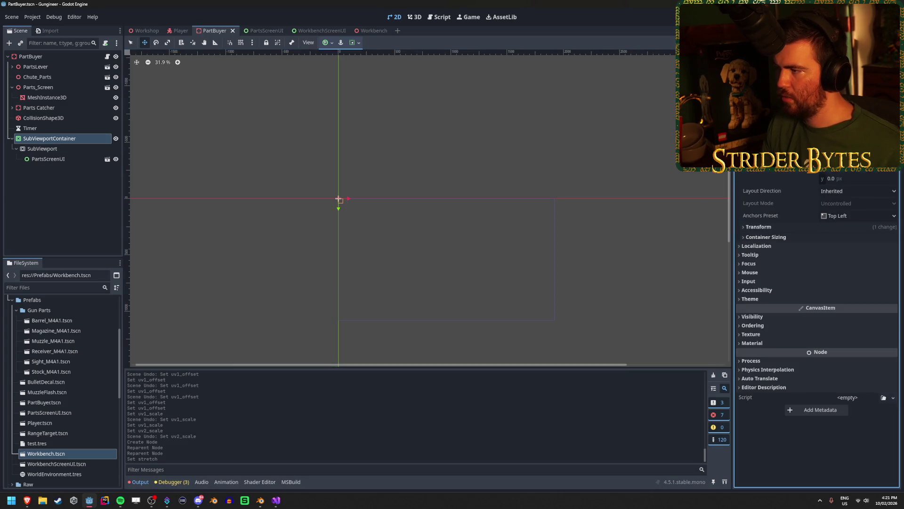
left_click(771, 227)
left_click(864, 238)
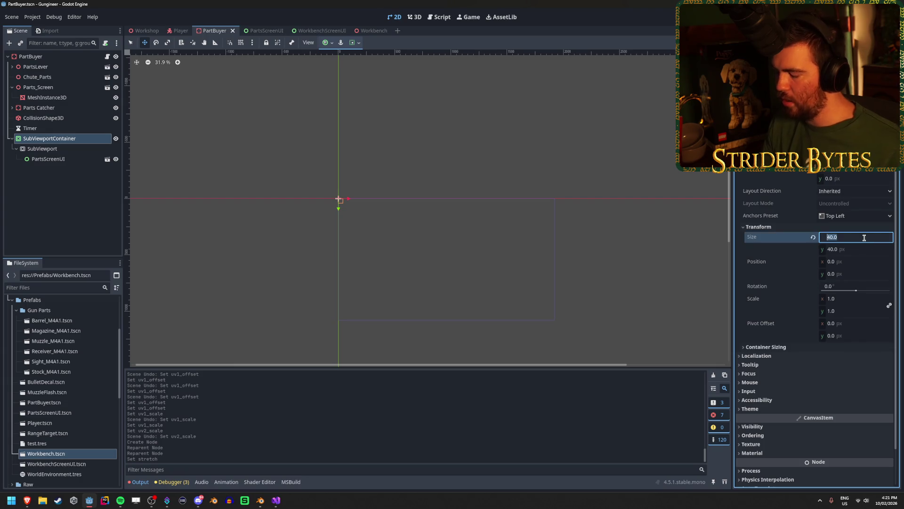
type("00")
key("Tab")
type("13")
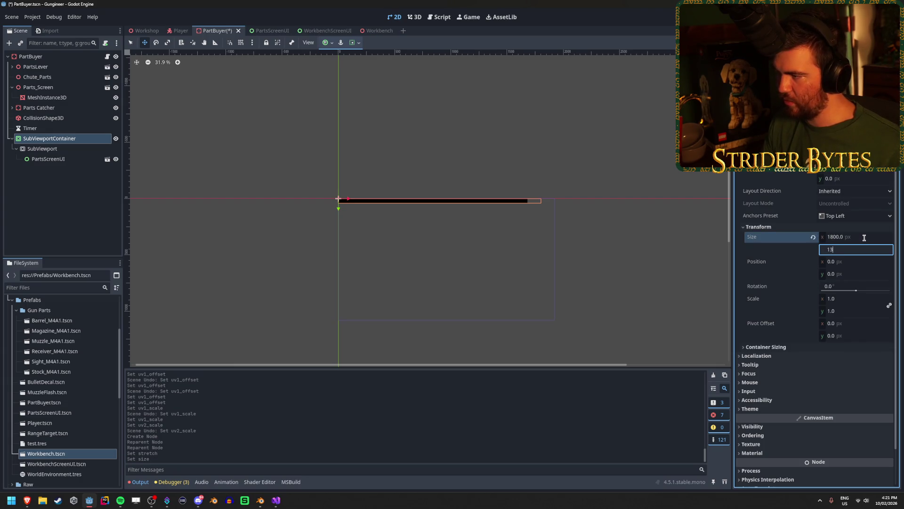
type("00")
key("Return")
key("ctrl+s")
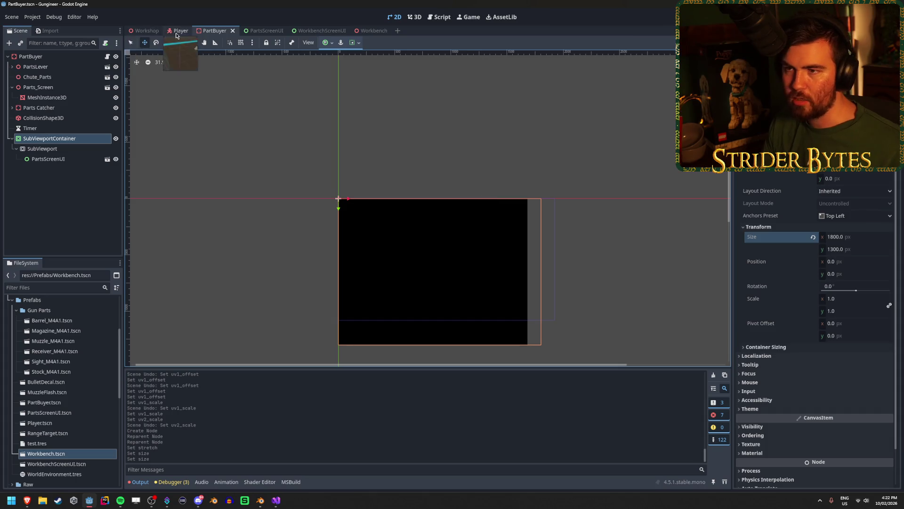
Step: Select PartBuyer to check the 3D screen's black panel
left_click(31, 57)
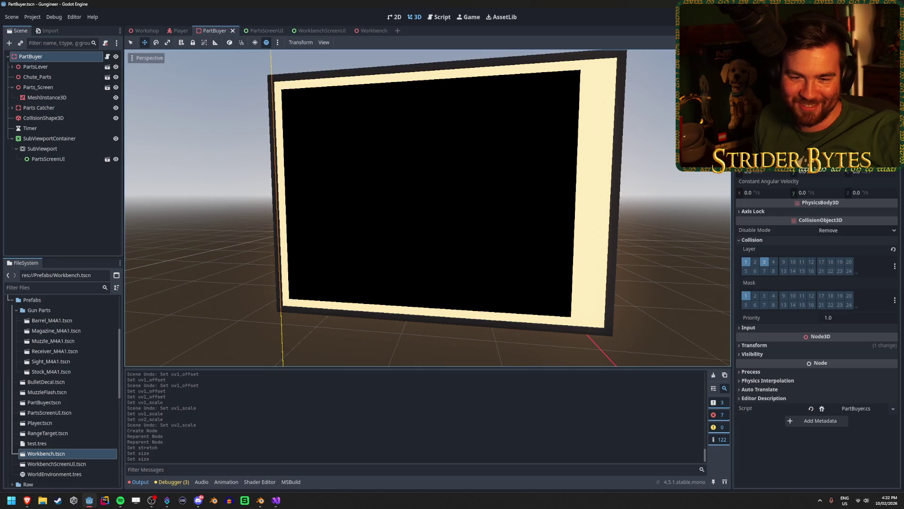
key("alt+Tab")
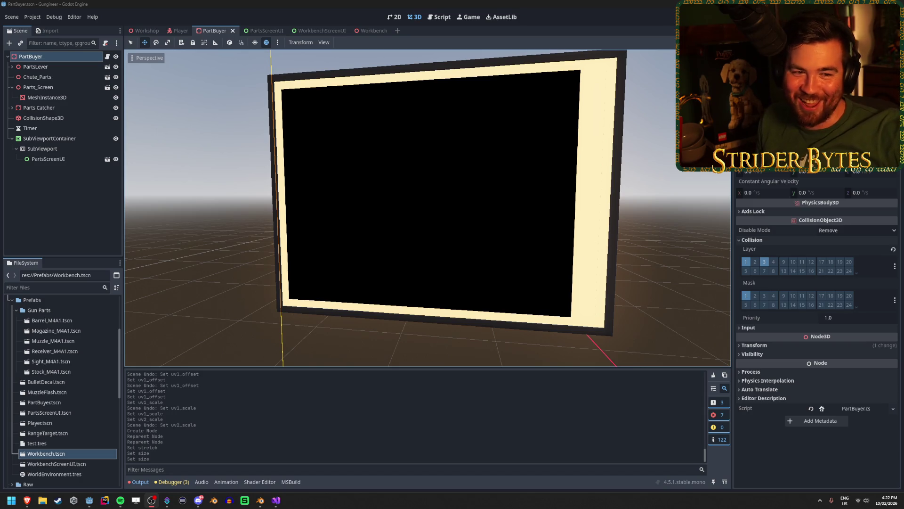
left_click(143, 3)
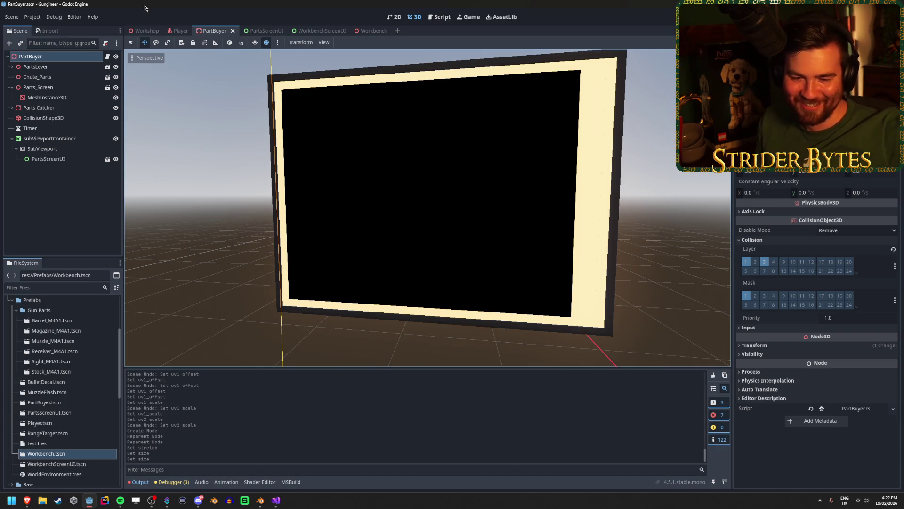
Step: Turn off Size 2D Override Stretch on the SubViewport
left_click(59, 139)
left_click(66, 148)
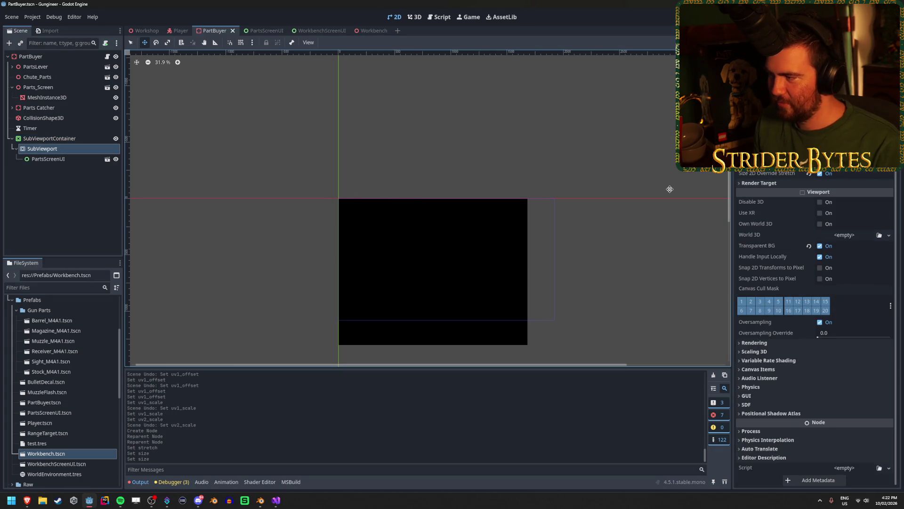
left_click(820, 173)
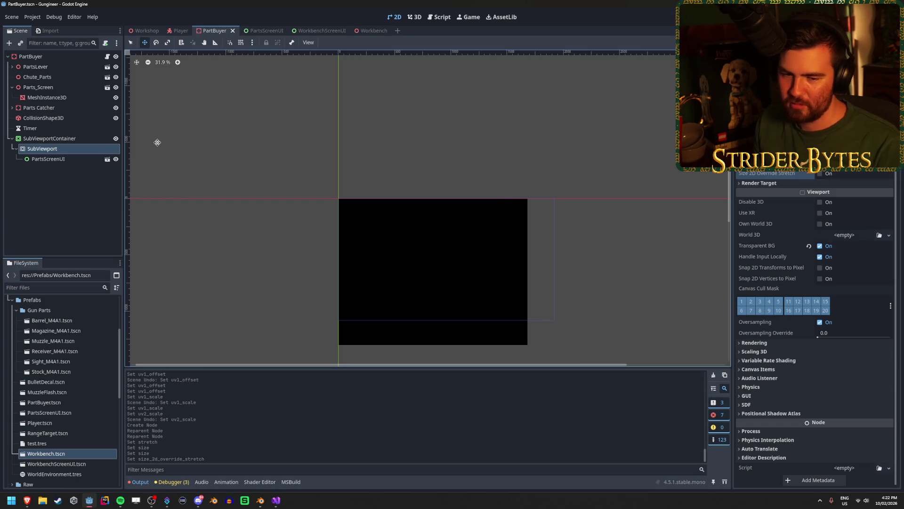
Step: Try a Stretch Shrink change on the SubViewportContainer and undo it
left_click(51, 138)
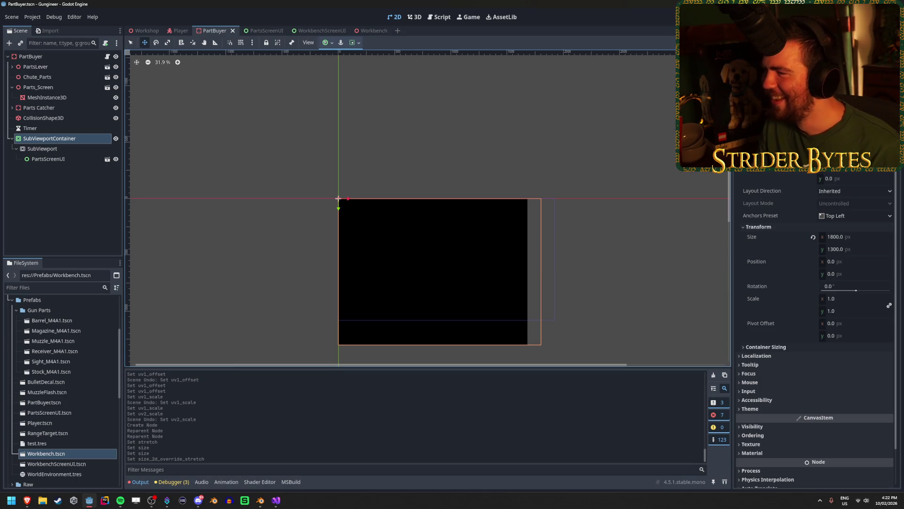
left_click(848, 94)
key("ctrl+z")
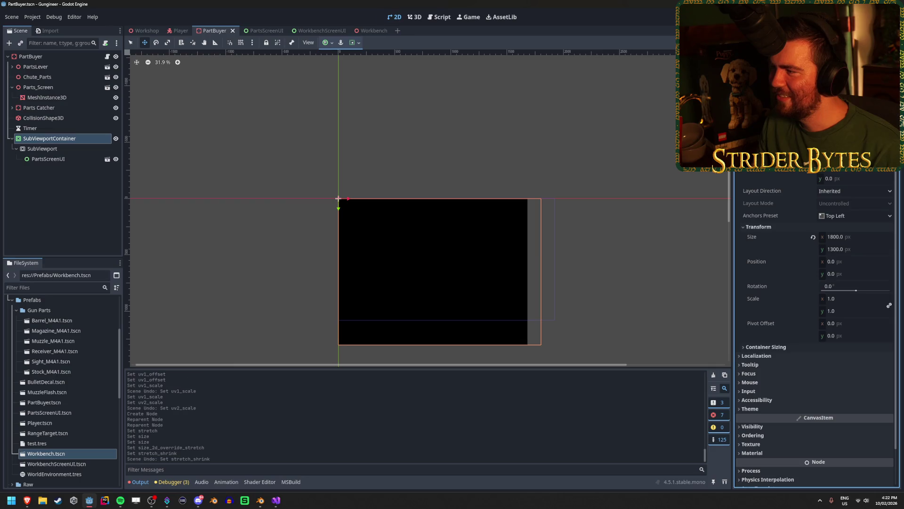
Step: Select the screen's MeshInstance3D to inspect its SubViewport-textured material
left_click(33, 56)
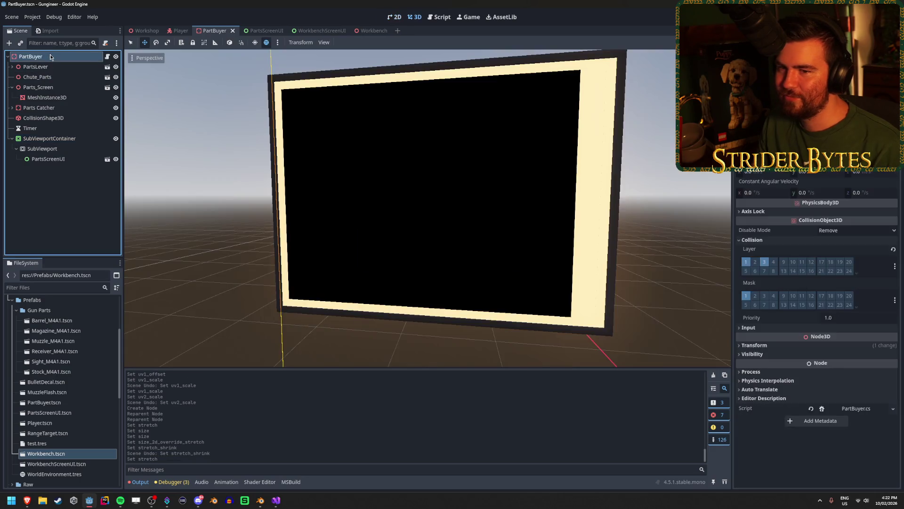
left_click(56, 141)
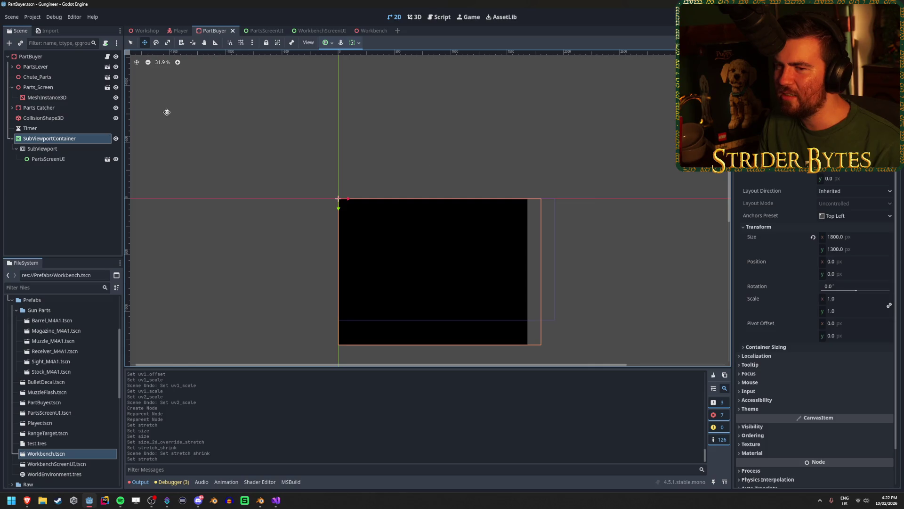
left_click(68, 99)
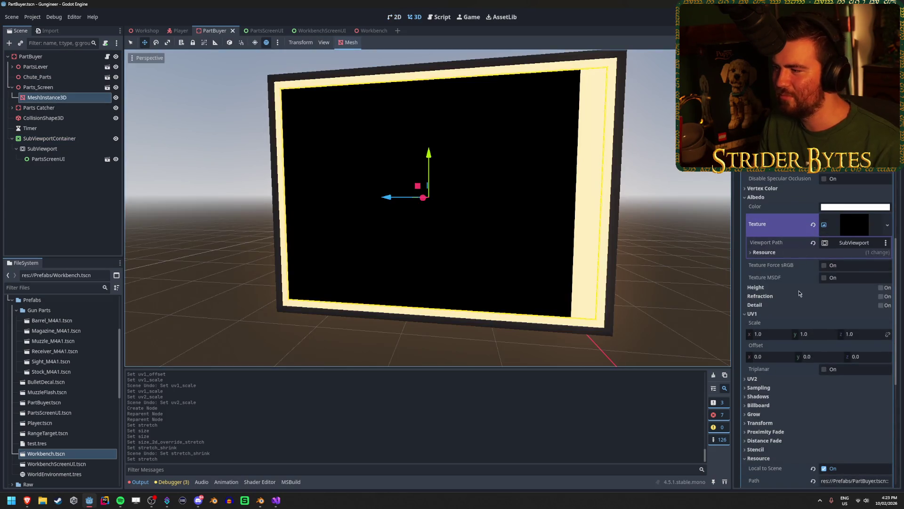
Step: Select the SubViewport, try a narrower width, then undo it back to 1800
scroll(791, 307, "down", 3)
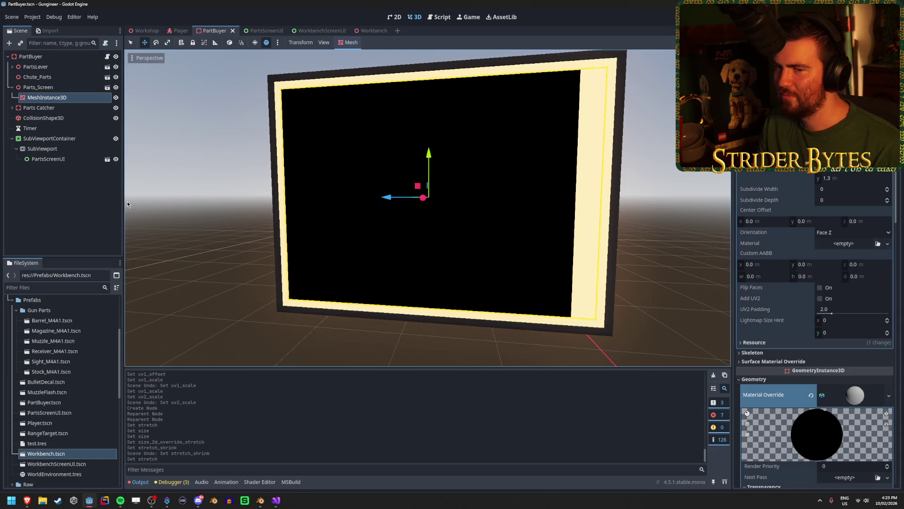
left_click(67, 150)
scroll(835, 245, "up", 3)
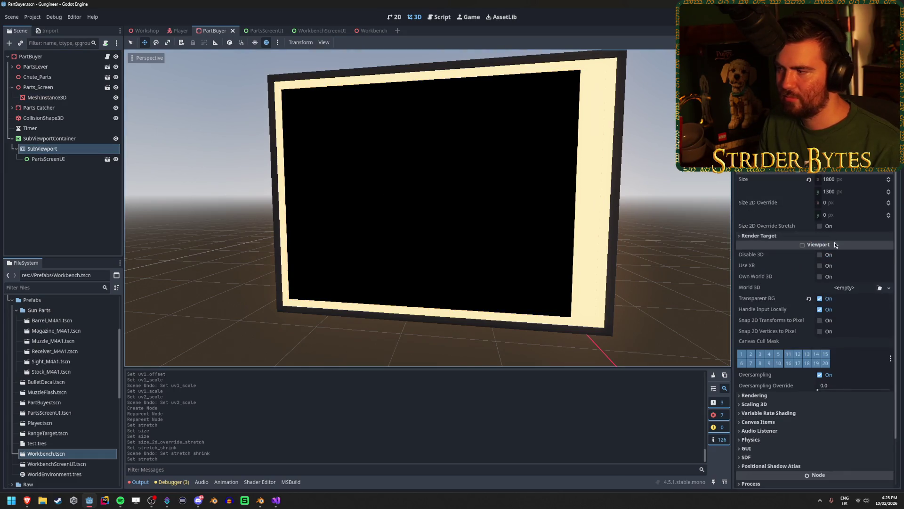
left_click_drag(833, 180, 805, 180)
key("ctrl+z")
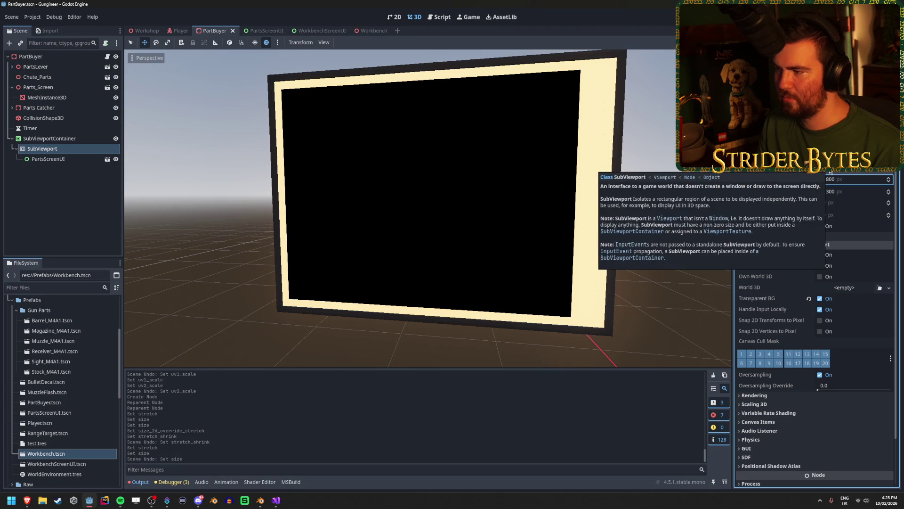
Step: Expand and collapse Render Target, then select the SubViewportContainer
left_click(765, 236)
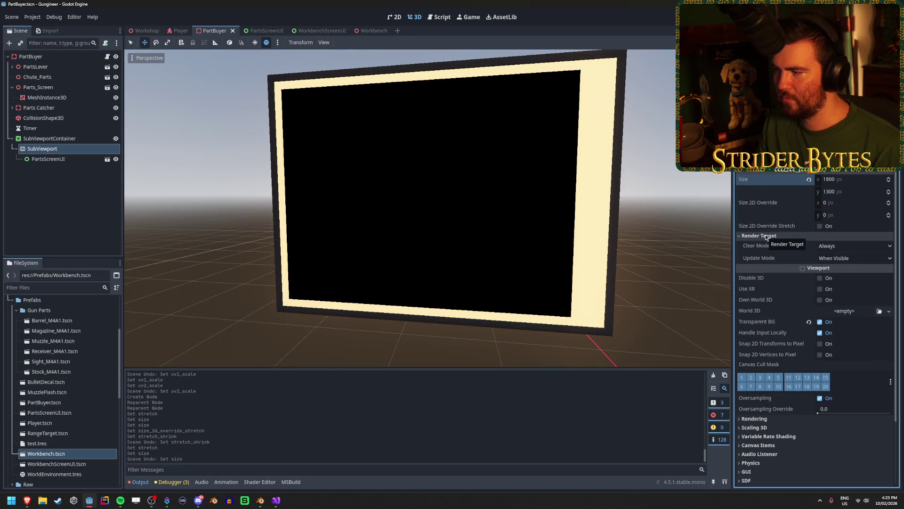
left_click(766, 236)
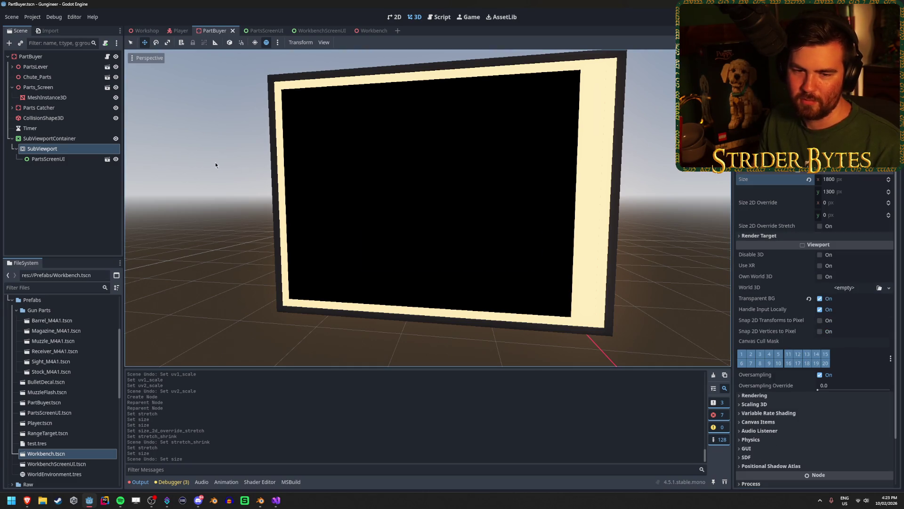
left_click(42, 138)
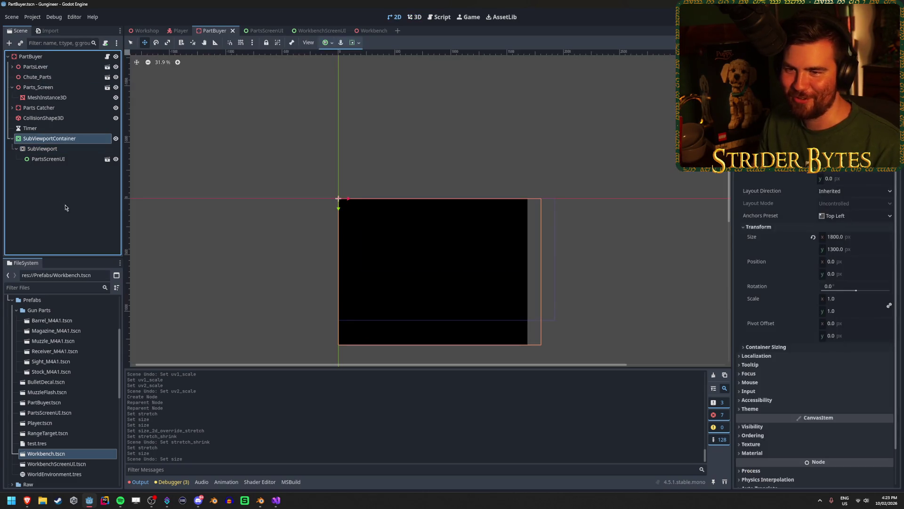
Step: Click through the SubViewportContainer, SubViewport and PartsScreenUI nodes, then save the scene
scroll(430, 312, "up", 1)
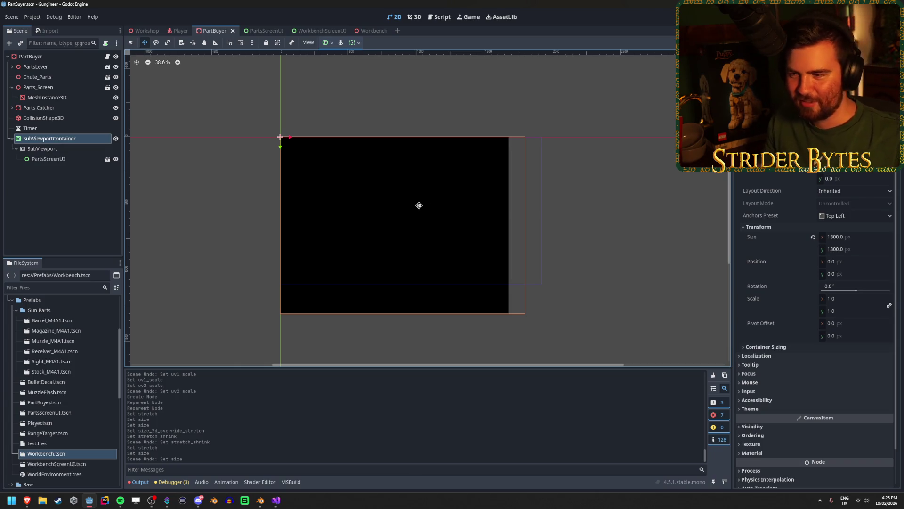
left_click(77, 216)
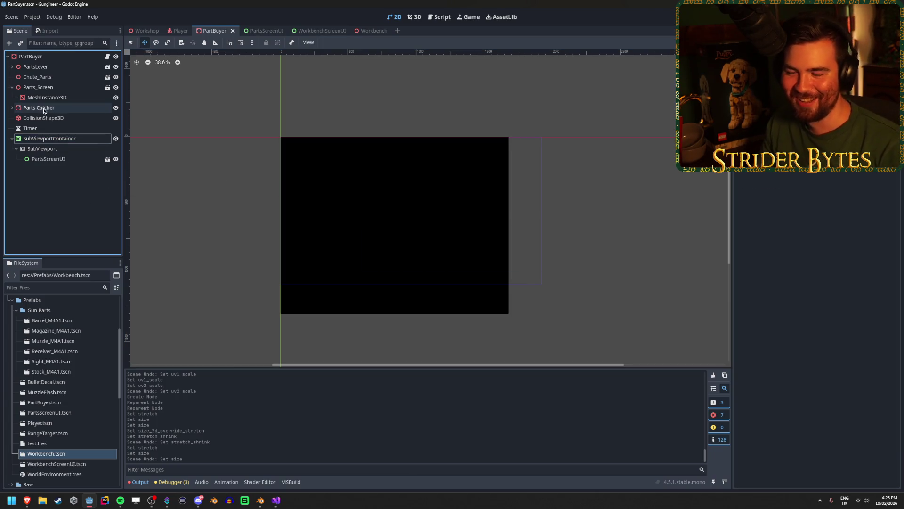
left_click(43, 140)
left_click(72, 178)
left_click(73, 158)
left_click(61, 140)
left_click(55, 147)
left_click(52, 159)
left_click(58, 137)
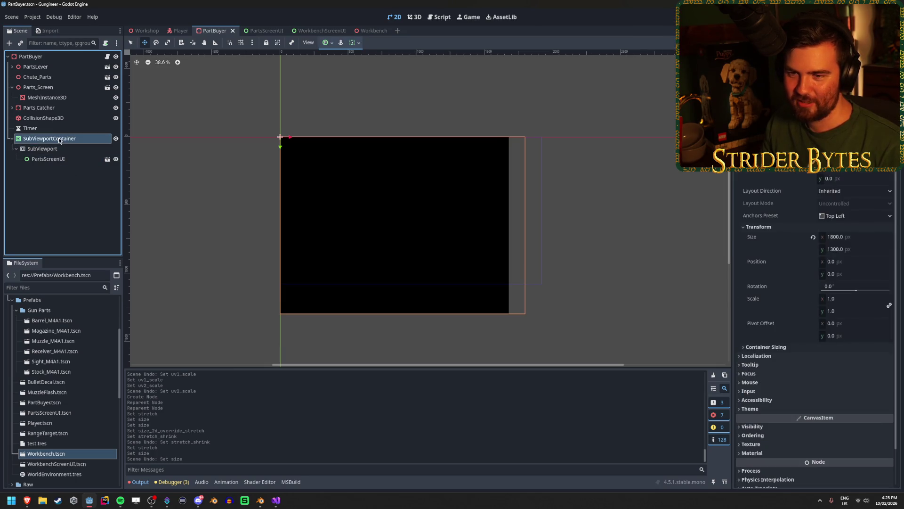
key("ctrl+s")
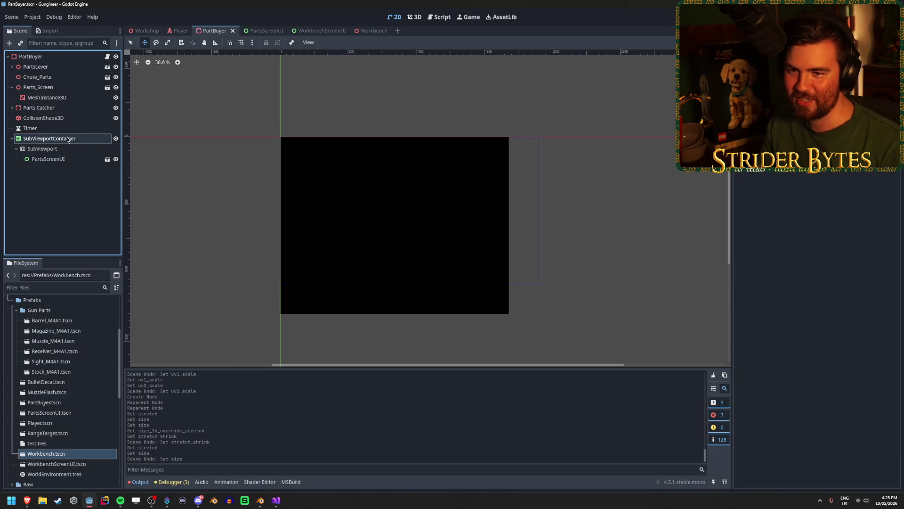
Step: Orbit the PartBuyer 3D view to face the screen, then open PartsScreenUI in 2D
left_click(42, 57)
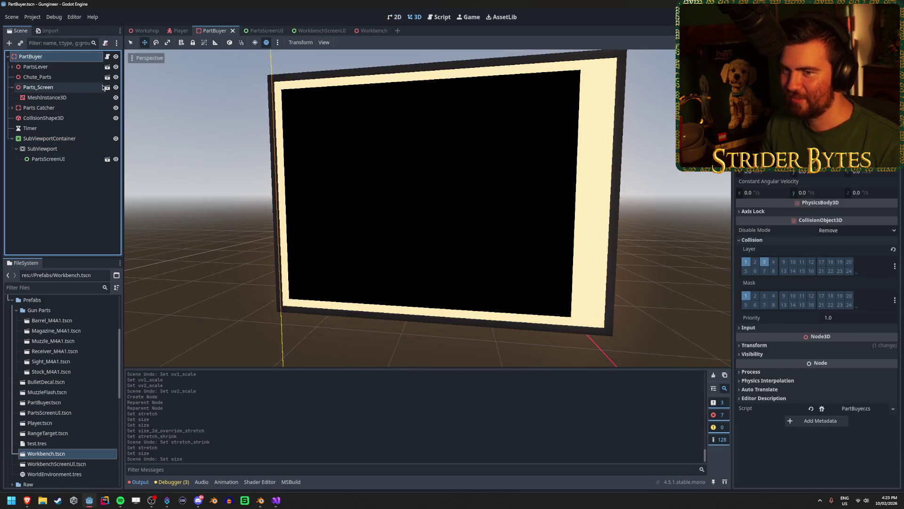
left_click(60, 232)
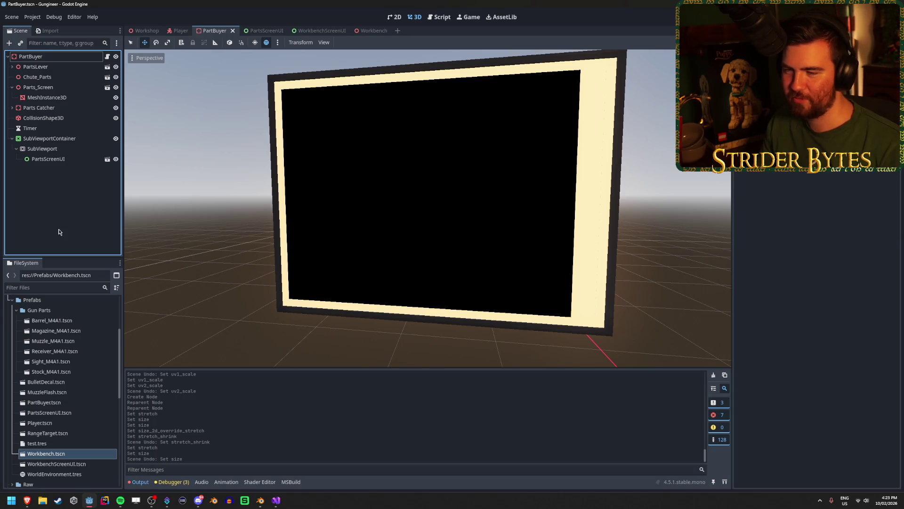
mouse_move(424, 212)
left_mouse_down()
mouse_move(415, 221)
mouse_move(416, 205)
left_mouse_up()
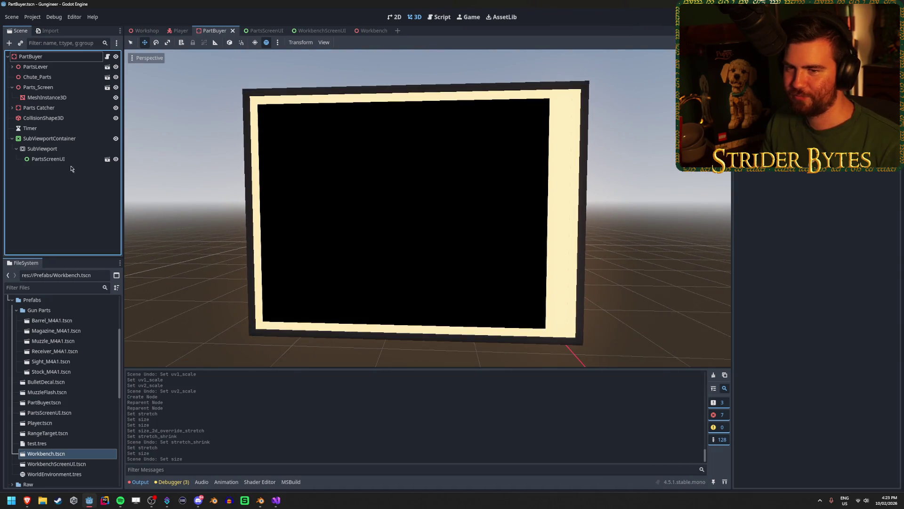
left_click(74, 160)
key("Up")
key("Down")
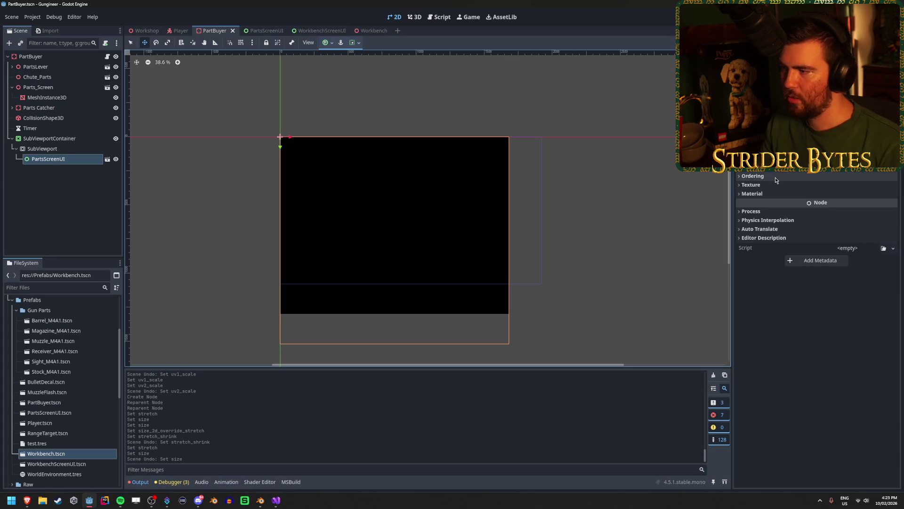
Step: Set PartsScreenUI's Transform size to 1800 × 1300, save, and return to PartBuyer in 3D
scroll(801, 212, "up", 5)
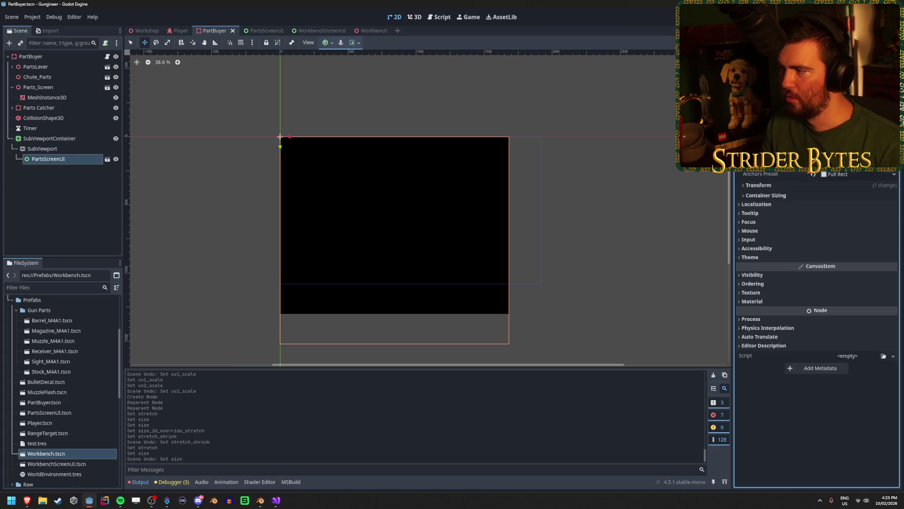
left_click(764, 186)
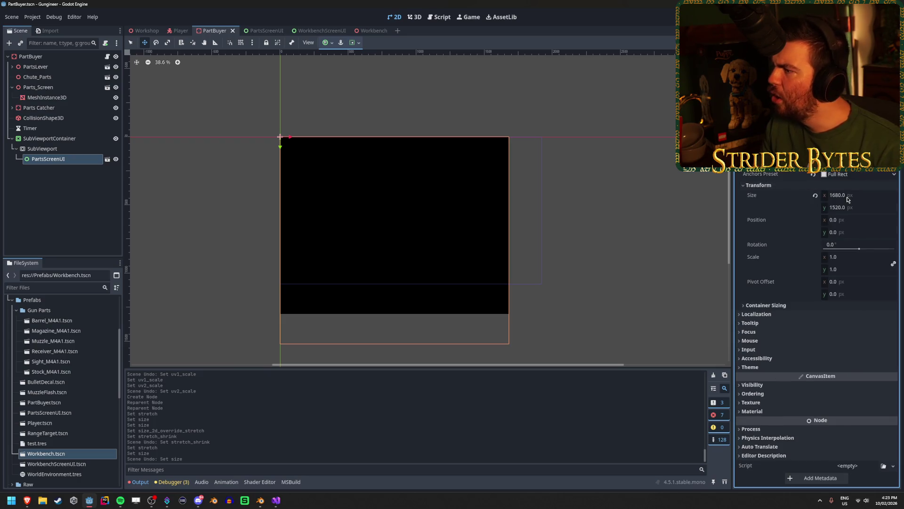
left_click_drag(848, 195, 849, 195)
key("ctrl+z")
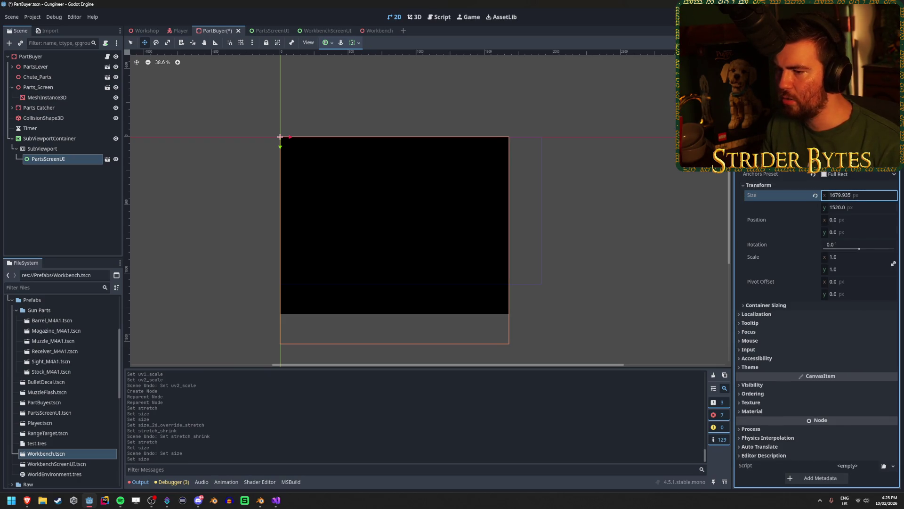
left_click(852, 196)
type("1")
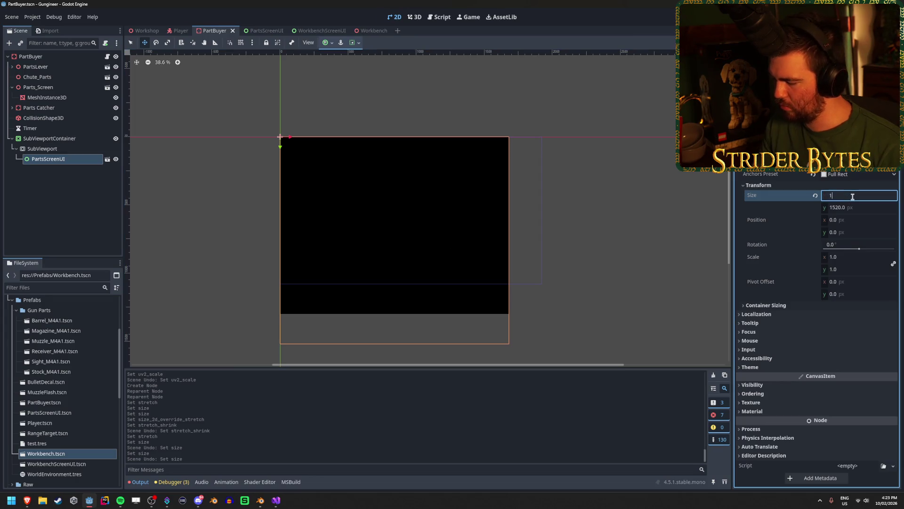
type("80")
key("Tab")
type("13")
key("Return")
key("ctrl+s")
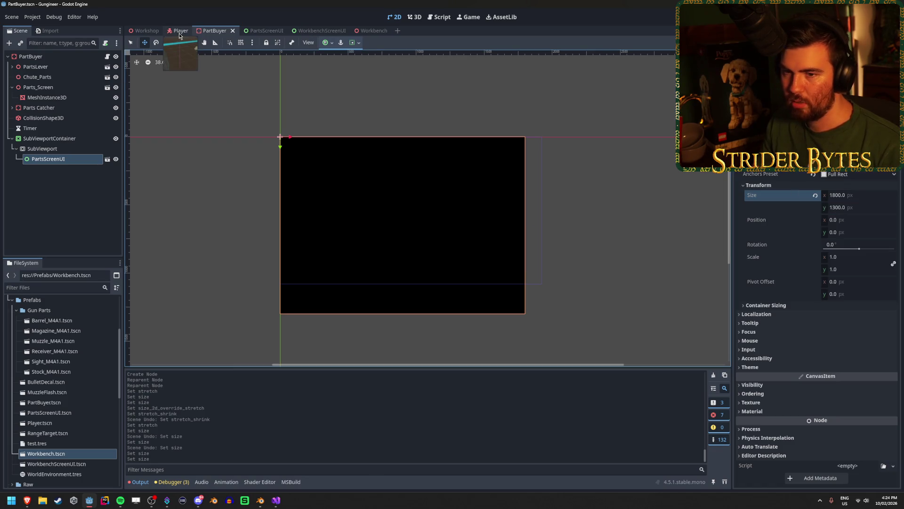
left_click(52, 57)
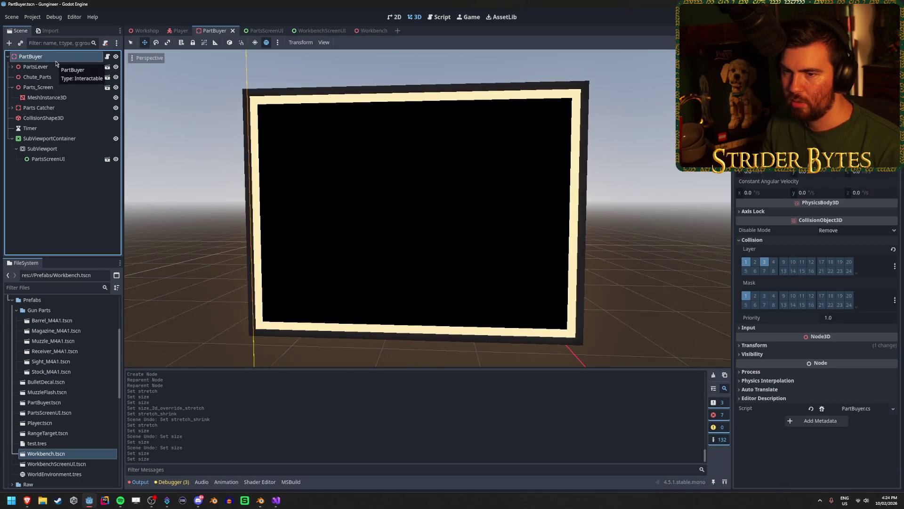
left_click(48, 159)
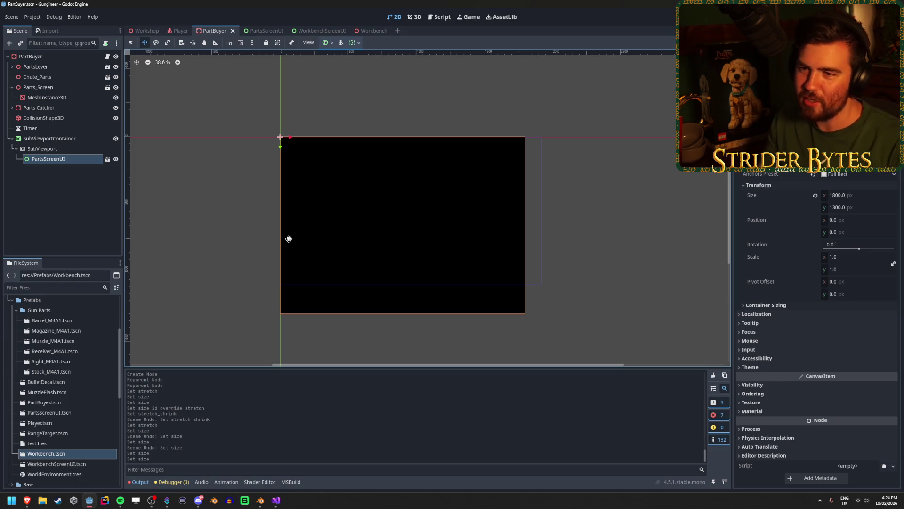
left_click(55, 150)
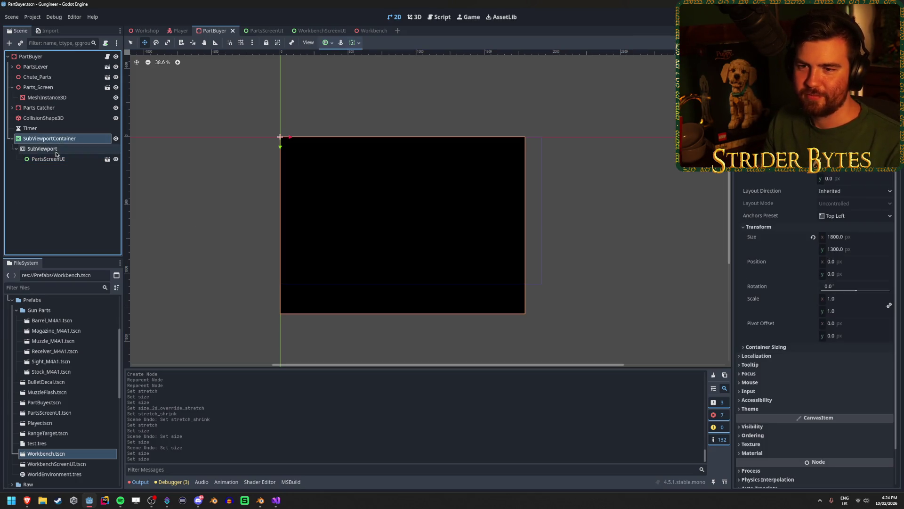
left_click(55, 160)
left_click(81, 195)
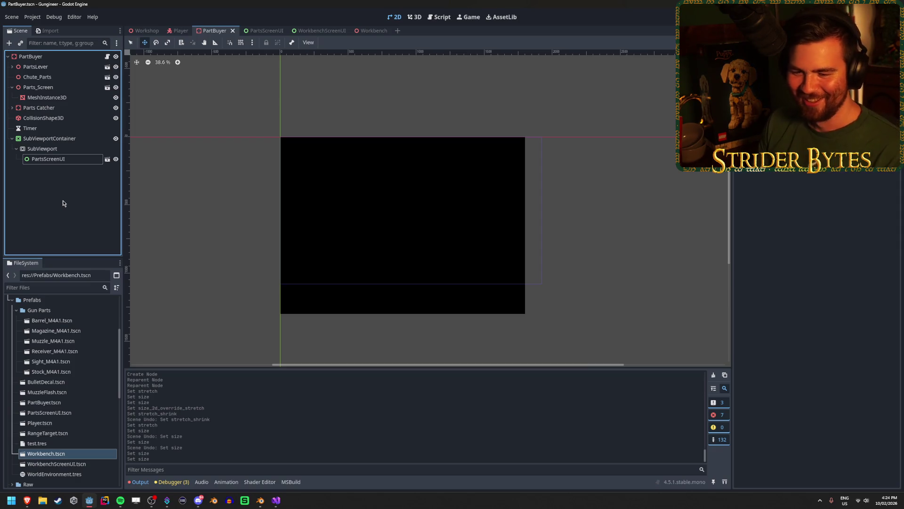
left_click(69, 139)
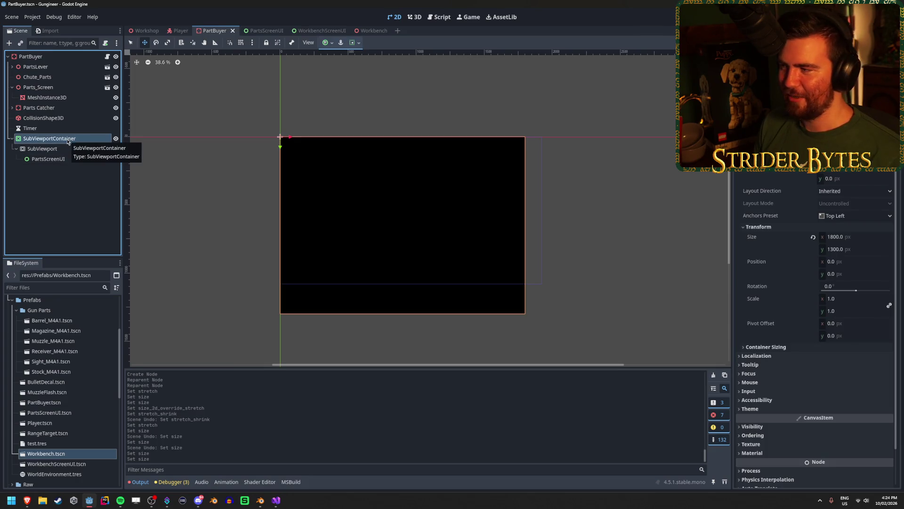
left_click(63, 149)
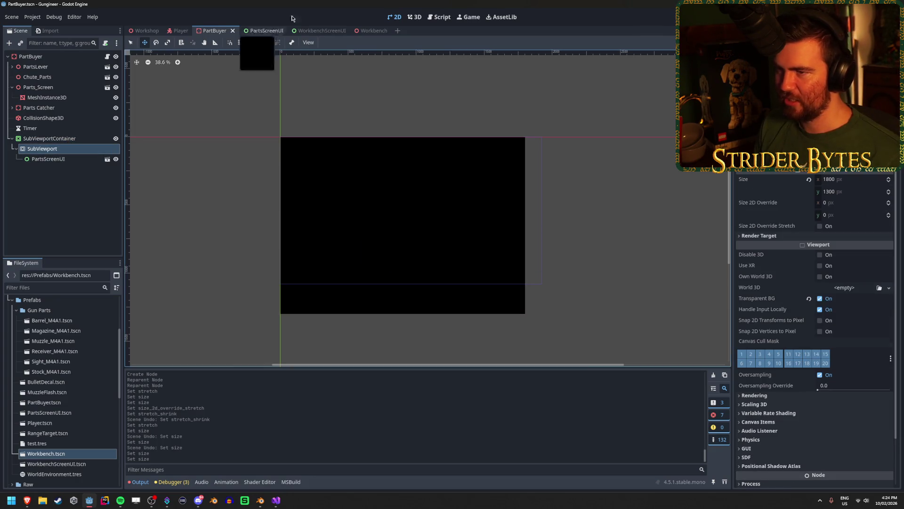
left_click(255, 33)
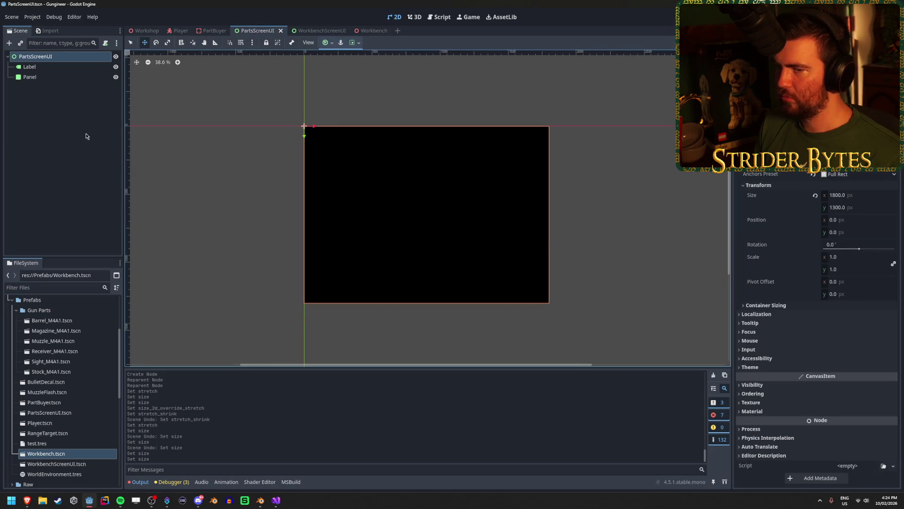
left_click(78, 77)
left_click(77, 68)
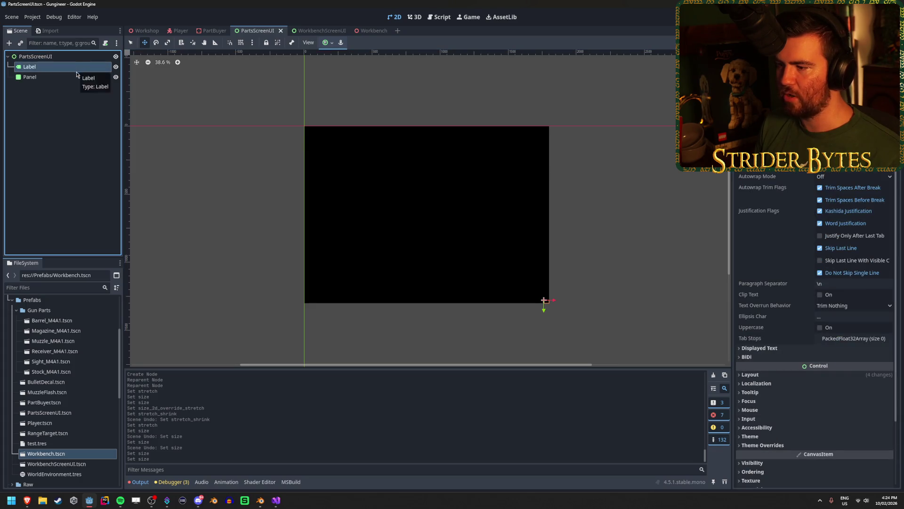
left_click(76, 77)
left_click(74, 56)
key("ctrl+s")
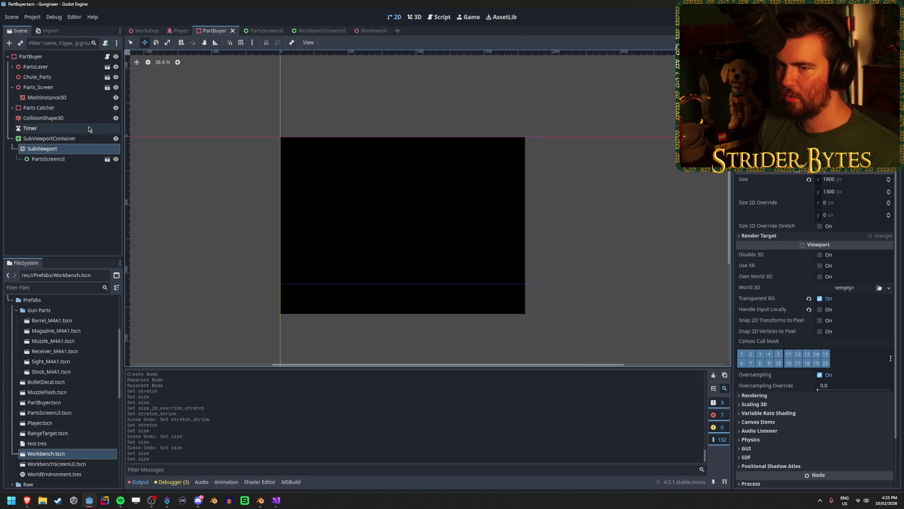
left_click(52, 138)
left_click(56, 56)
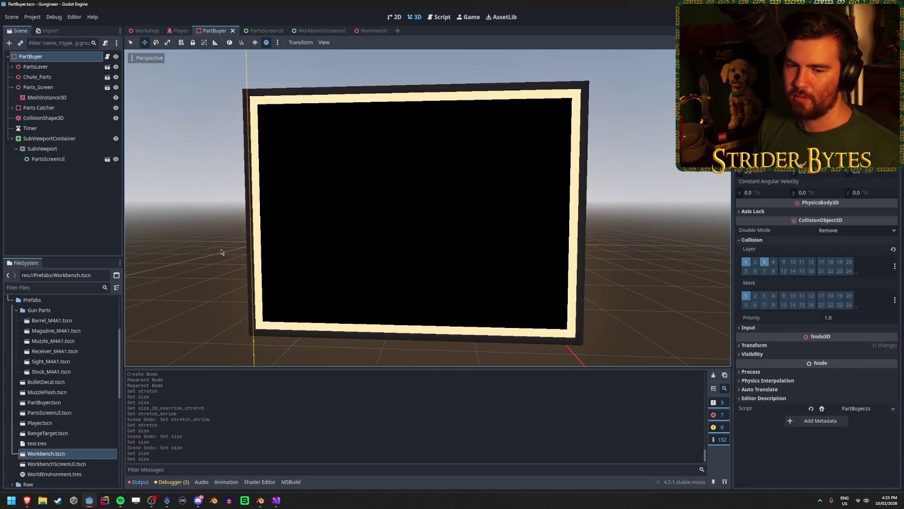
Step: Orbit to view the screen squarely and inspect the MeshInstance3D screen mesh and material
scroll(221, 252, "up", 3)
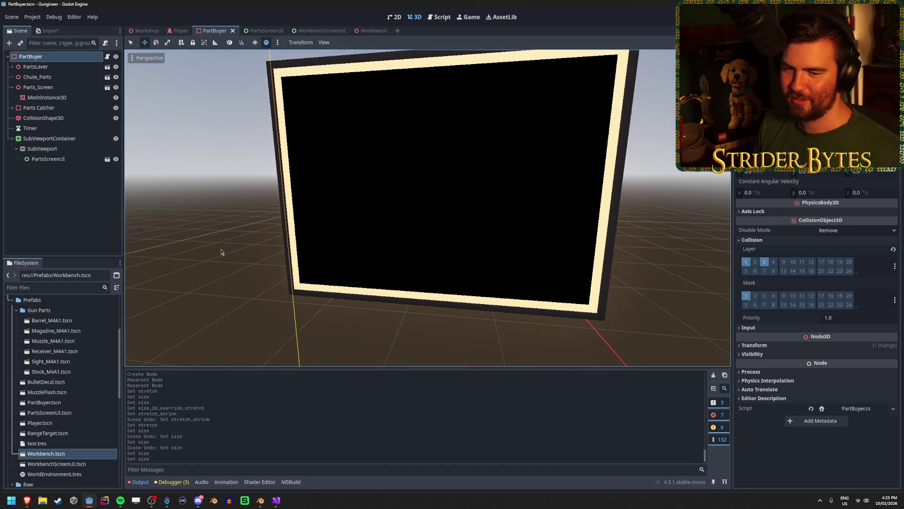
left_click_drag(221, 252, 217, 245)
left_click(71, 225)
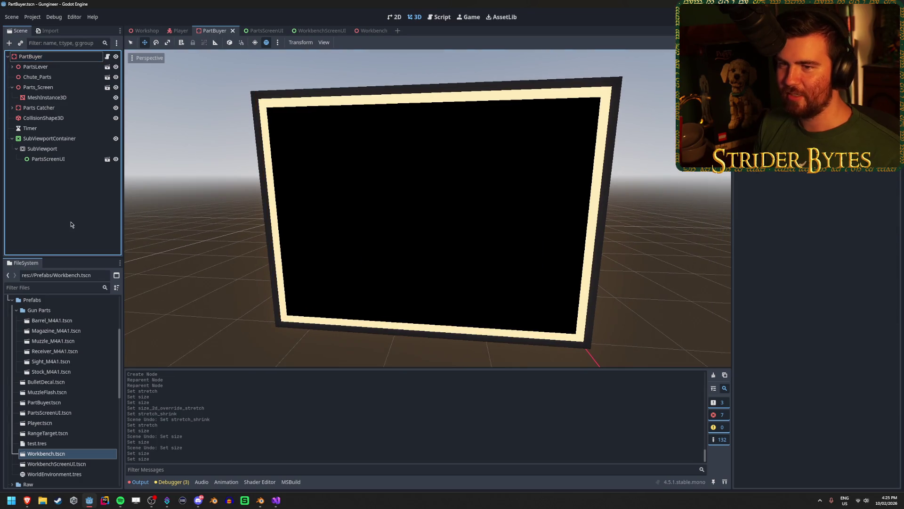
left_click(60, 56)
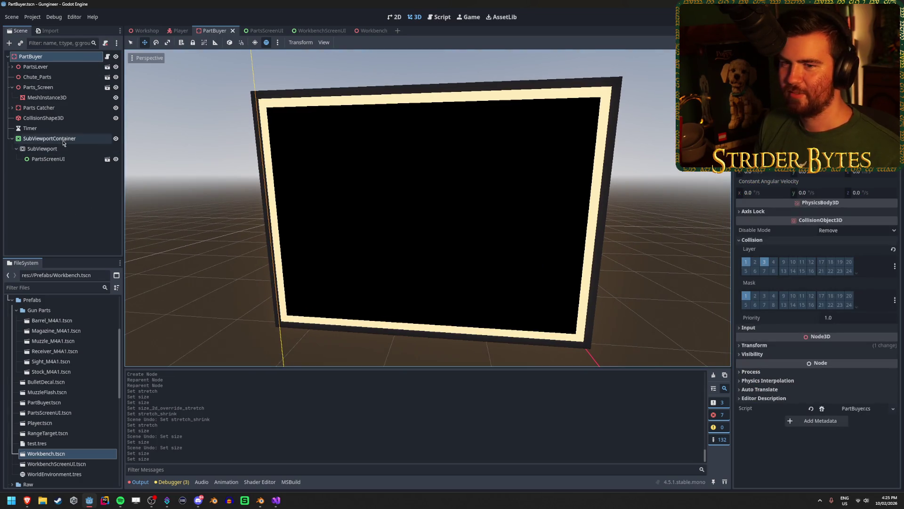
left_click(63, 141)
left_click(66, 107)
left_click(69, 97)
left_click(73, 88)
left_click(75, 97)
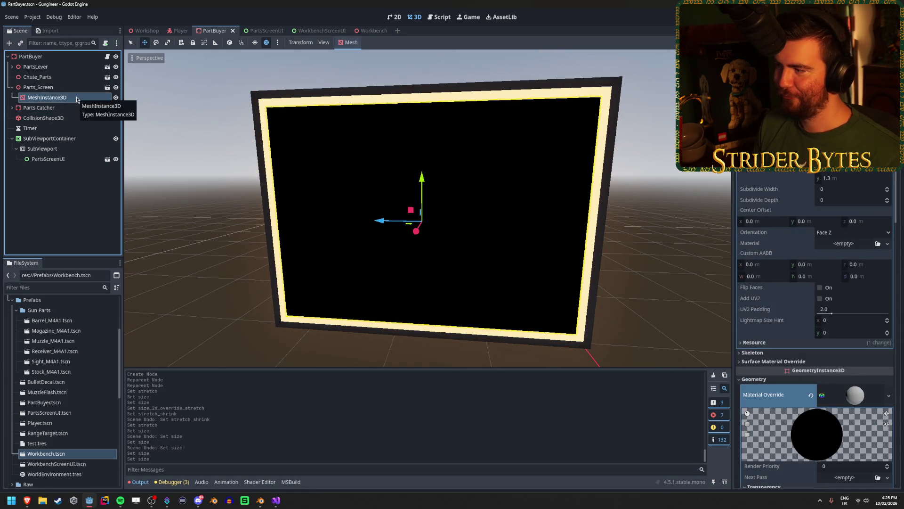
left_click(73, 205)
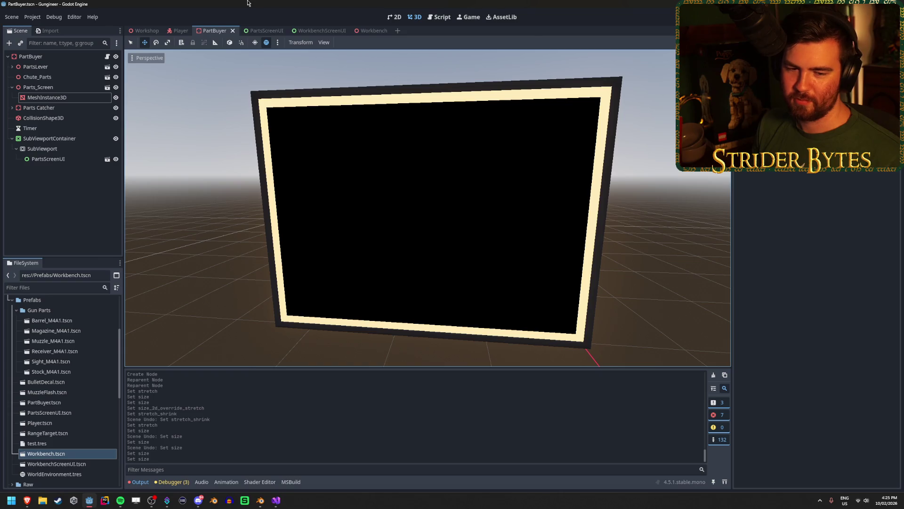
Step: Save the PartBuyer scene and switch to the PartsScreenUI scene
key("ctrl+s")
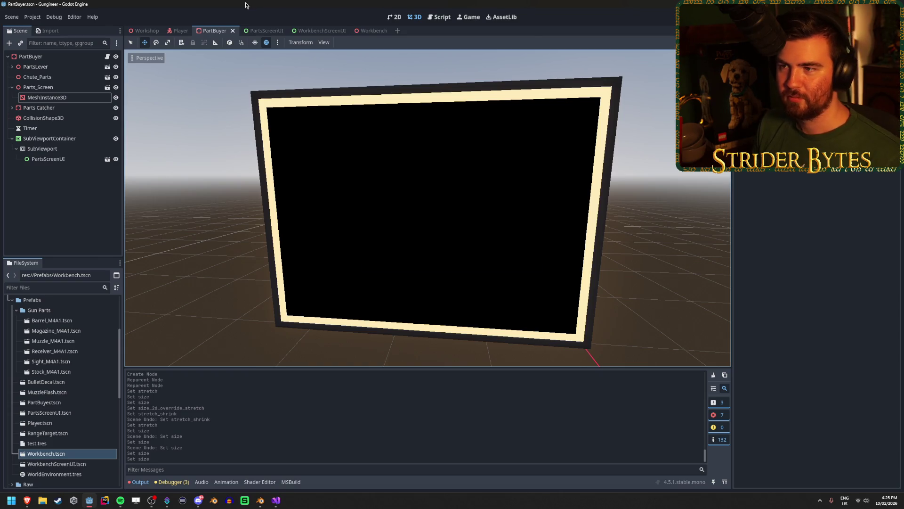
left_click(258, 30)
left_click(75, 151)
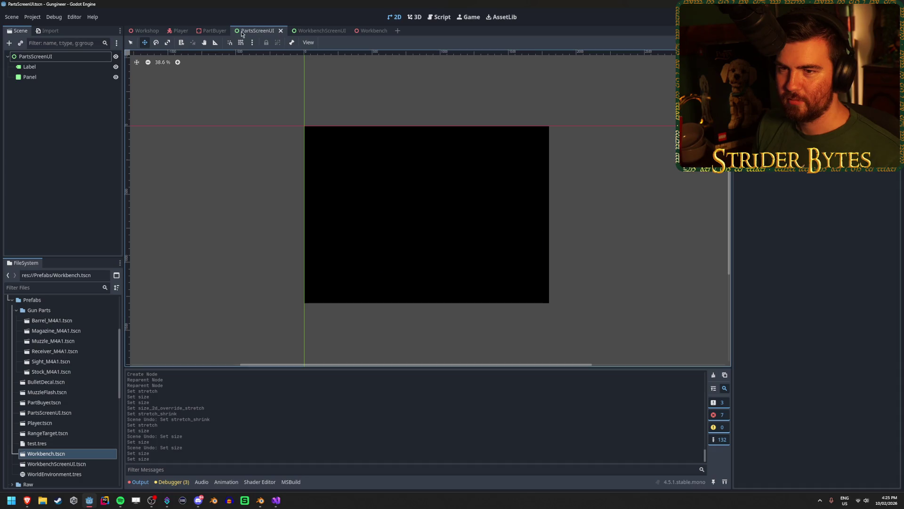
Step: Open the WorkbenchScreenUI scene and close the canvas display options unchanged
left_click(320, 31)
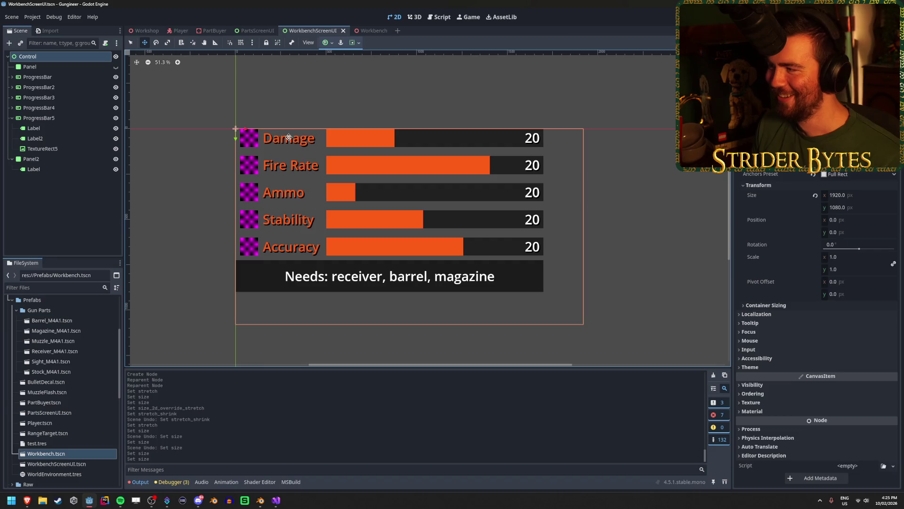
scroll(288, 138, "up", 5)
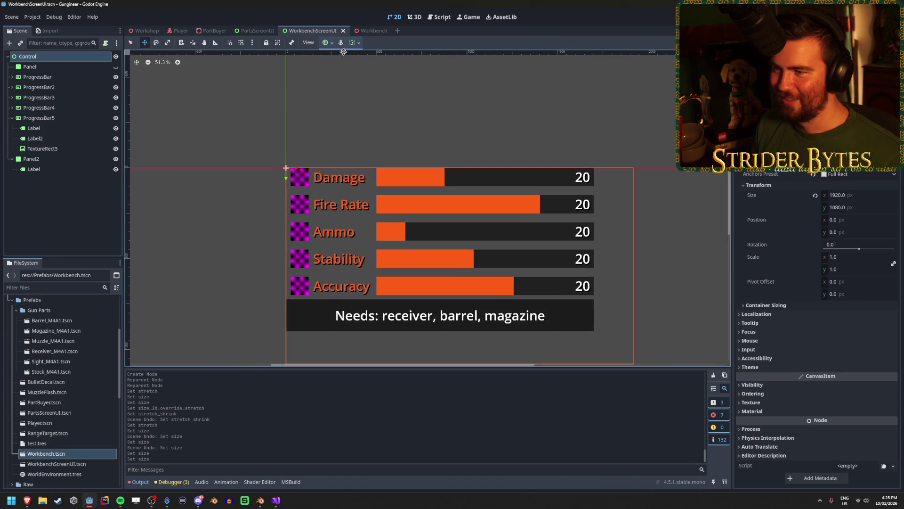
left_click(308, 42)
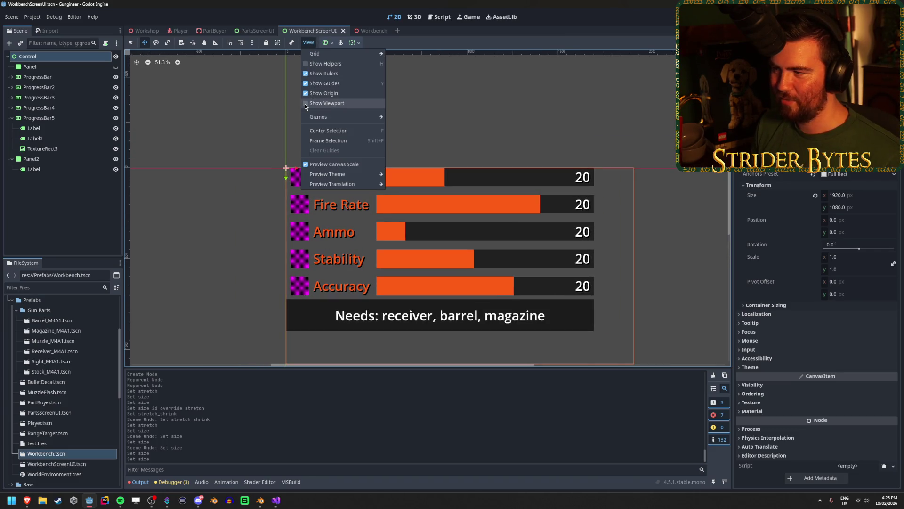
left_click(473, 103)
scroll(546, 266, "down", 1)
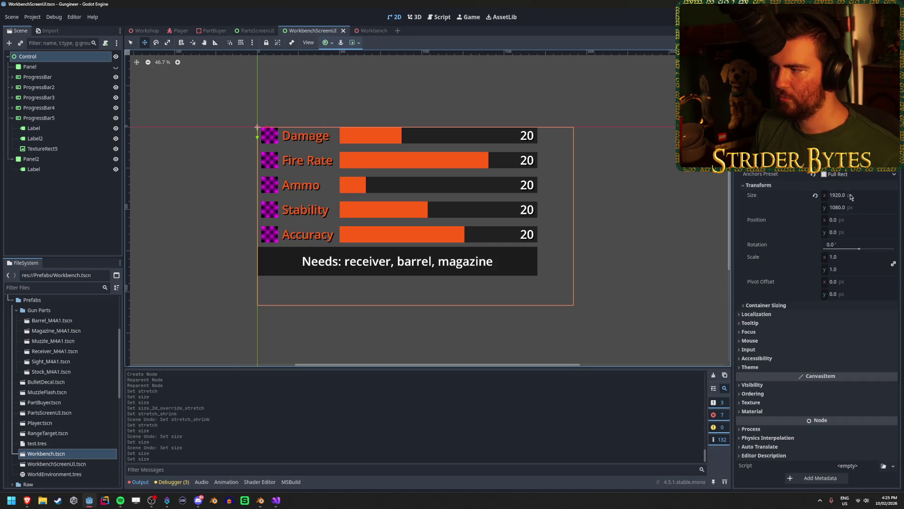
Step: Nudge and undo the WorkbenchScreenUI width, then check the Workbench SubViewport's 1700 × 900 size
left_click_drag(852, 195, 849, 195)
key("ctrl+z")
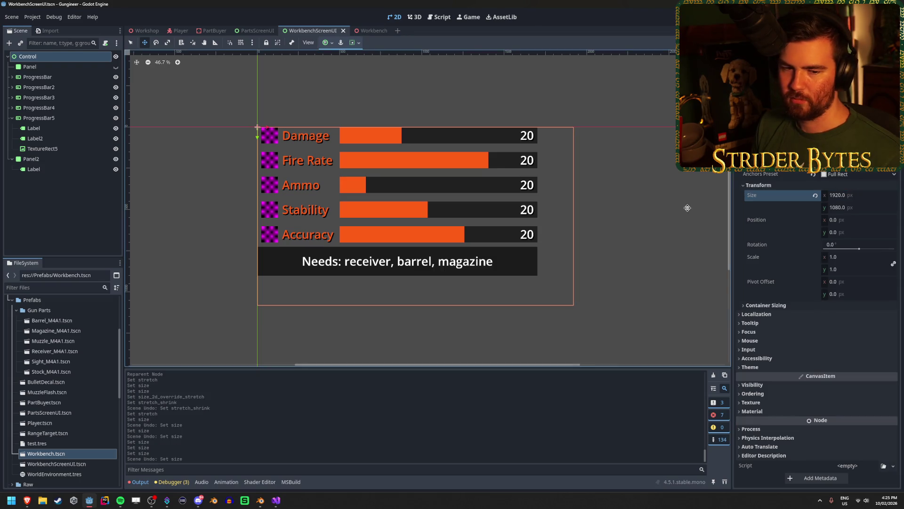
left_click(861, 195)
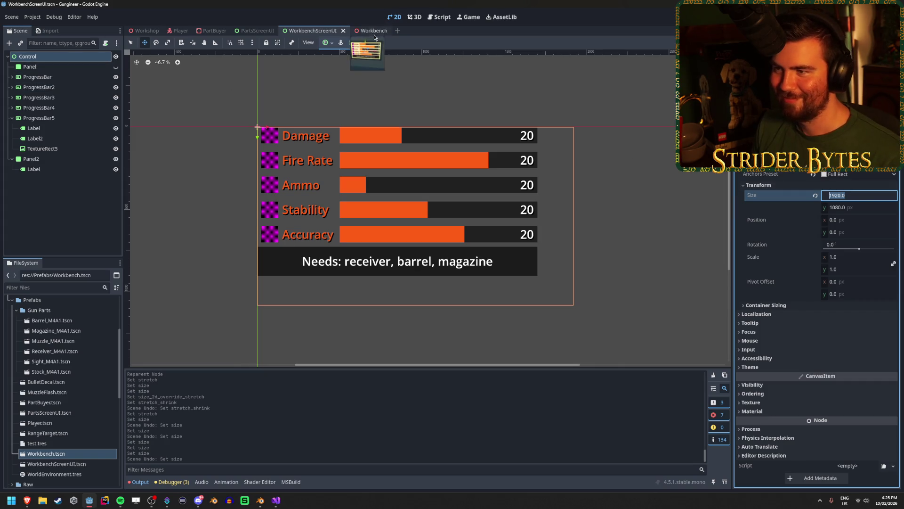
left_click(372, 31)
left_click(47, 138)
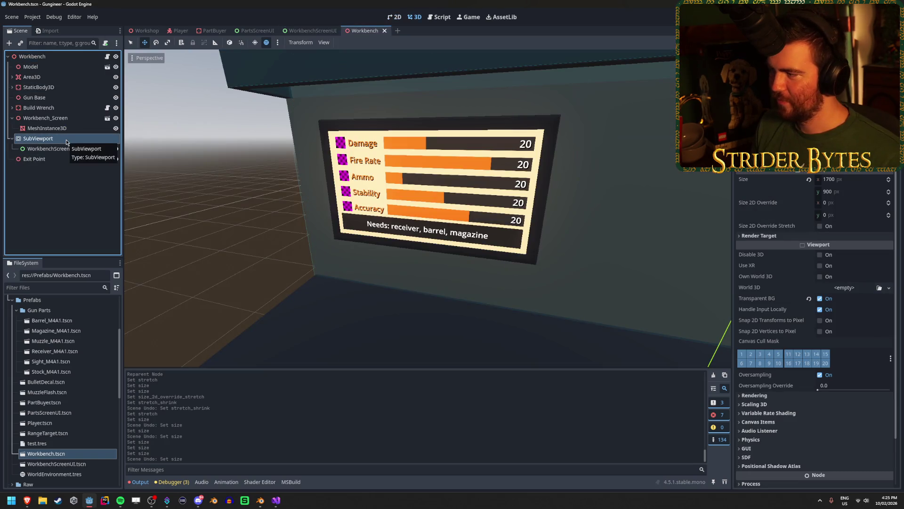
Step: Set the WorkbenchScreenUI root size to 1700 × 900 and save that scene
left_click(311, 30)
left_click(852, 197)
type("1700")
key("Tab")
type("900")
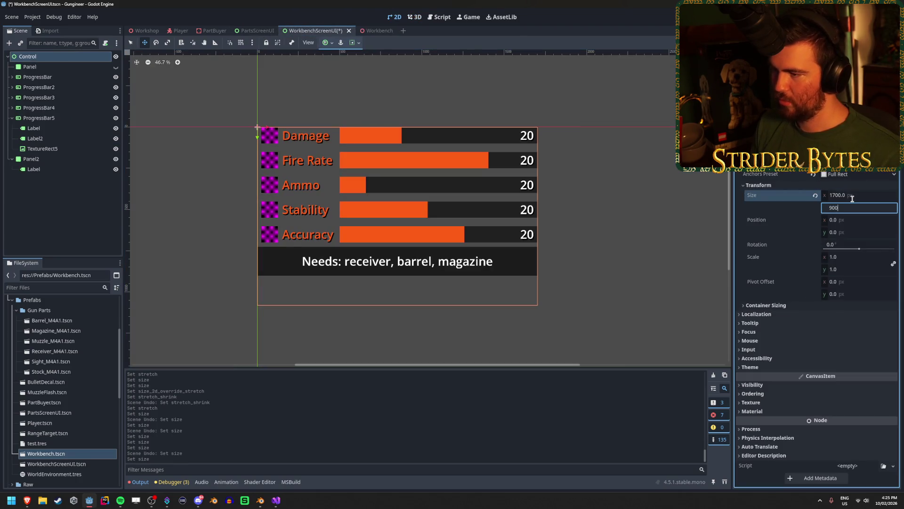
key("Return")
key("ctrl+s")
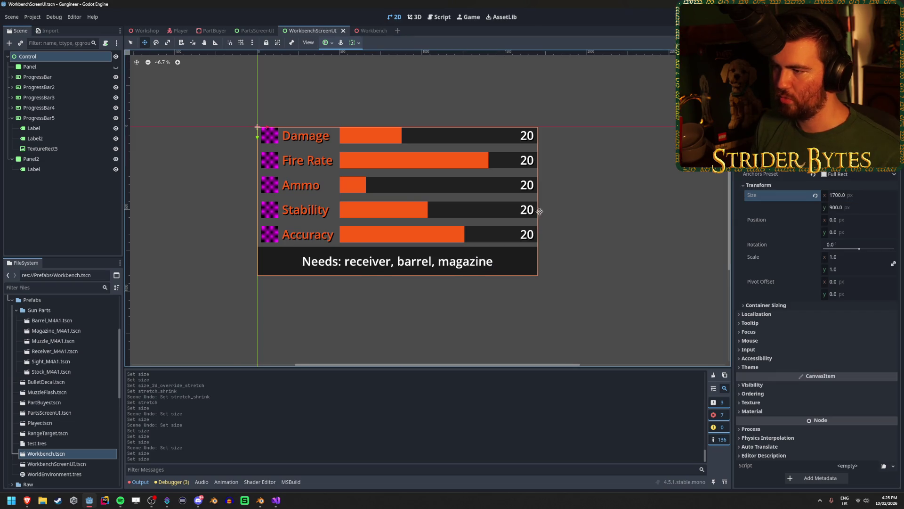
Step: In Workbench, resize the WorkbenchScreenUI instance from 1480 × 720 to 1700 × 900
left_click(370, 31)
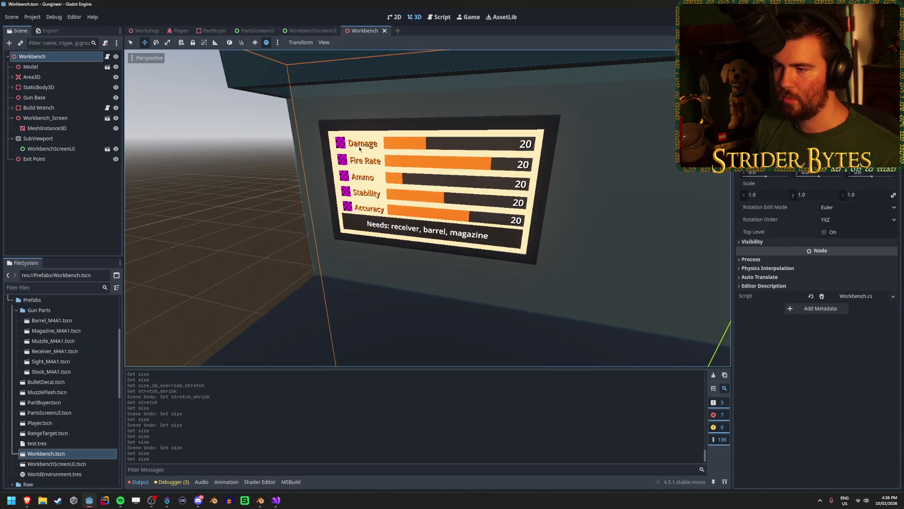
left_click(55, 140)
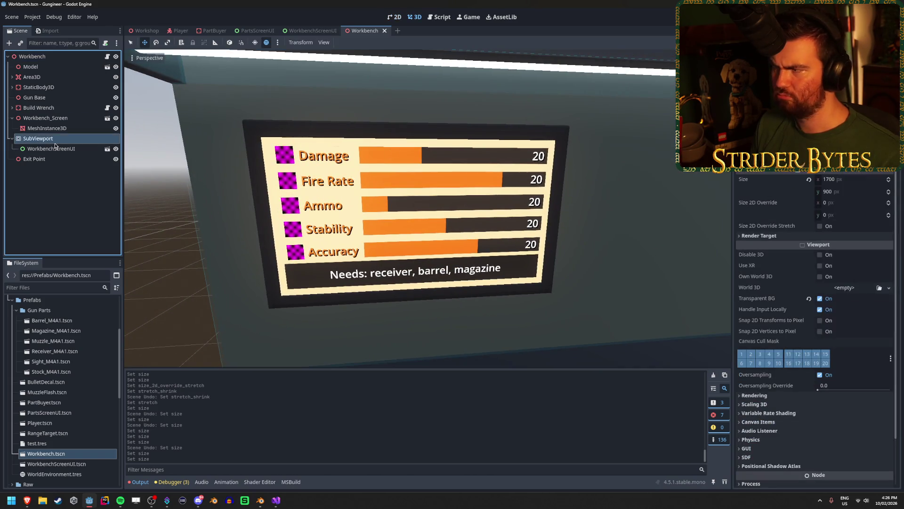
left_click(53, 148)
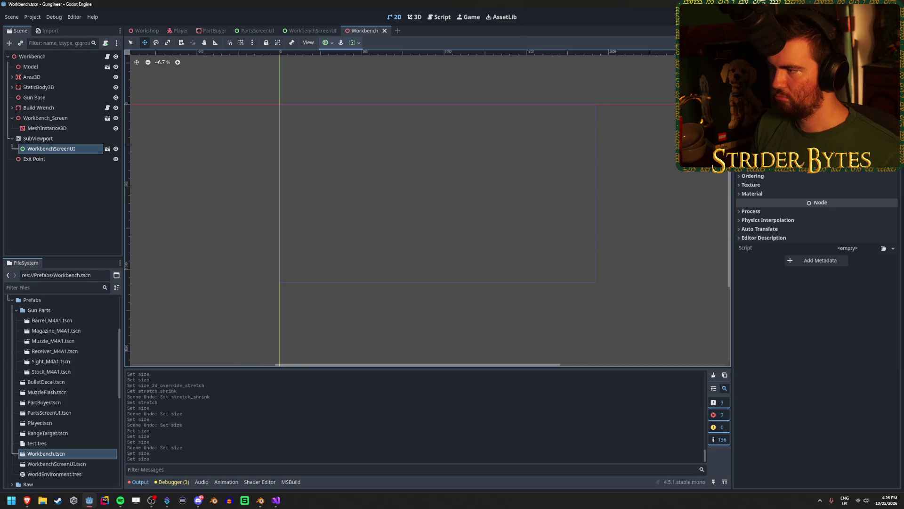
scroll(793, 184, "up", 5)
left_click(792, 184)
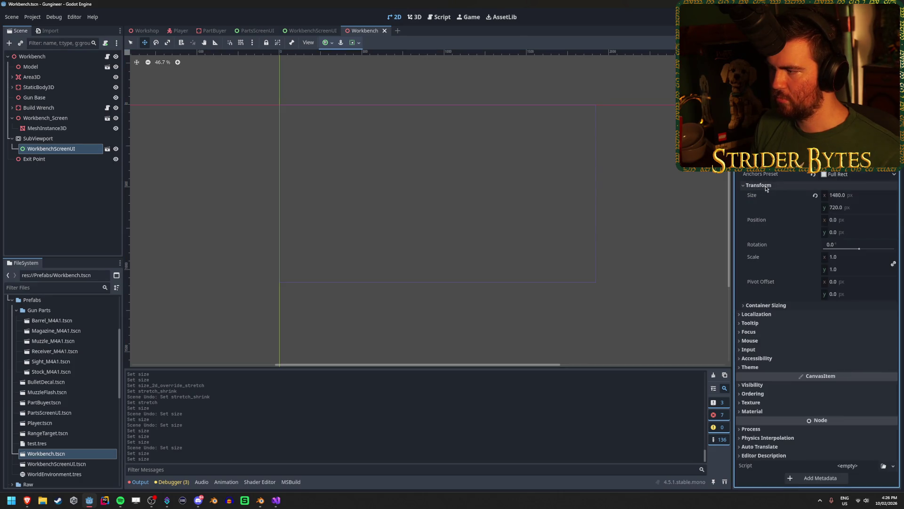
left_click(842, 194)
type("1")
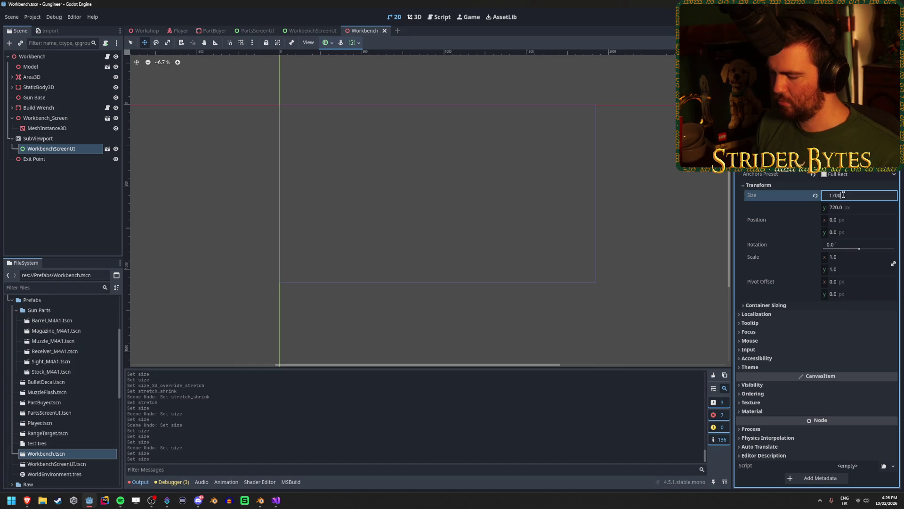
key("Tab")
type("900")
key("Return")
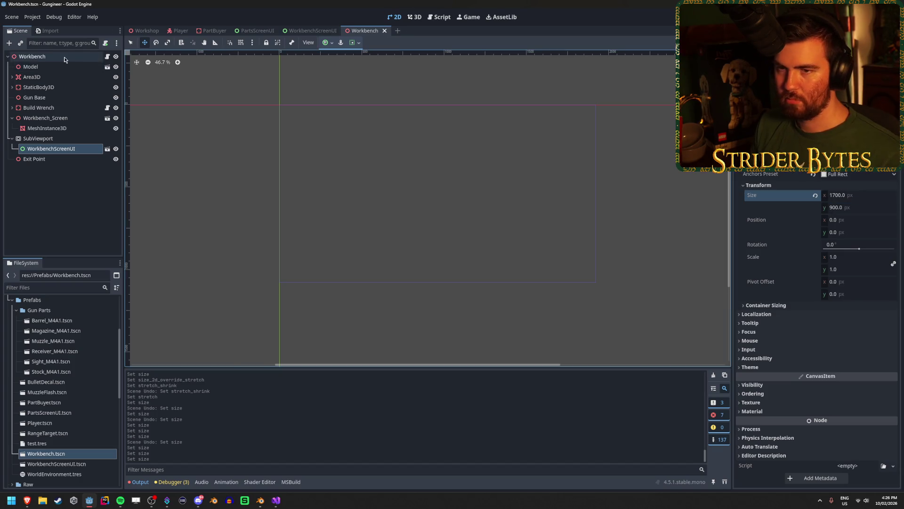
left_click(64, 57)
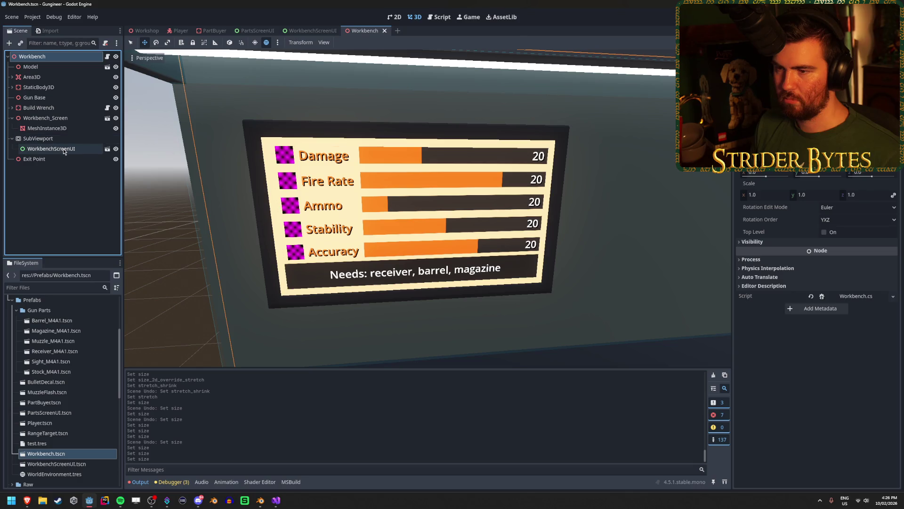
Step: Recheck the WorkbenchScreenUI instance and SubViewport sizes, then return to the Workbench root
left_click(68, 235)
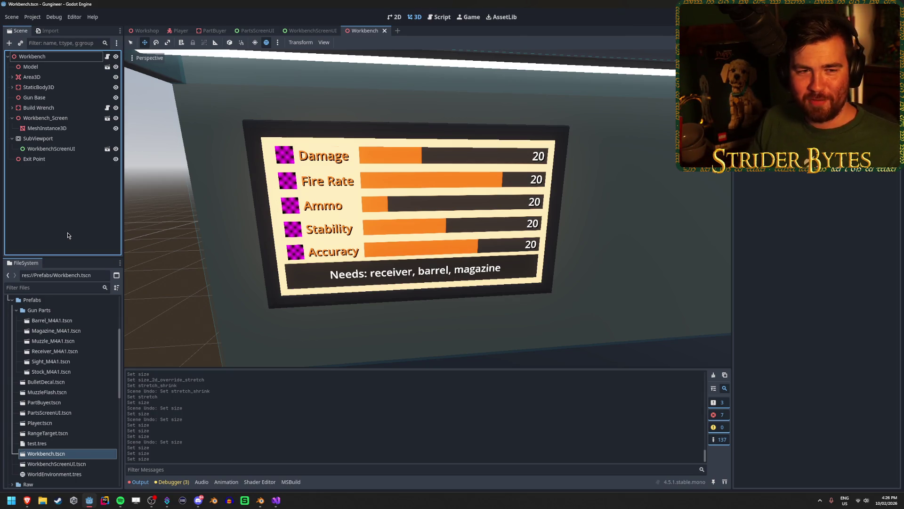
scroll(305, 204, "down", 8)
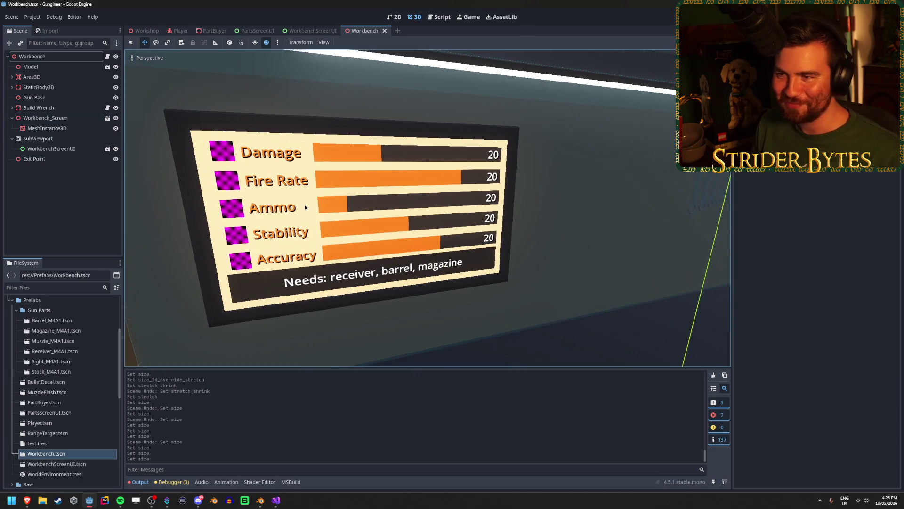
scroll(367, 206, "up", 6)
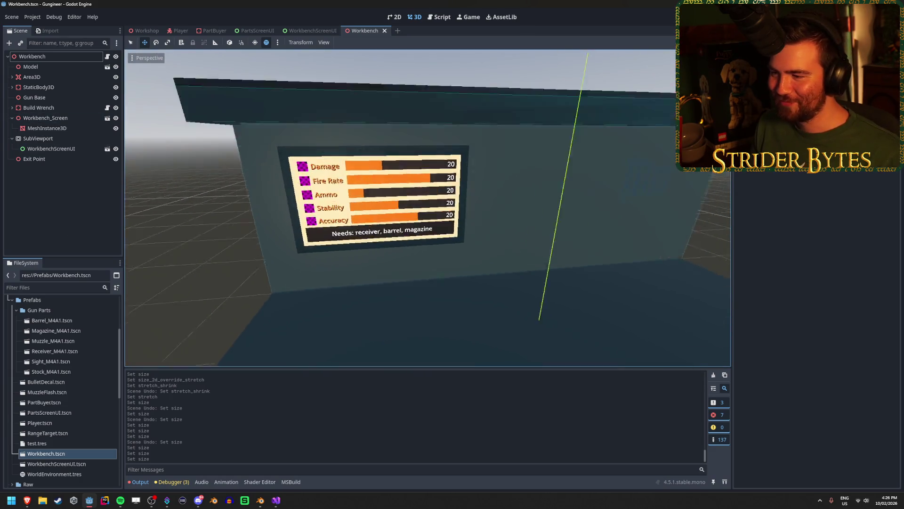
left_click(75, 147)
left_click(77, 139)
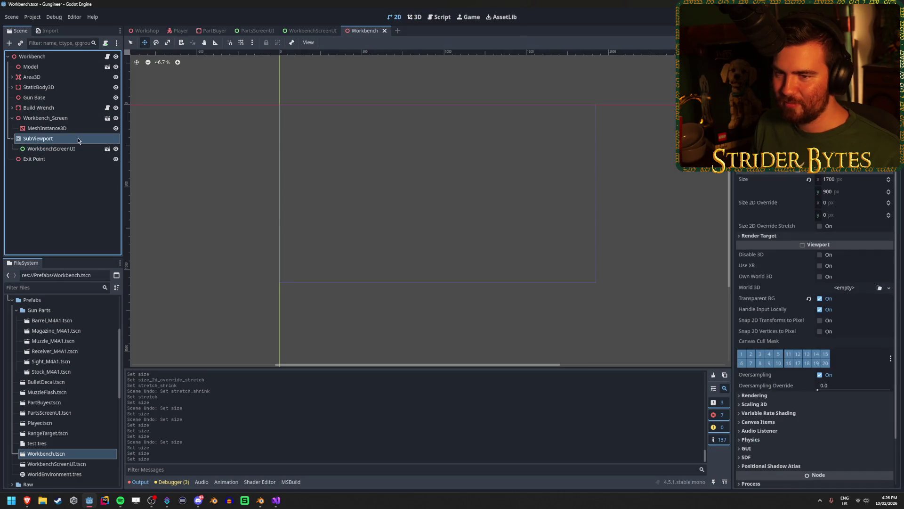
left_click(51, 148)
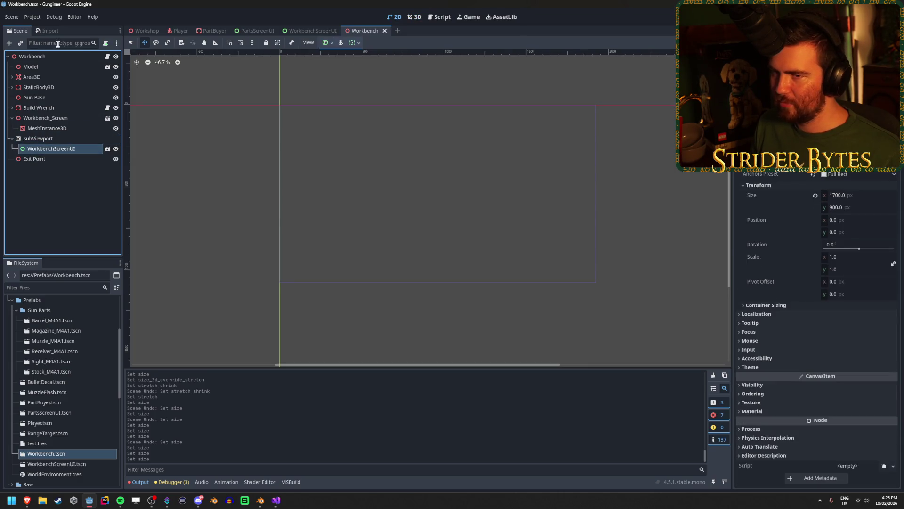
left_click(32, 56)
Step: Close the Workbench and WorkbenchScreenUI tabs and switch to PartBuyer
middle_click(343, 33)
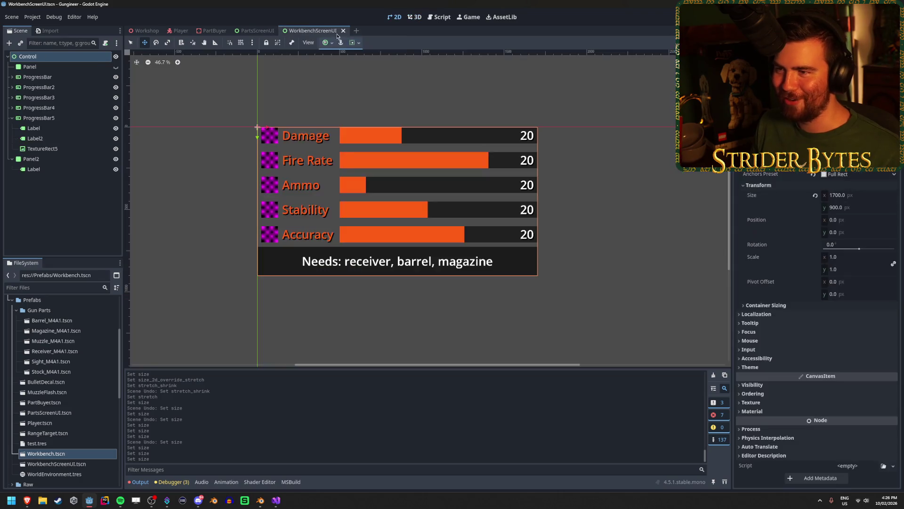
middle_click(309, 33)
left_click(208, 30)
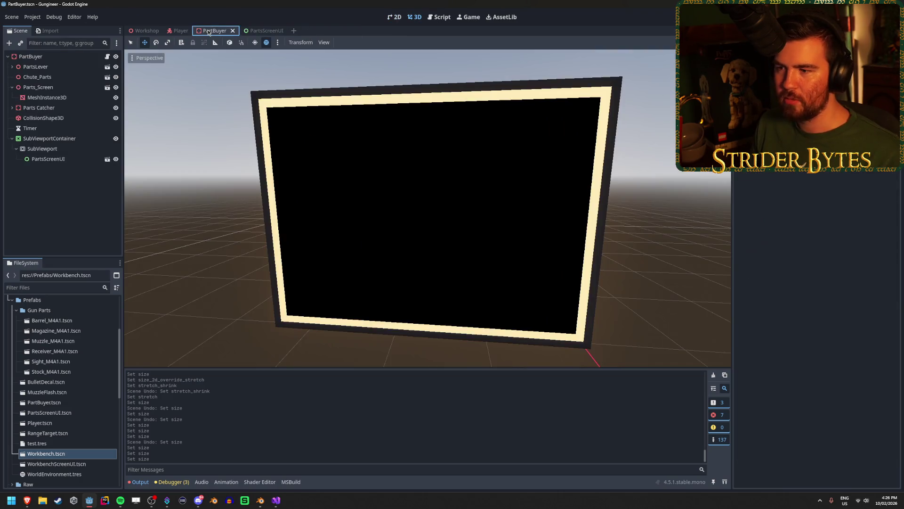
Step: Hide the black Panel in PartsScreenUI and check PartBuyer's screen without it
left_click(260, 30)
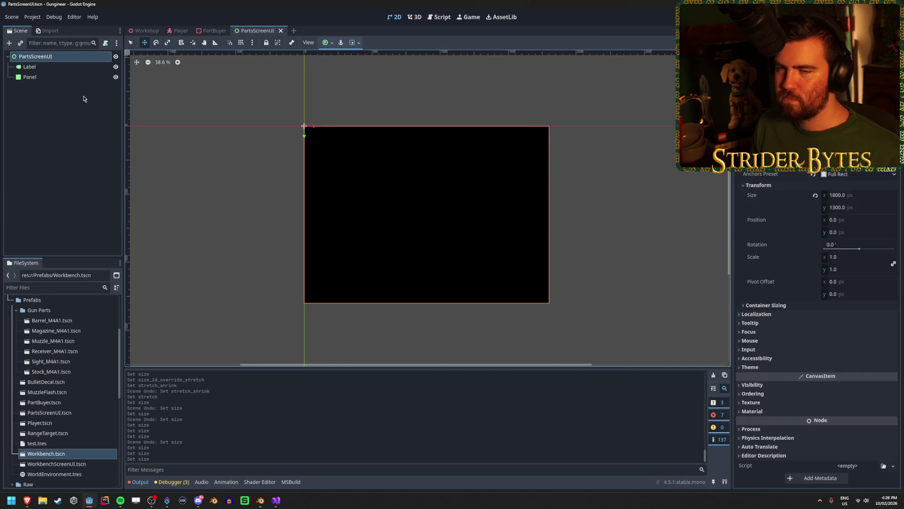
left_click(67, 77)
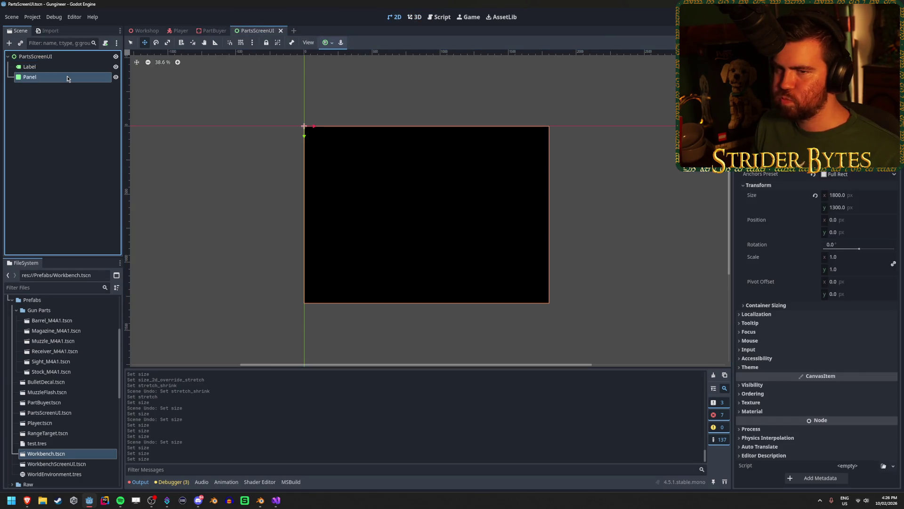
left_click(65, 67)
left_click(71, 76)
left_click(115, 77)
left_click(211, 30)
left_click(261, 31)
Step: Select the Label and expand its layout properties
left_click(41, 67)
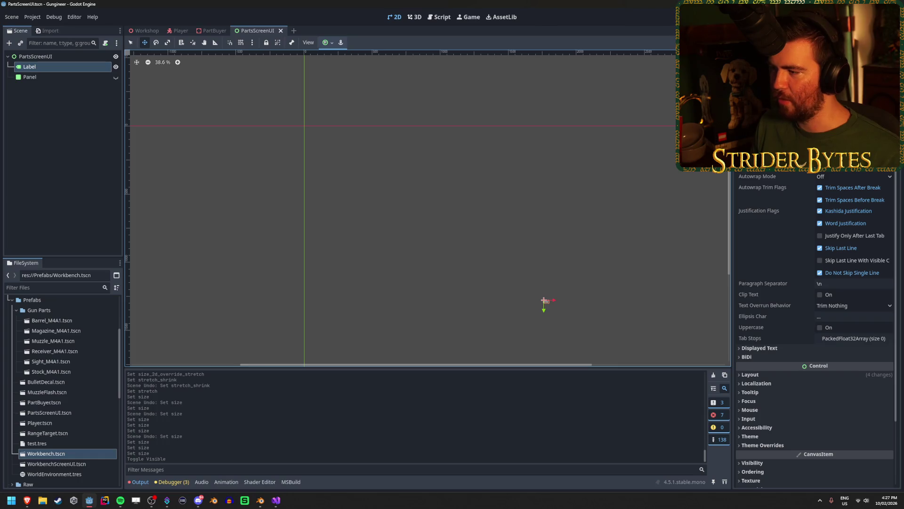
left_click(790, 376)
left_click(789, 376)
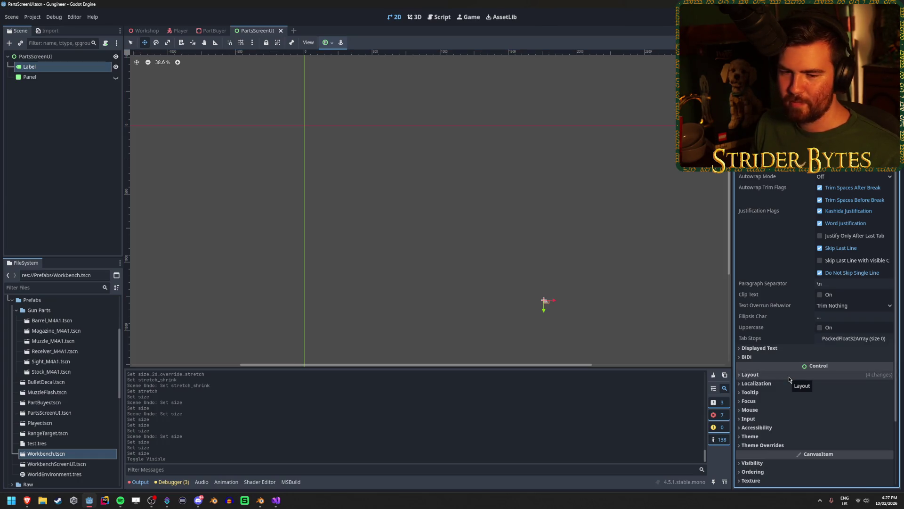
scroll(789, 379, "down", 3)
left_click(784, 299)
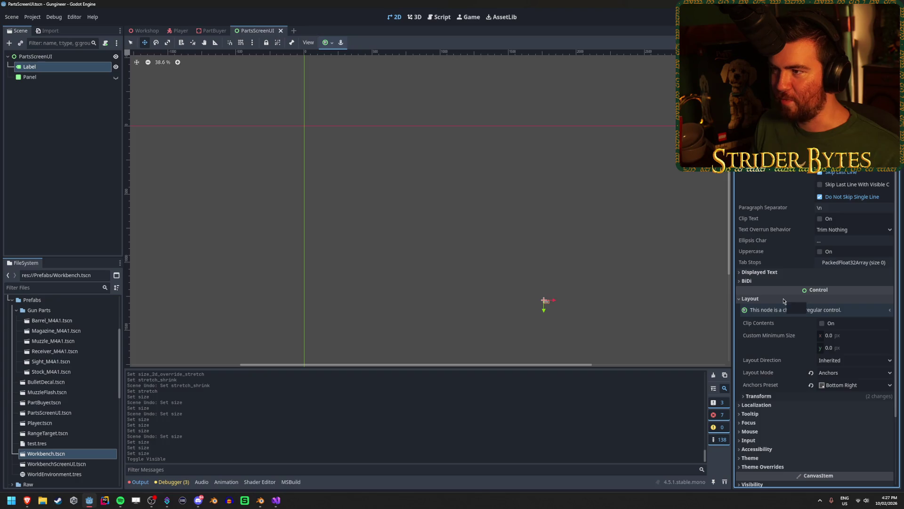
Step: Check Workshop and PartBuyer facing the screen, then review PartsScreenUI's root size
left_click(154, 30)
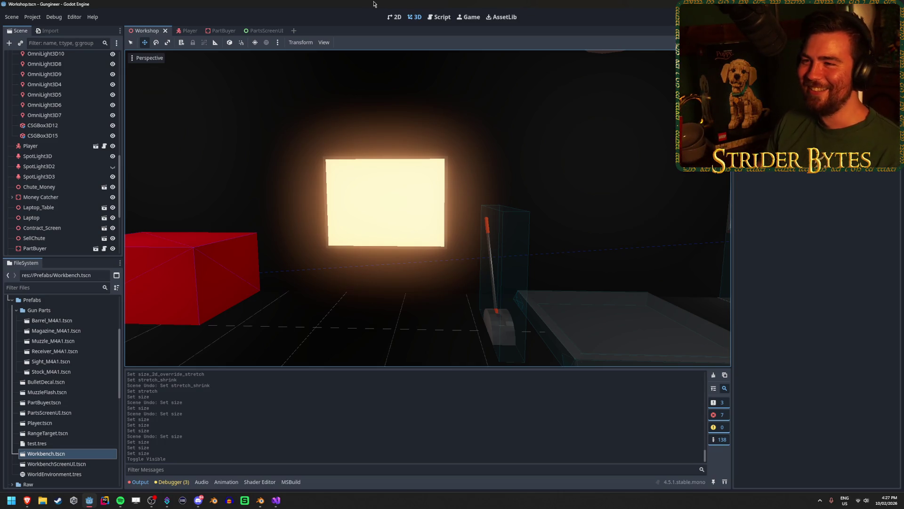
left_click(225, 31)
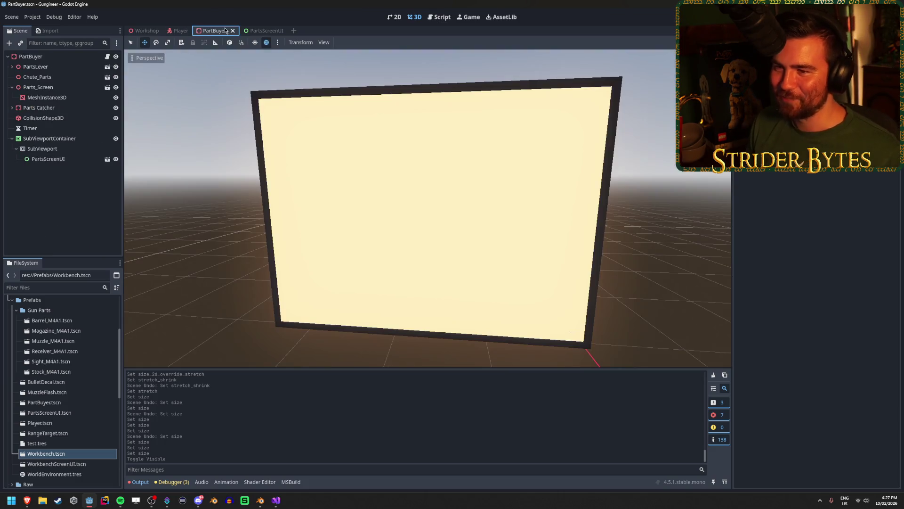
left_click_drag(448, 233, 414, 221)
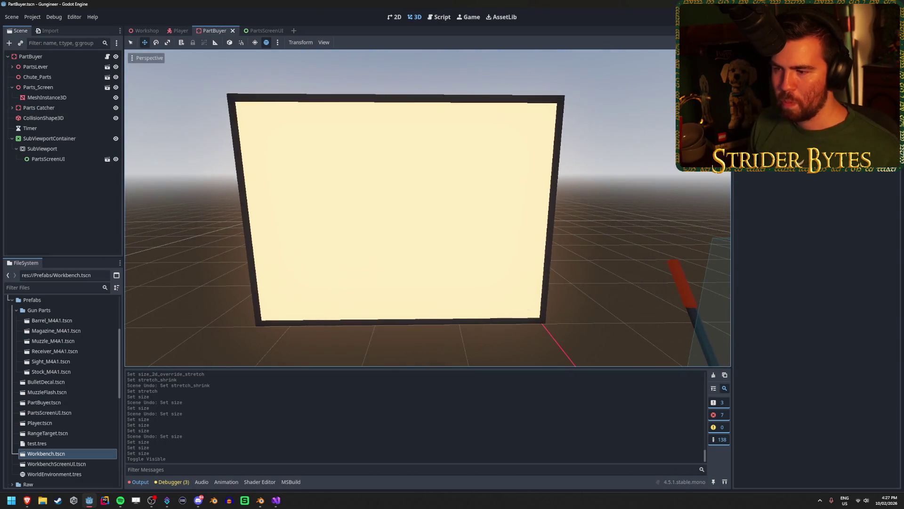
left_click(264, 31)
left_click(63, 69)
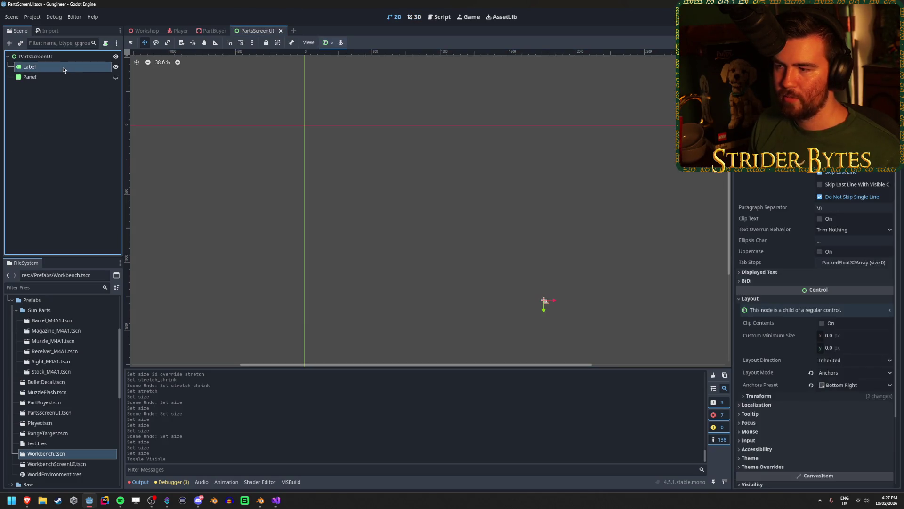
left_click(67, 57)
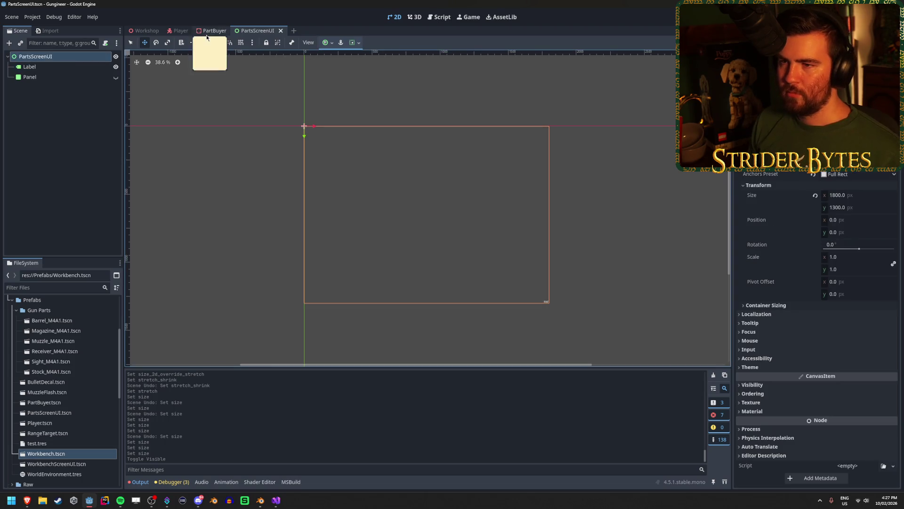
Step: Look over PartBuyer and Player, then open the PartsScreenUI node's context menu
left_click(210, 31)
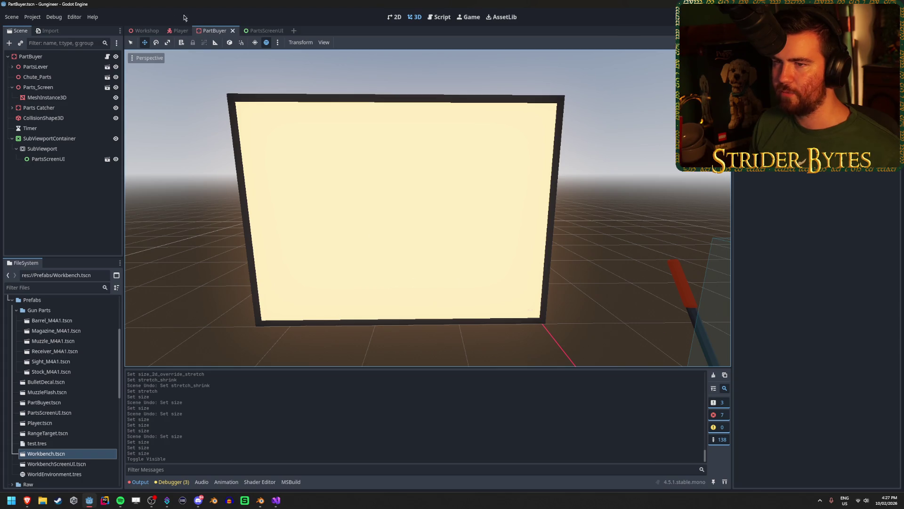
left_click(178, 33)
left_click(221, 31)
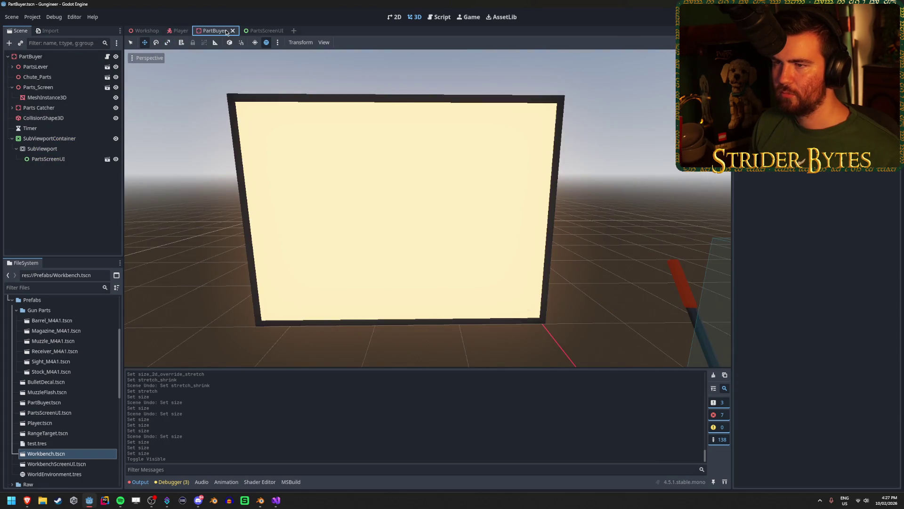
left_click(258, 31)
right_click(71, 60)
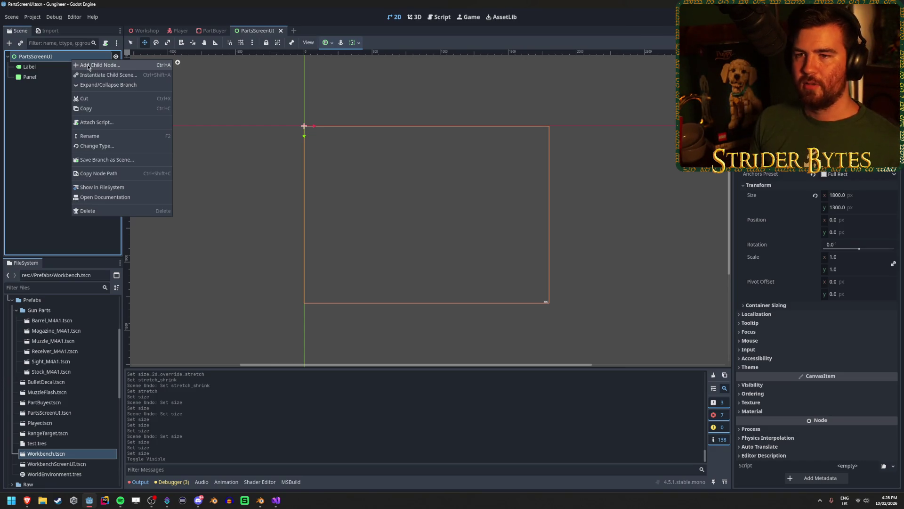
Step: Add a TextureRect child node under PartsScreenUI from the Control node types
left_click(88, 66)
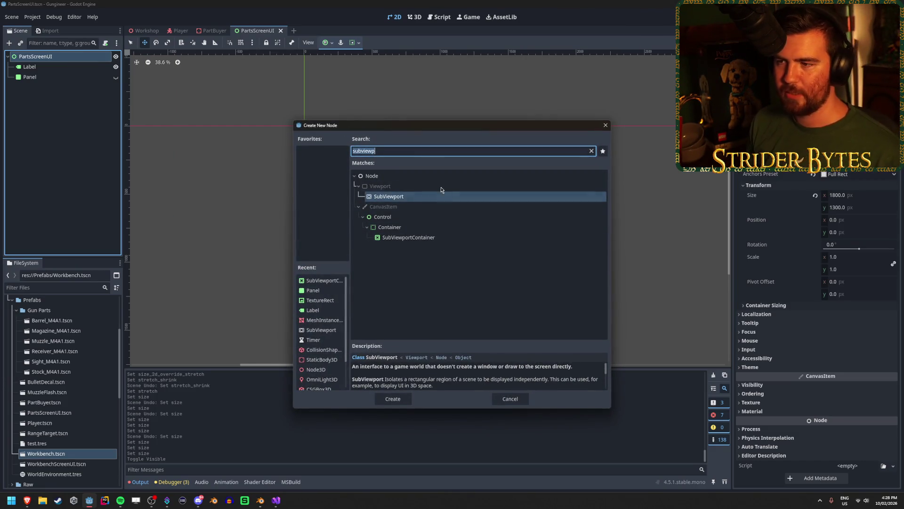
key("BackSpace")
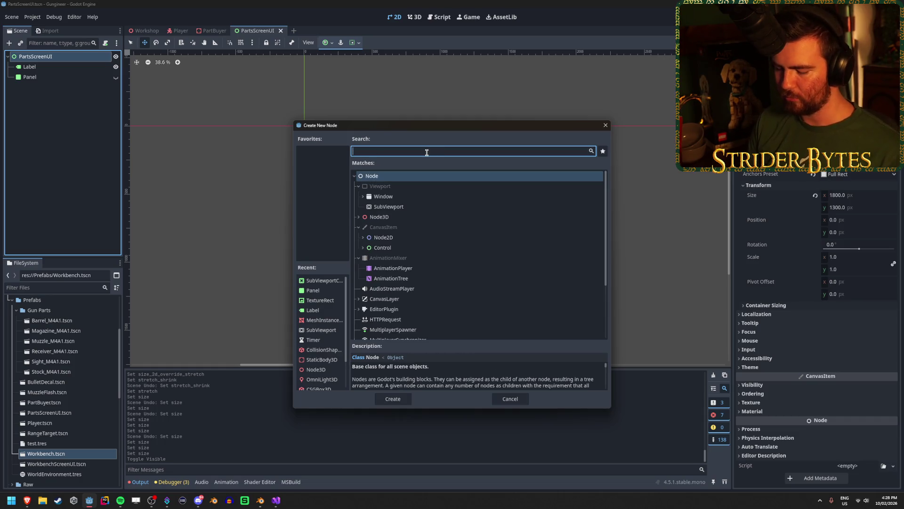
left_click(363, 247)
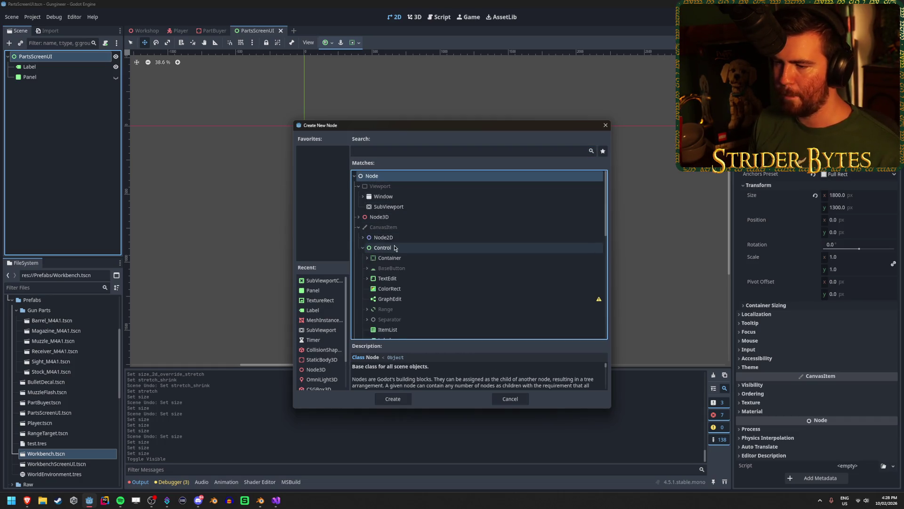
scroll(496, 223, "down", 3)
scroll(496, 224, "down", 3)
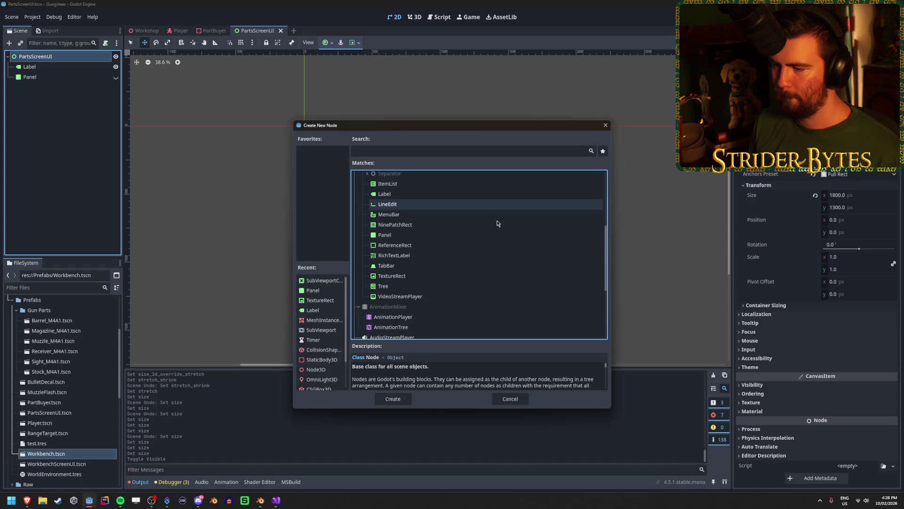
scroll(409, 301, "up", 1)
left_click(409, 300)
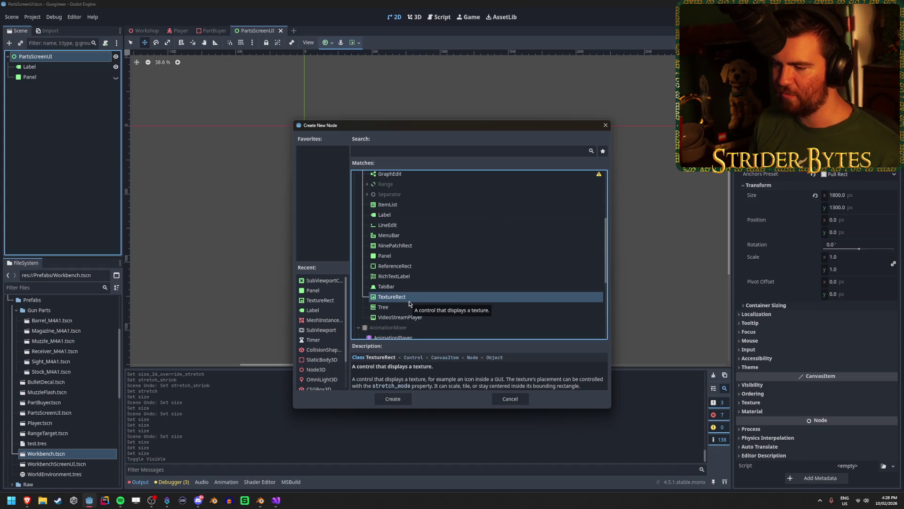
left_click(392, 399)
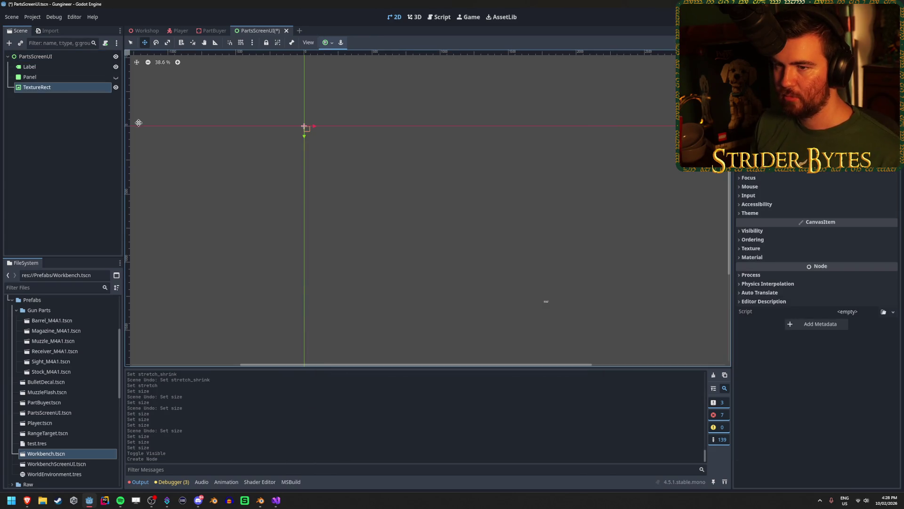
Step: Assign a magenta test texture to the TextureRect and expand its transform
left_click(847, 70)
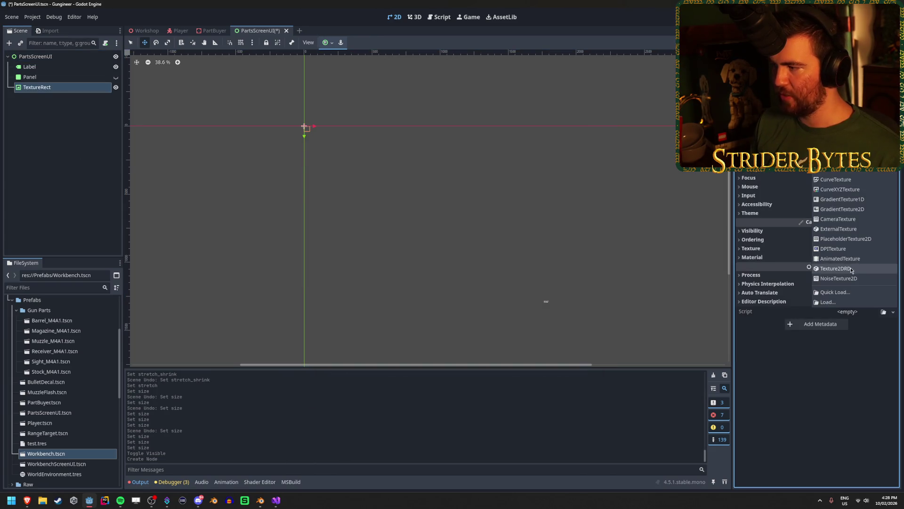
left_click(857, 239)
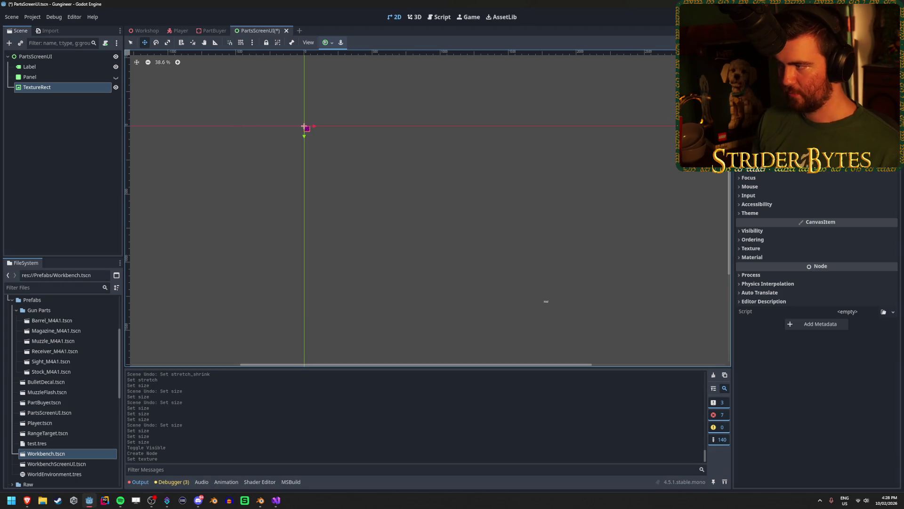
scroll(817, 283, "up", 3)
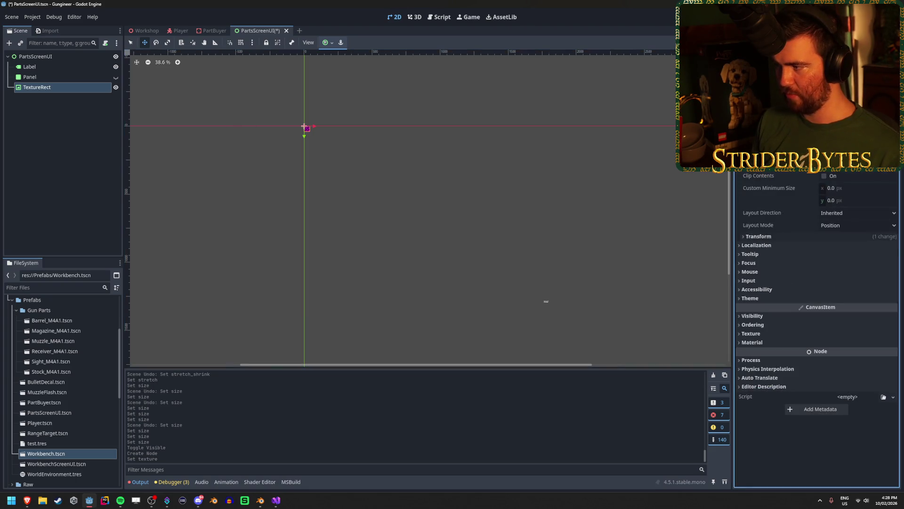
left_click(758, 235)
Step: Compare the TextureRect with the PartsScreenUI root's size and save the scene
left_click(35, 56)
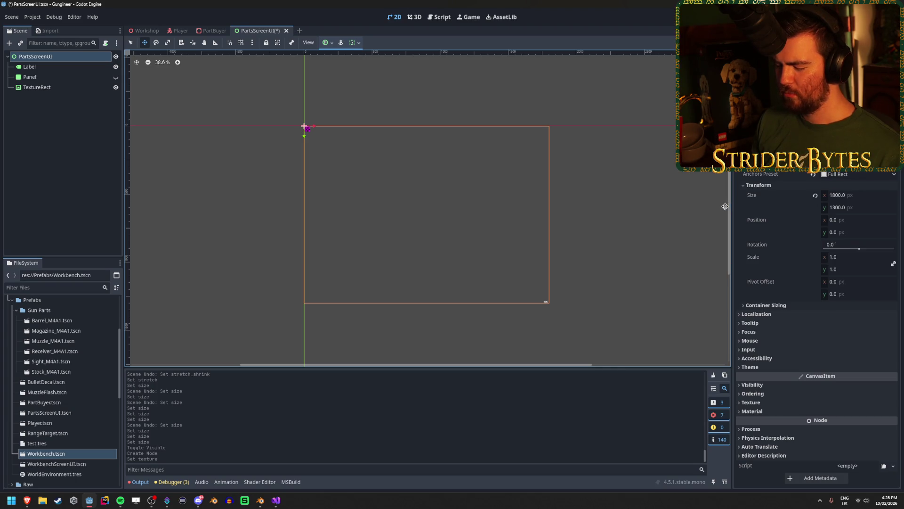
left_click(71, 88)
left_click(35, 57)
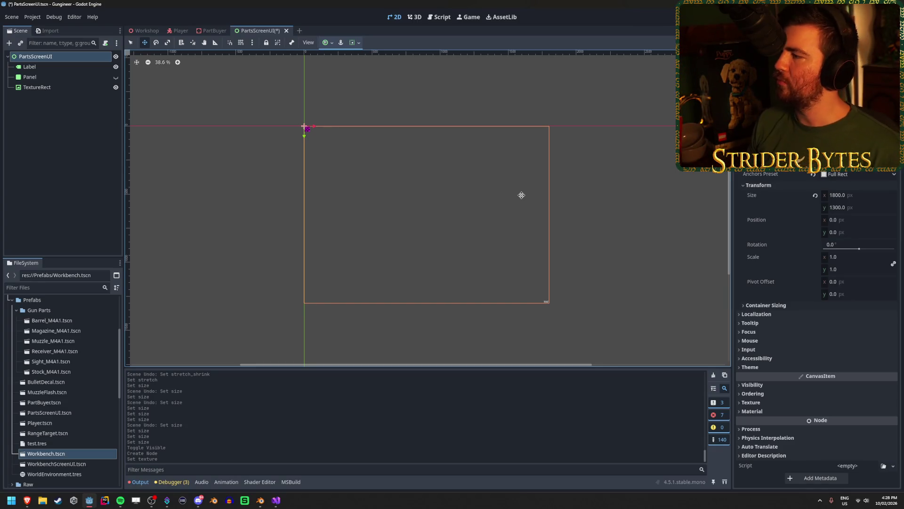
key("ctrl+s")
left_click(112, 177)
left_click(81, 58)
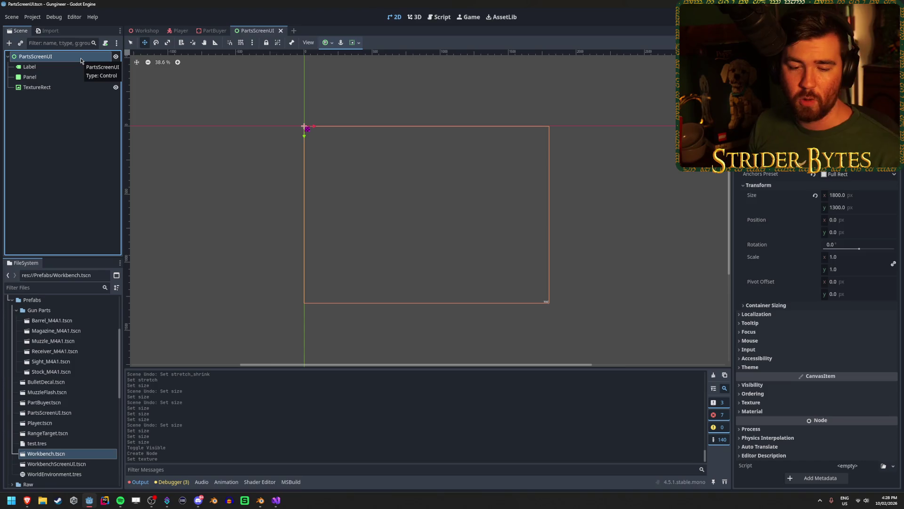
left_click(69, 144)
left_click(58, 55)
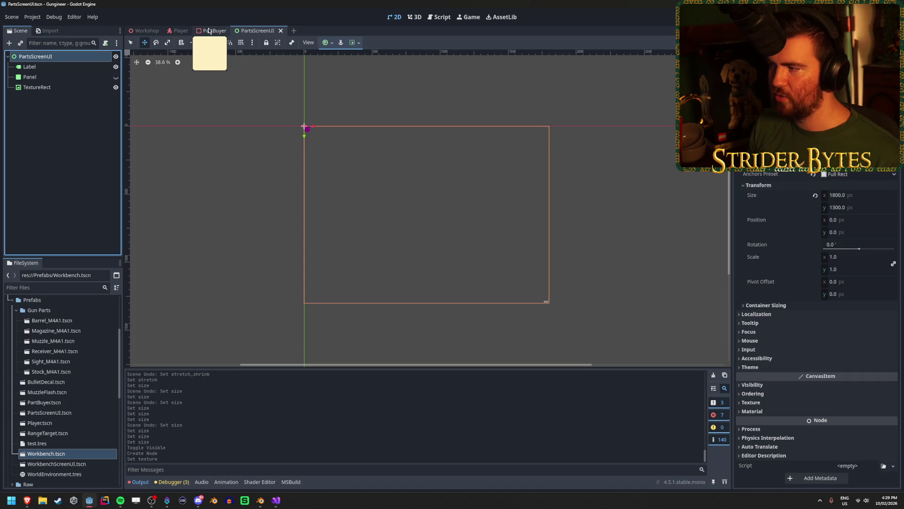
left_click(47, 87)
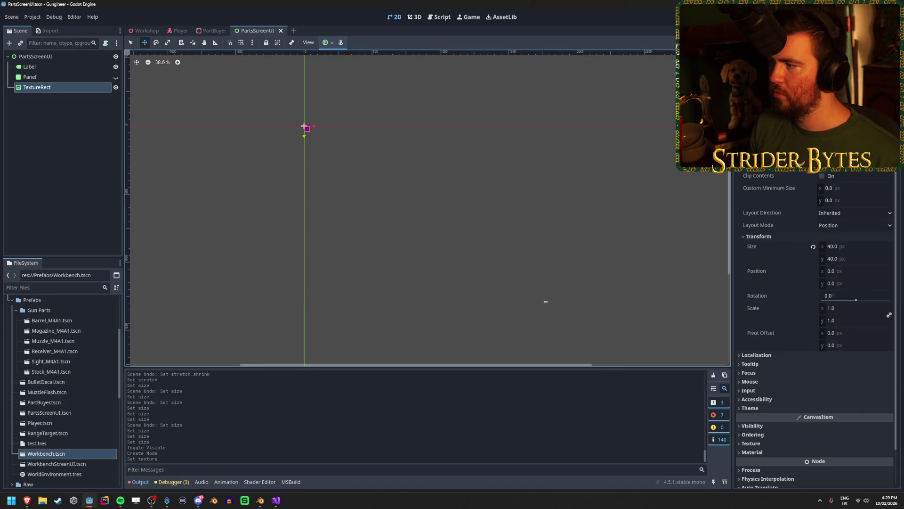
Step: Resize the magenta TextureRect to 300 x 300
left_click(855, 247)
type("300")
key("Tab")
type("300")
key("Return")
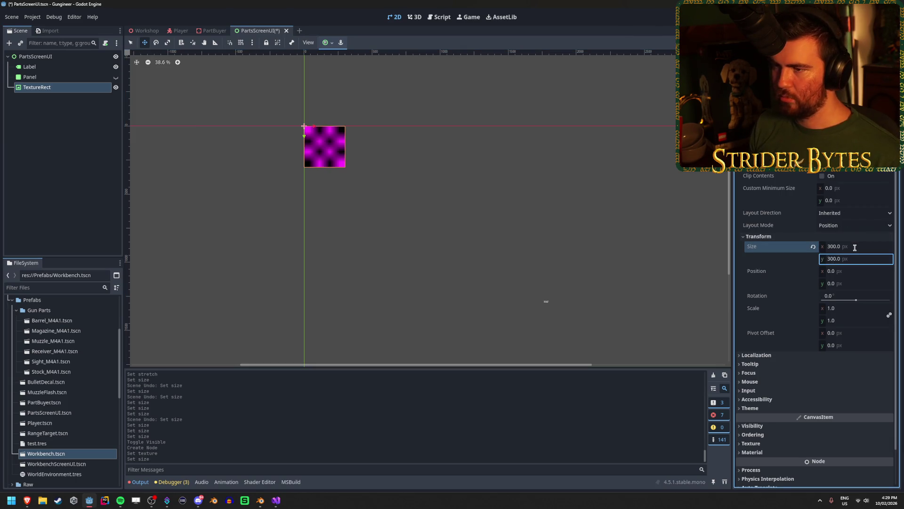
Step: Pan the canvas to view the whole PartsScreenUI layout, reselecting its root and TextureRect
scroll(575, 292, "down", 3)
mouse_move(575, 292)
left_mouse_down()
mouse_move(591, 282)
mouse_move(424, 186)
mouse_move(367, 179)
mouse_move(397, 216)
left_mouse_up()
scroll(424, 186, "down", 2)
left_click(397, 215)
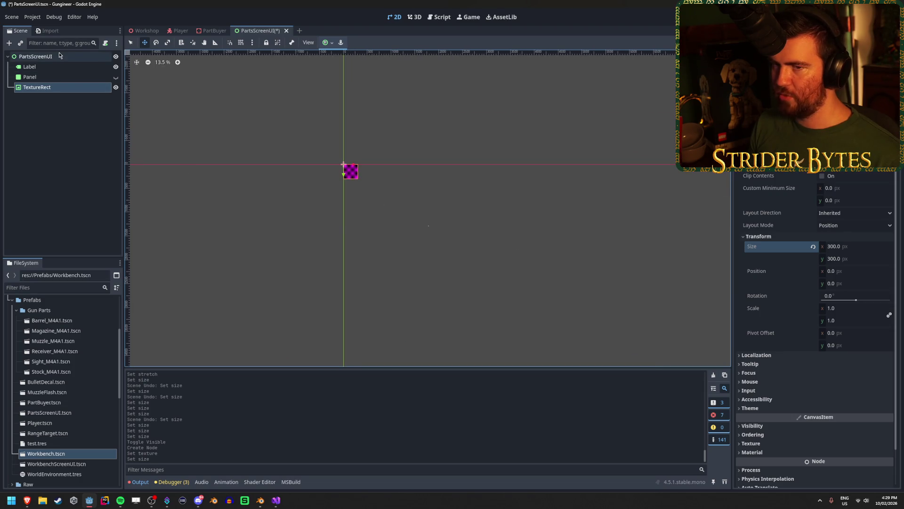
scroll(483, 239, "up", 7)
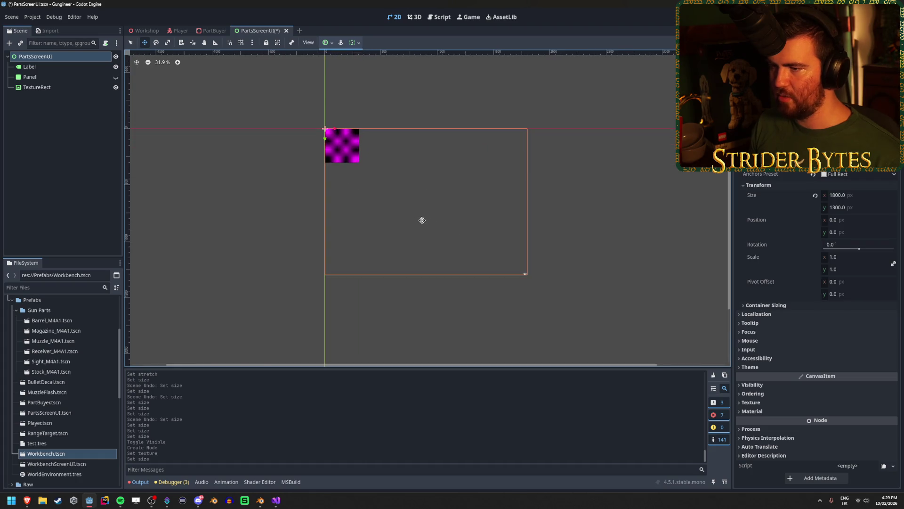
left_click(58, 87)
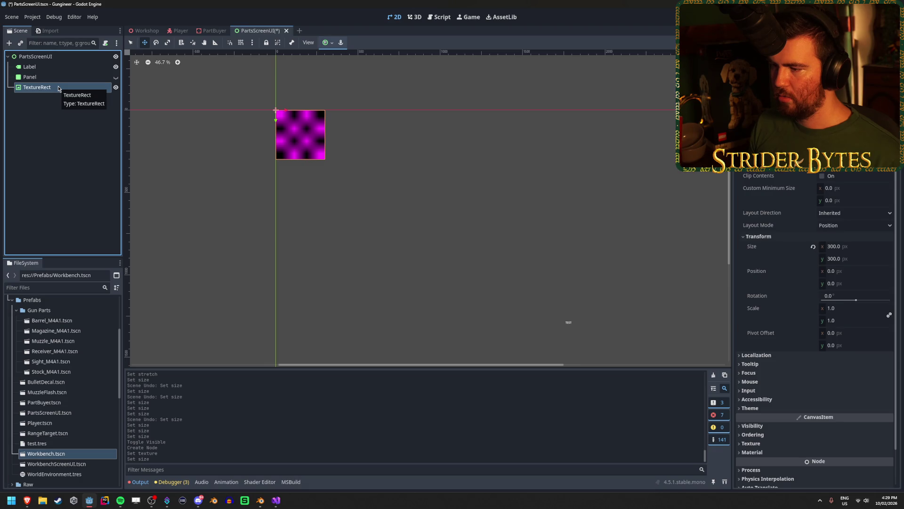
left_click(52, 59)
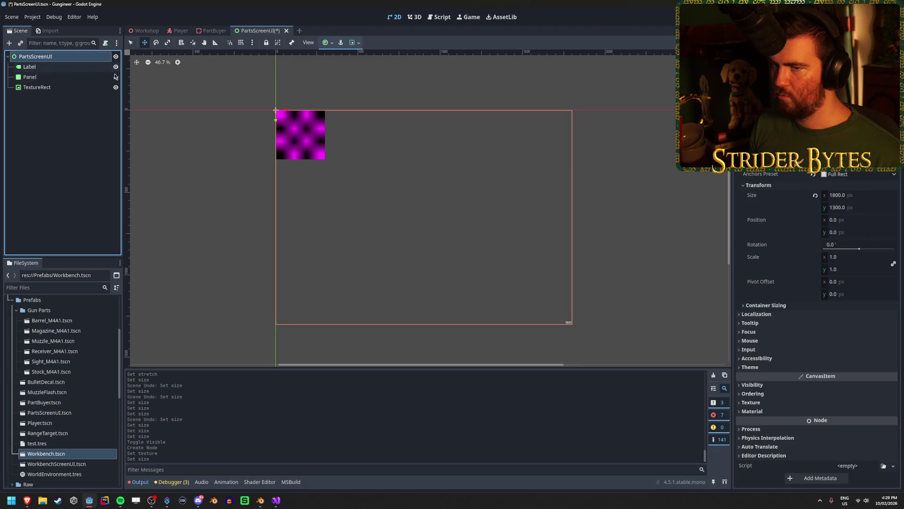
Step: Make the black Panel visible and review the Panel, Label and TextureRect nodes
left_click(116, 77)
left_click(72, 79)
left_click(56, 67)
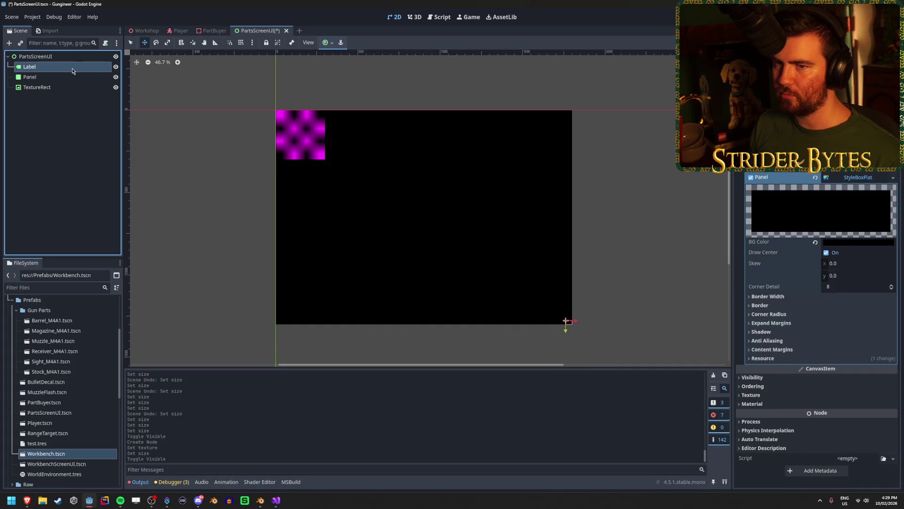
left_click(57, 87)
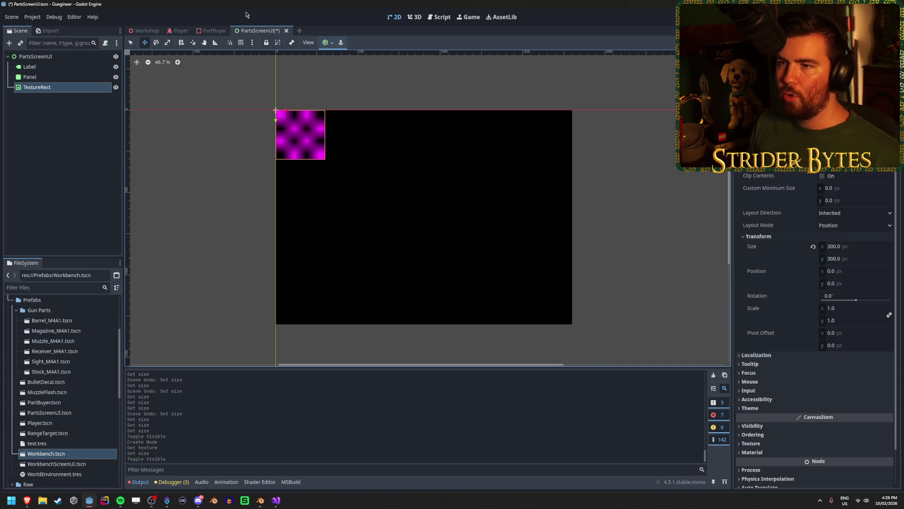
Step: Save the PartsScreenUI scene and check its display on the PartBuyer 3D screen
left_click(214, 31)
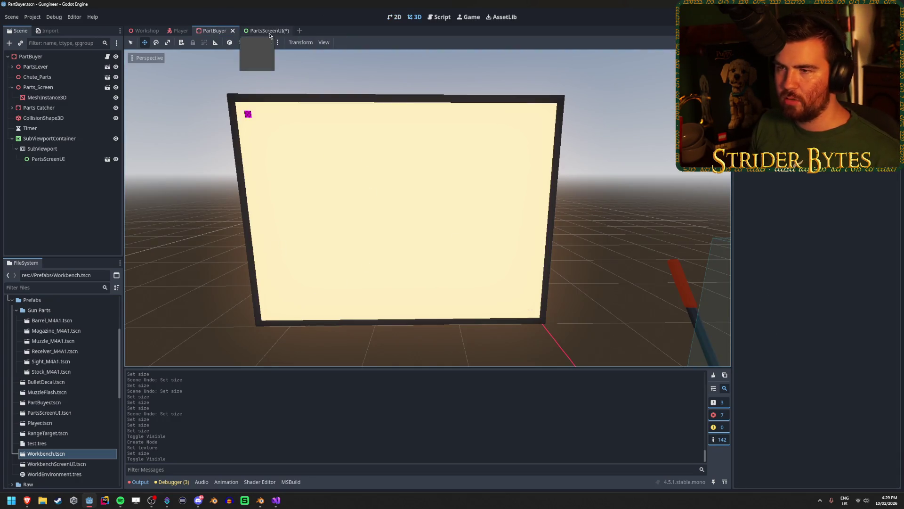
left_click(268, 31)
key("ctrl+s")
left_click(214, 31)
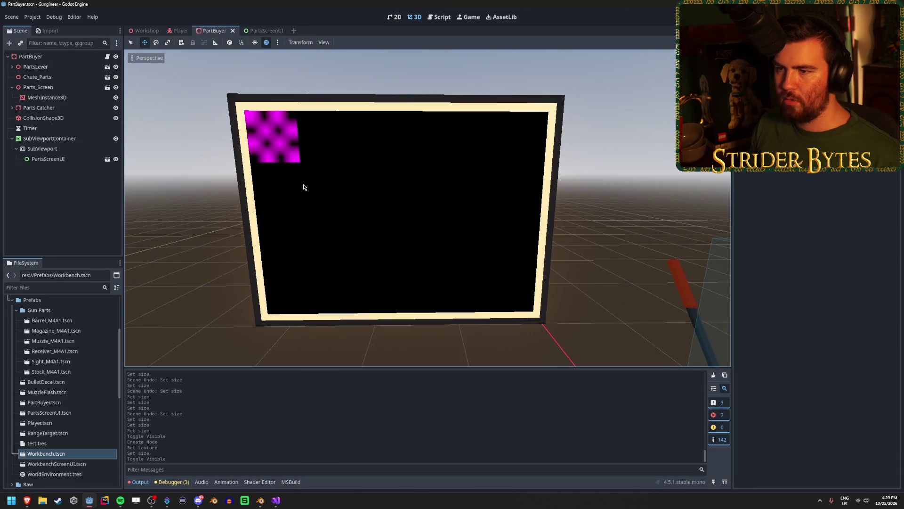
left_click(275, 31)
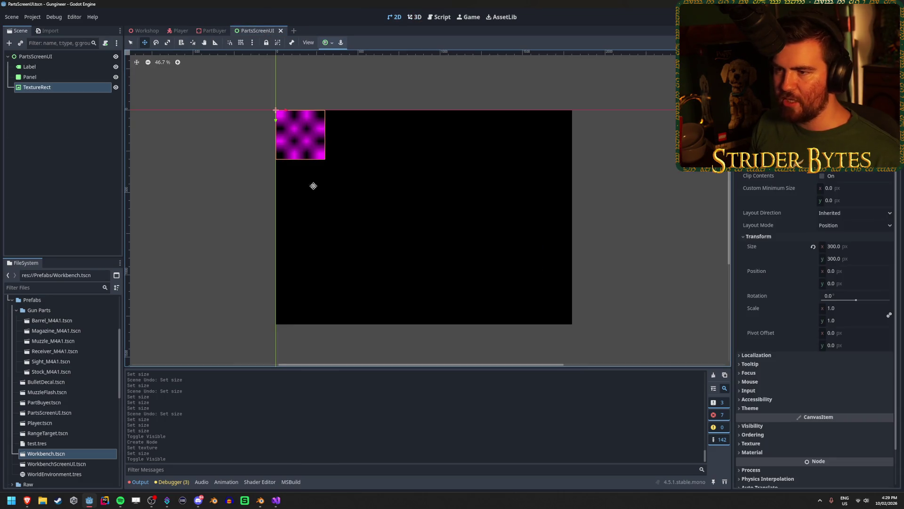
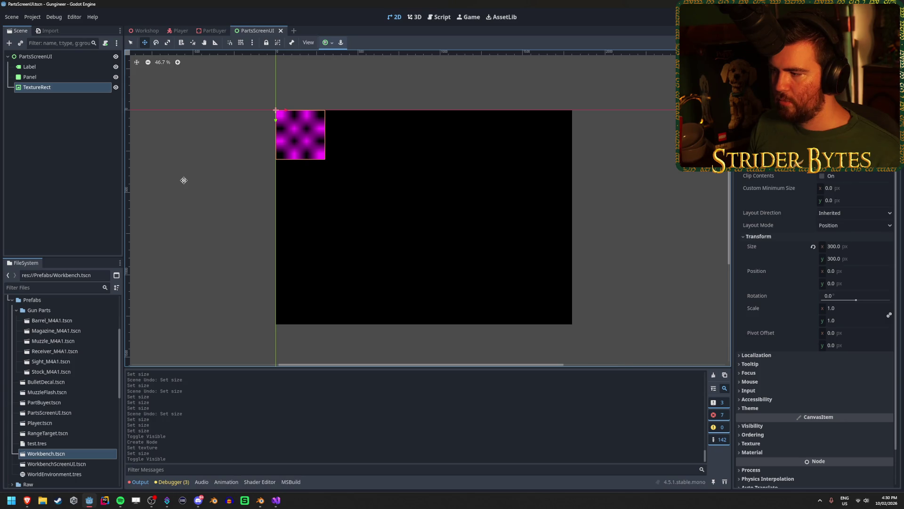
Step: Apply the Center Bottom anchor preset to the 300×300 TextureRect, placing it at 750, 1000
left_click(331, 44)
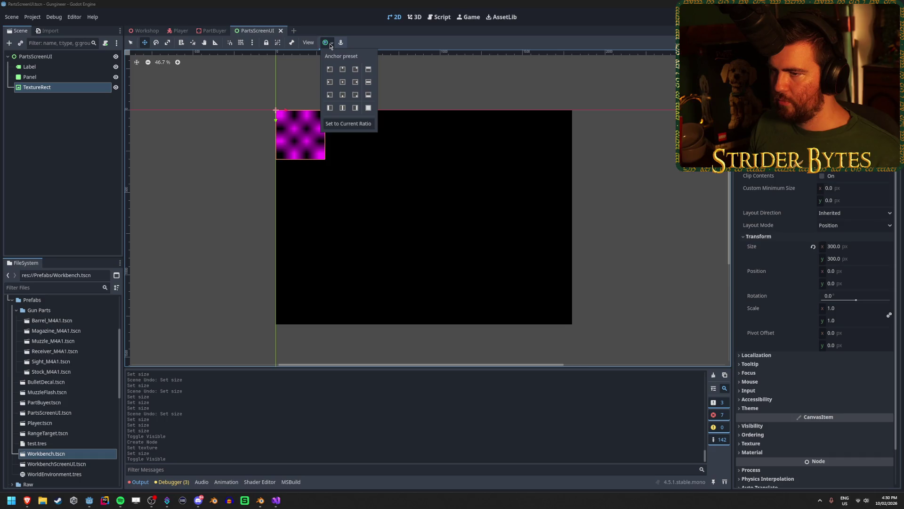
left_click(342, 95)
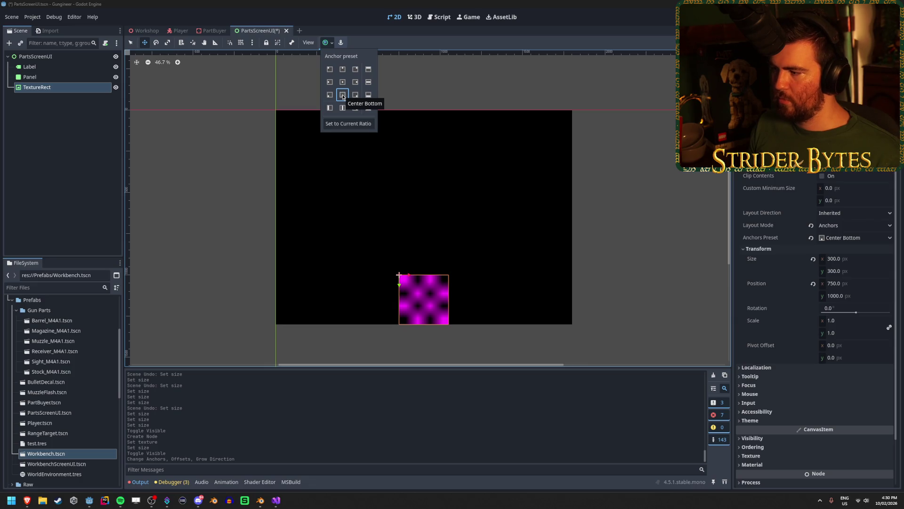
double_click(342, 96)
left_click(342, 96)
left_click(343, 96)
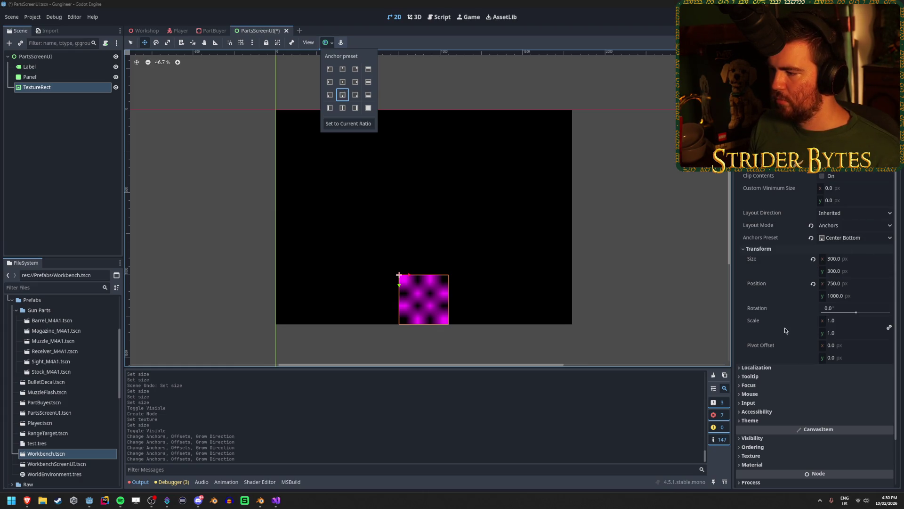
left_click(26, 500)
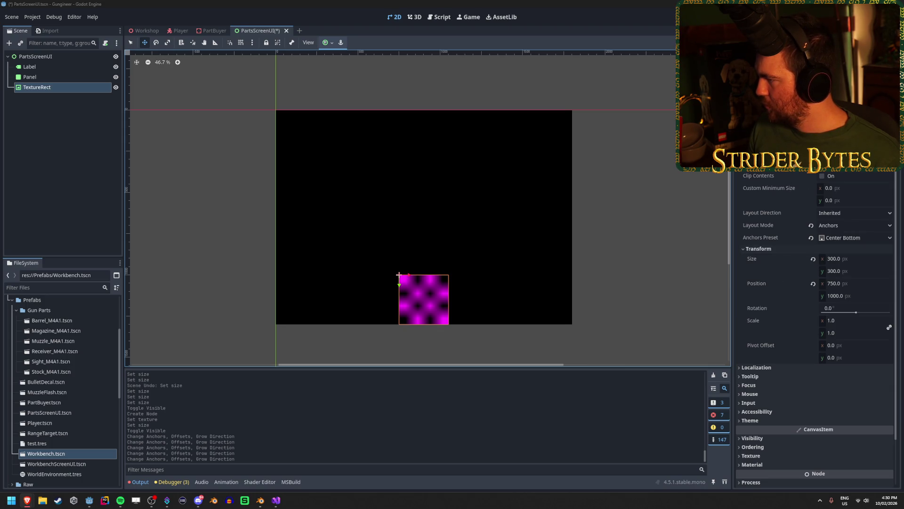
Step: Try Custom anchors, adjusting the left anchor and left offset, then undo both changes
left_click(877, 241)
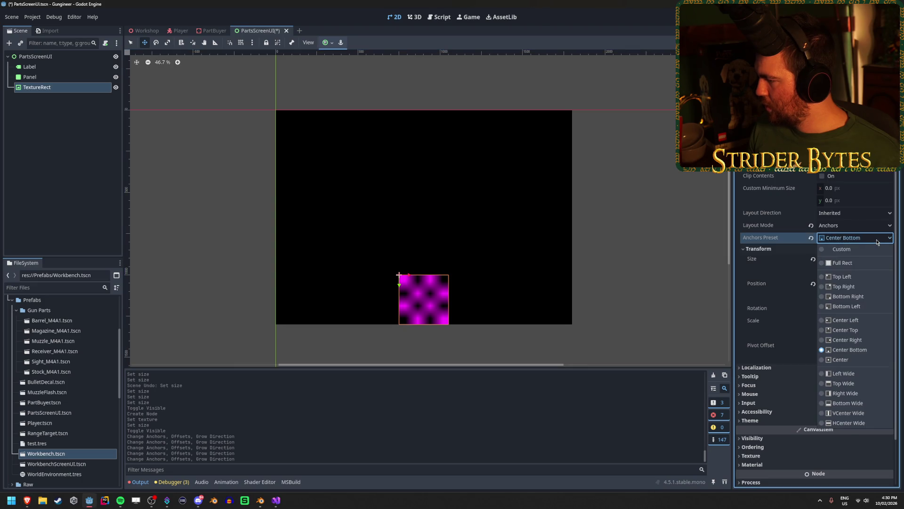
left_click(829, 249)
left_click(824, 249)
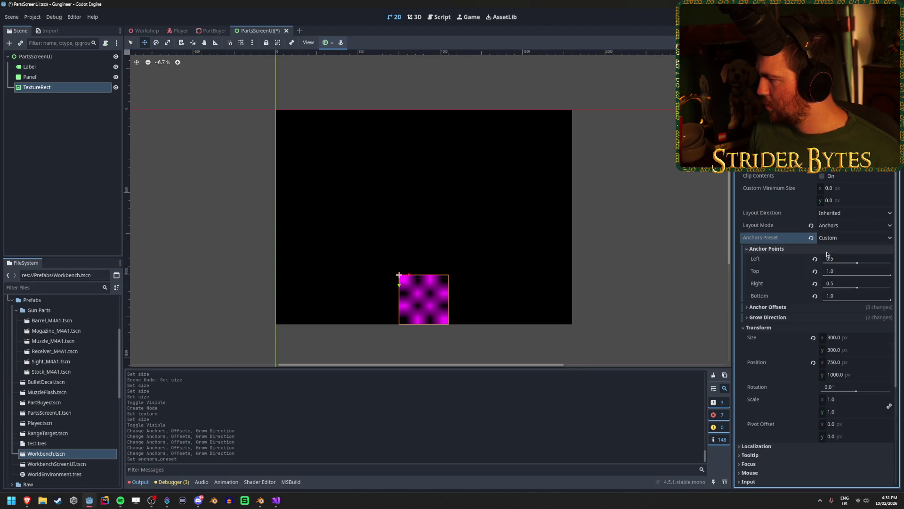
left_click(782, 307)
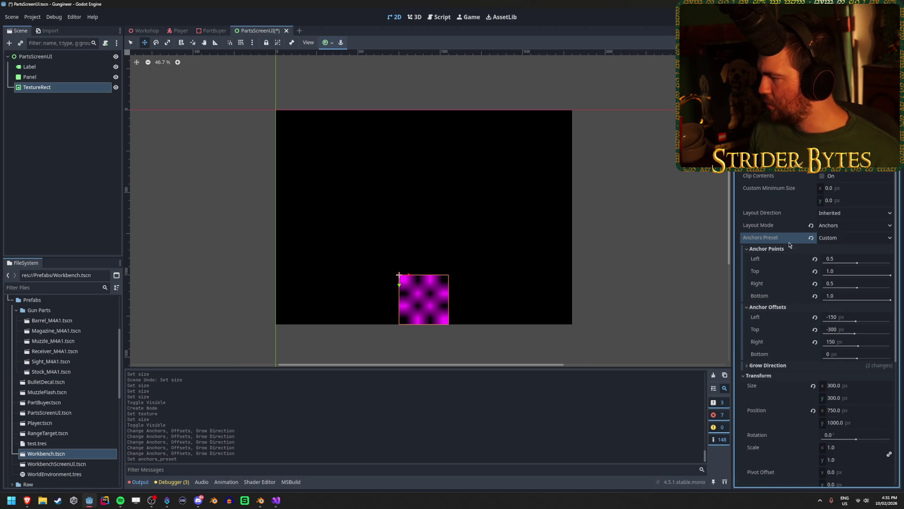
left_click_drag(857, 262, 830, 271)
key("ctrl+z")
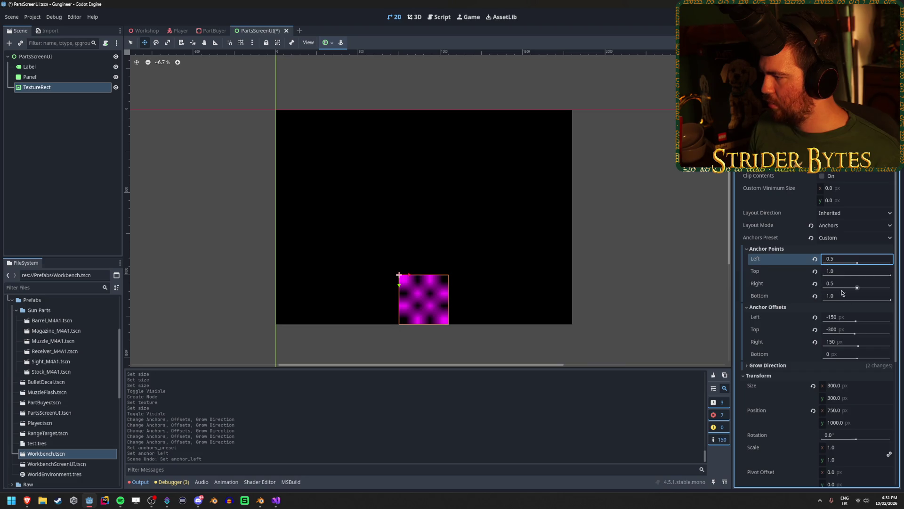
left_click_drag(843, 321, 860, 321)
key("ctrl+z")
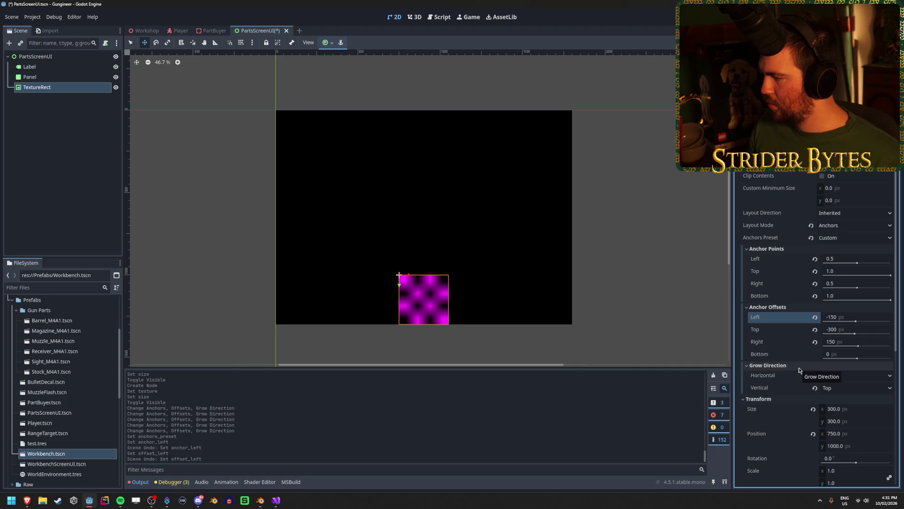
Step: Restore the Center Bottom anchor preset and save the PartsScreenUI scene
left_click(773, 307)
left_click(772, 249)
left_click(832, 238)
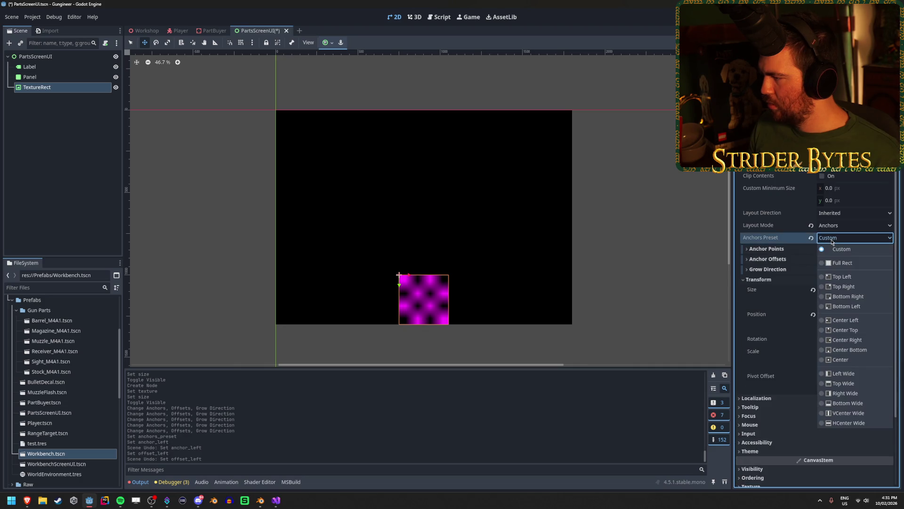
left_click(864, 350)
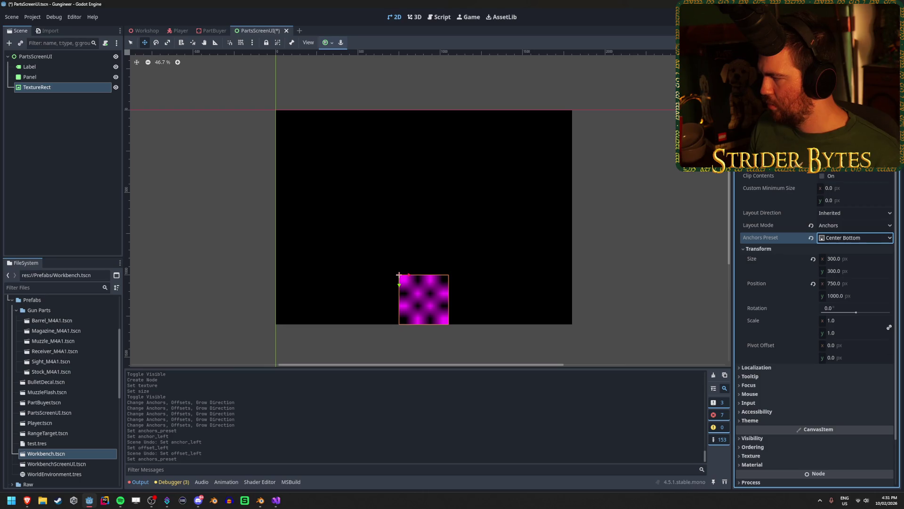
key("alt+Tab")
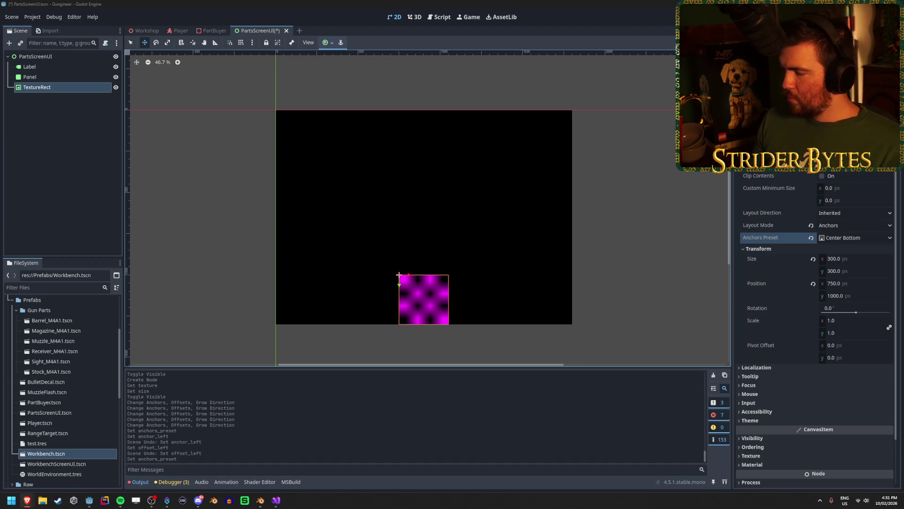
key("ctrl+s")
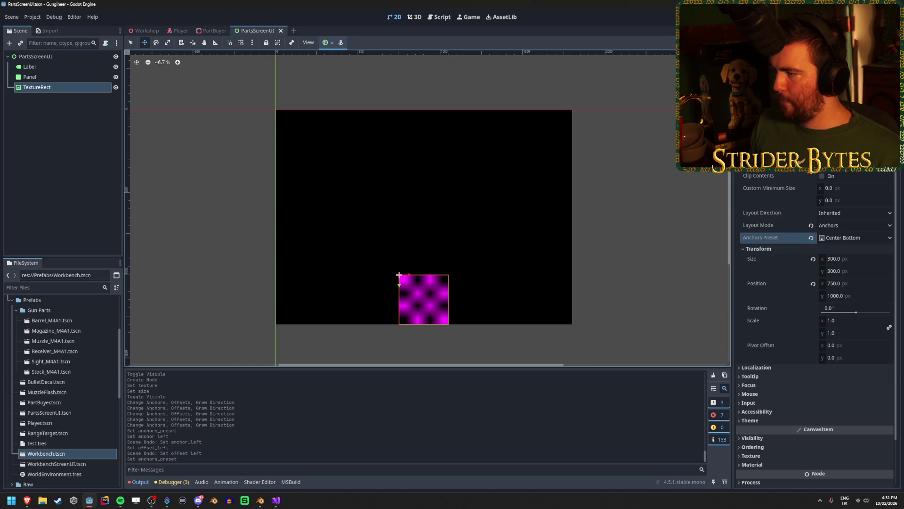
left_click(847, 225)
Step: Switch the TextureRect to Position layout mode and set its position to 100, 900
left_click(848, 237)
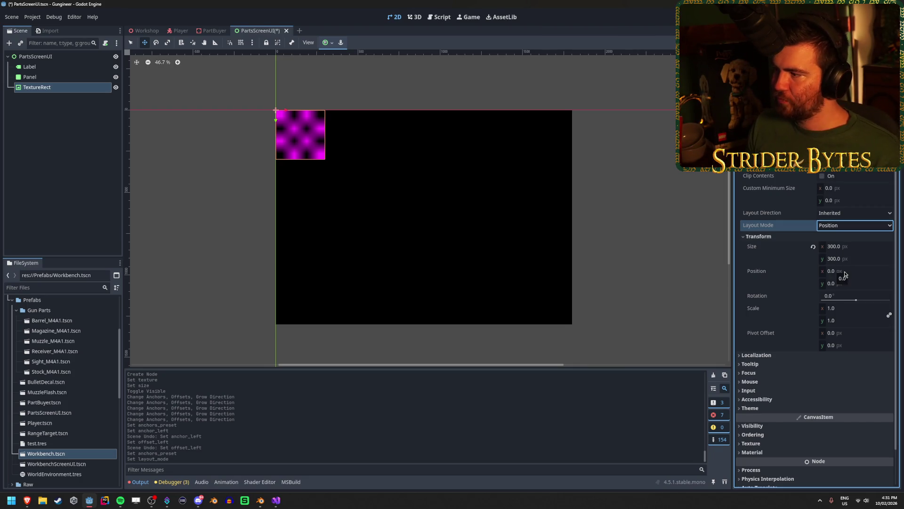
left_click(844, 272)
type("100")
key("Return")
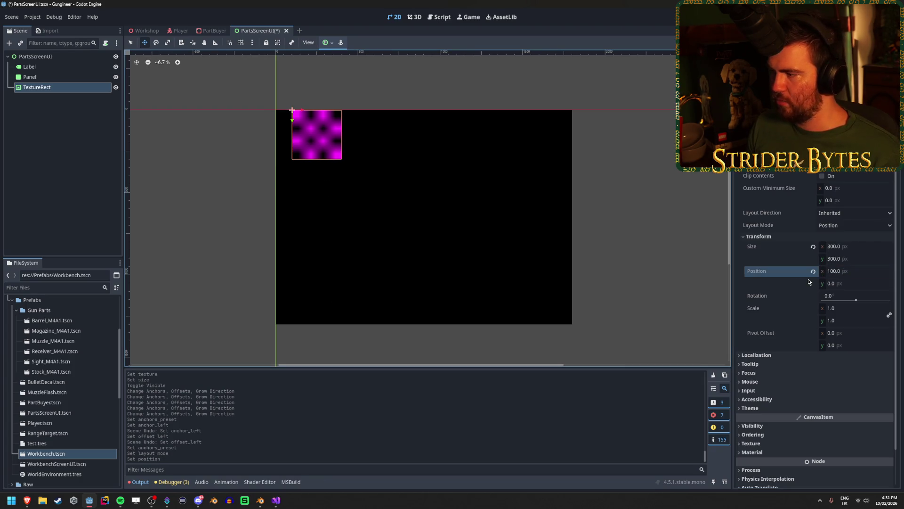
left_click(855, 282)
type("1000")
key("Return")
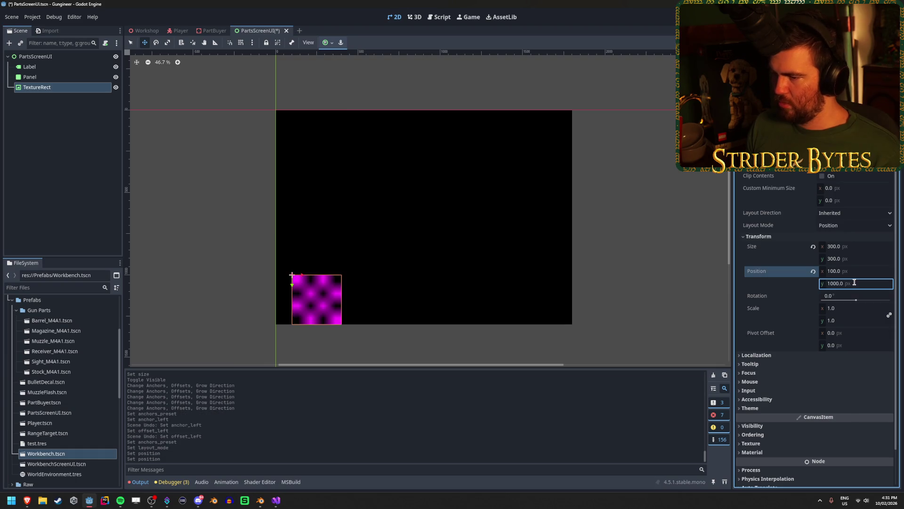
type("900")
key("Return")
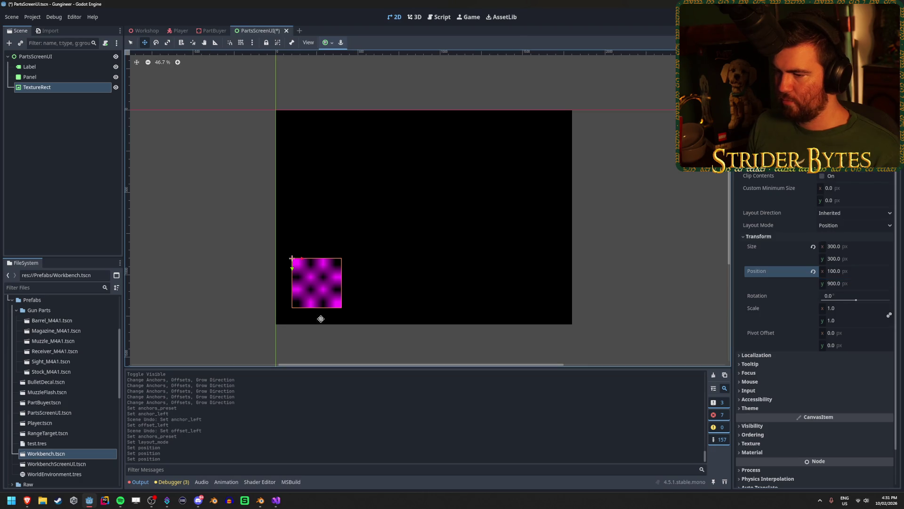
left_click(62, 88)
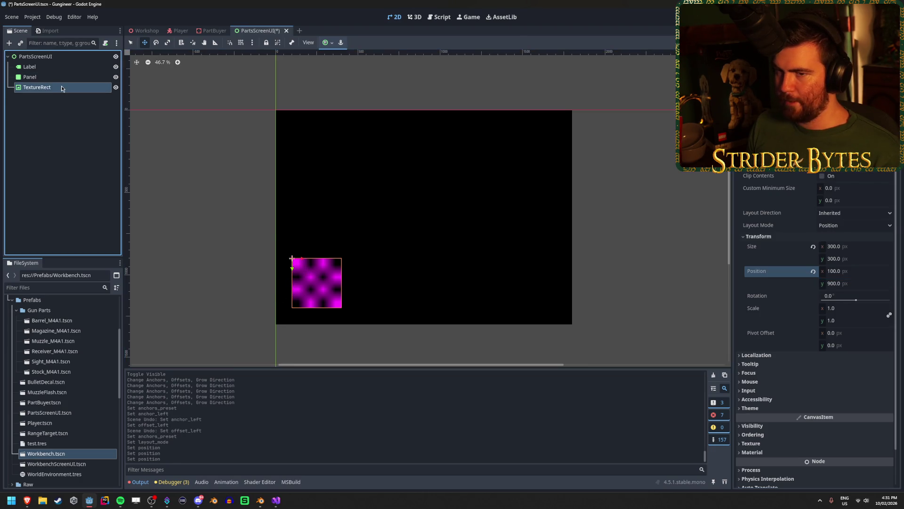
Step: Duplicate the TextureRect and set TextureRect2's position x to 500
key("ctrl+d")
scroll(819, 198, "up", 3)
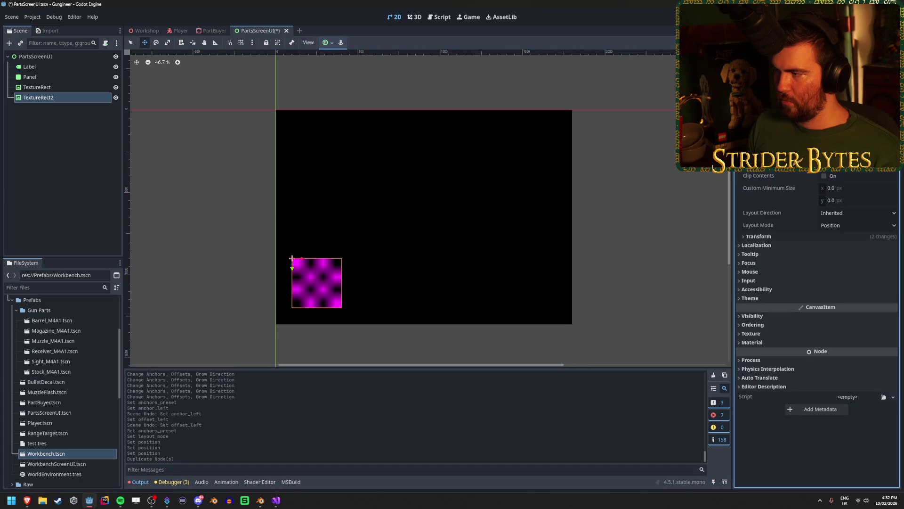
left_click(784, 237)
left_click(846, 272)
type("400")
key("Return")
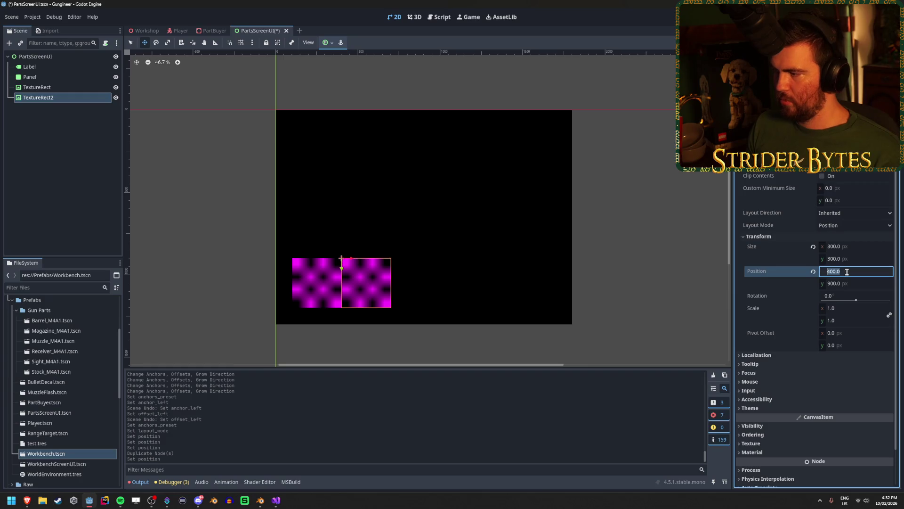
type("0")
key("Return")
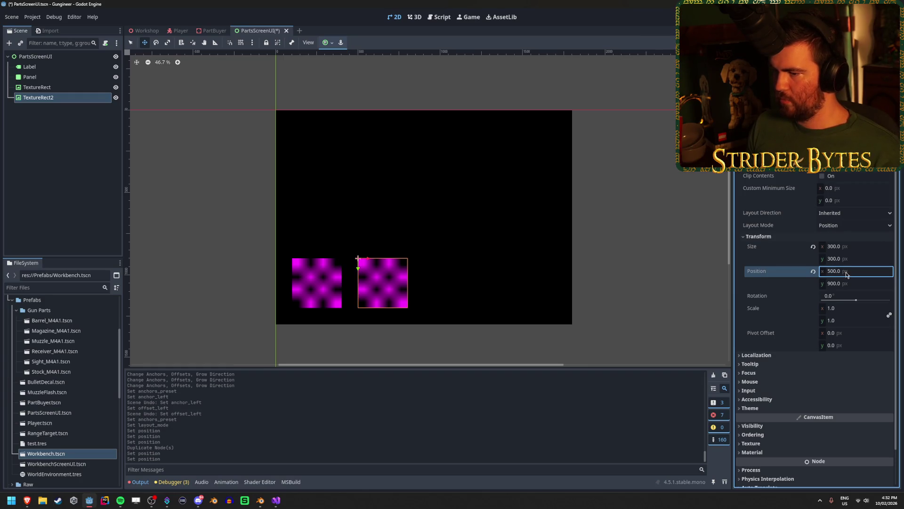
Step: Duplicate into TextureRect3 and set its position x to 900
key("ctrl+d")
left_click(82, 130)
left_click(65, 107)
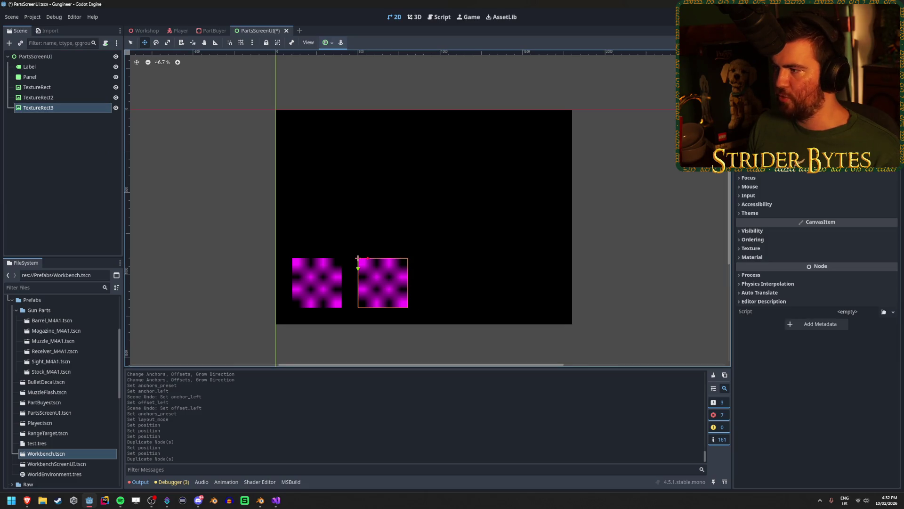
scroll(817, 329, "up", 3)
left_click(782, 236)
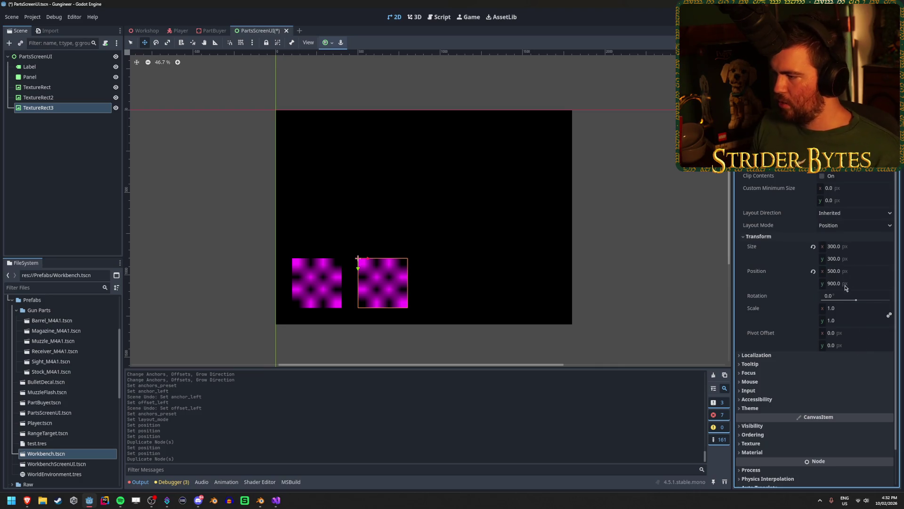
left_click(859, 271)
type("900")
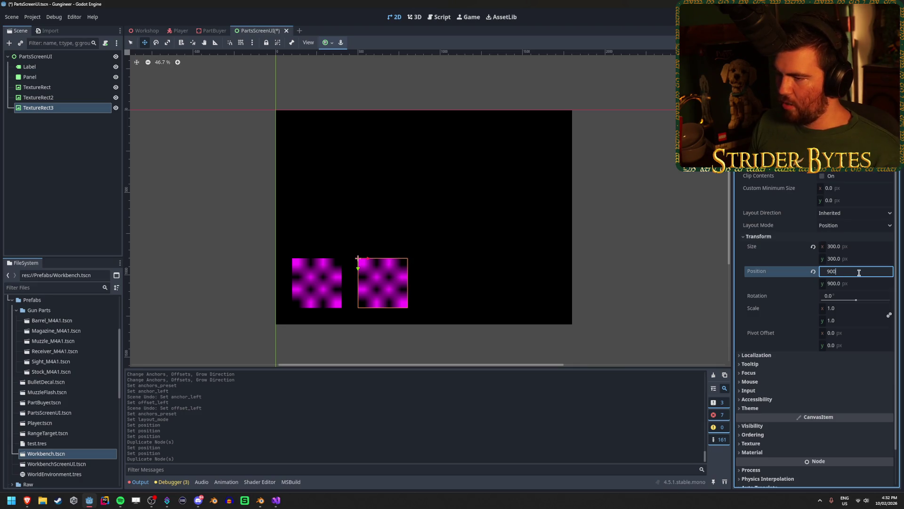
key("Return")
Step: Duplicate into TextureRect4 and set its position x to 1300
left_click(63, 111)
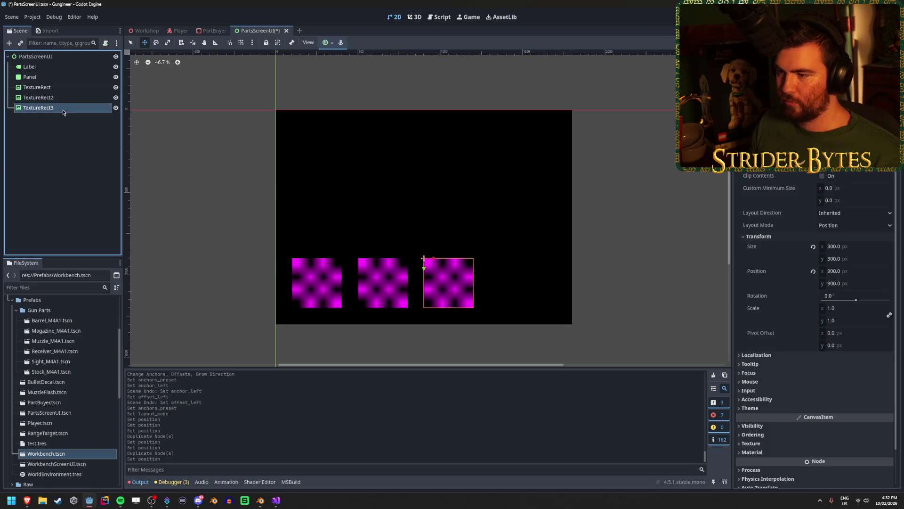
key("ctrl+d")
left_click(758, 236)
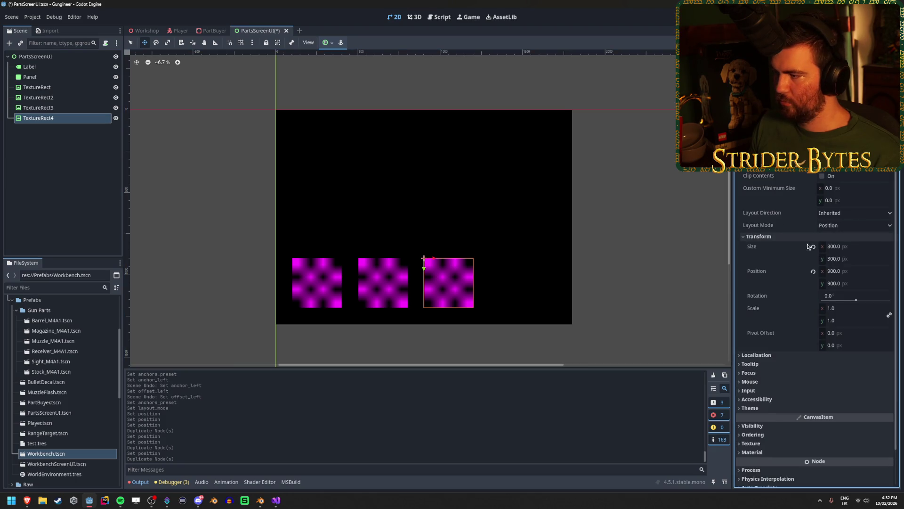
left_click(849, 271)
type("1300")
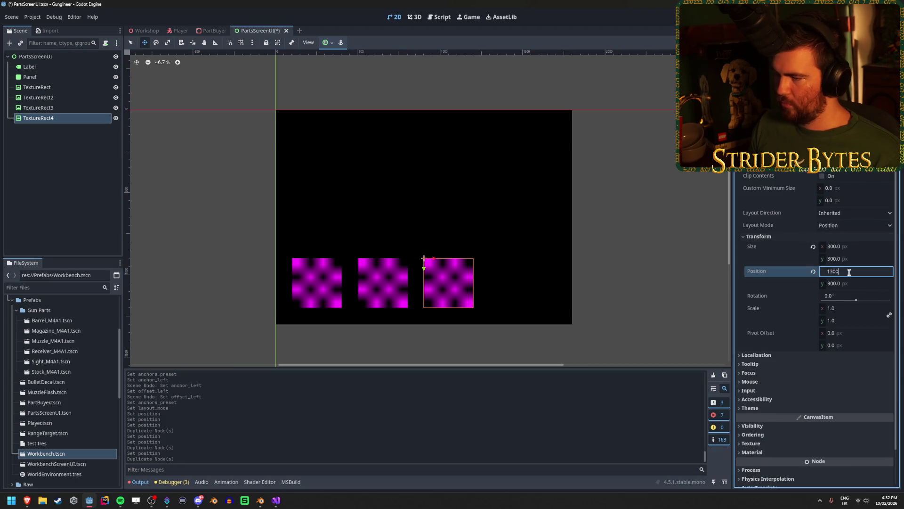
key("Return")
Step: Duplicate into TextureRect5 and set its position x to 1700
left_click(74, 117)
key("ctrl+d")
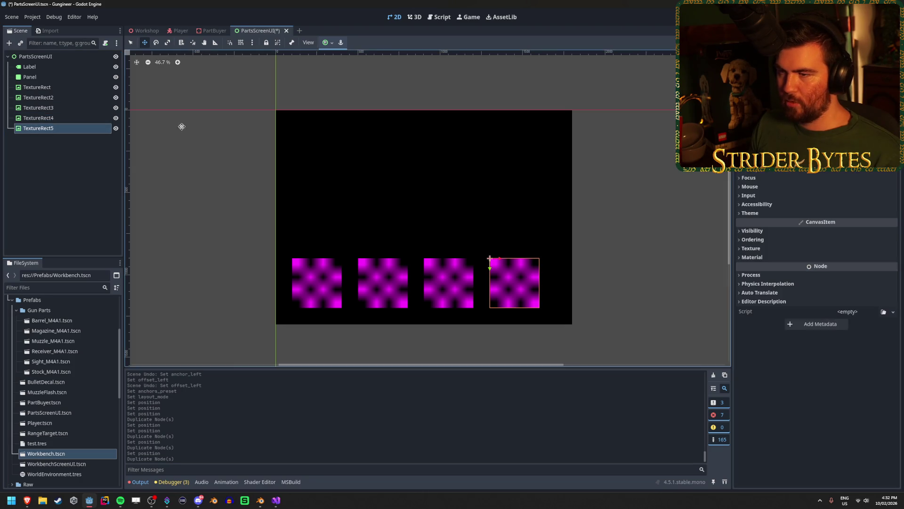
scroll(817, 141, "up", 3)
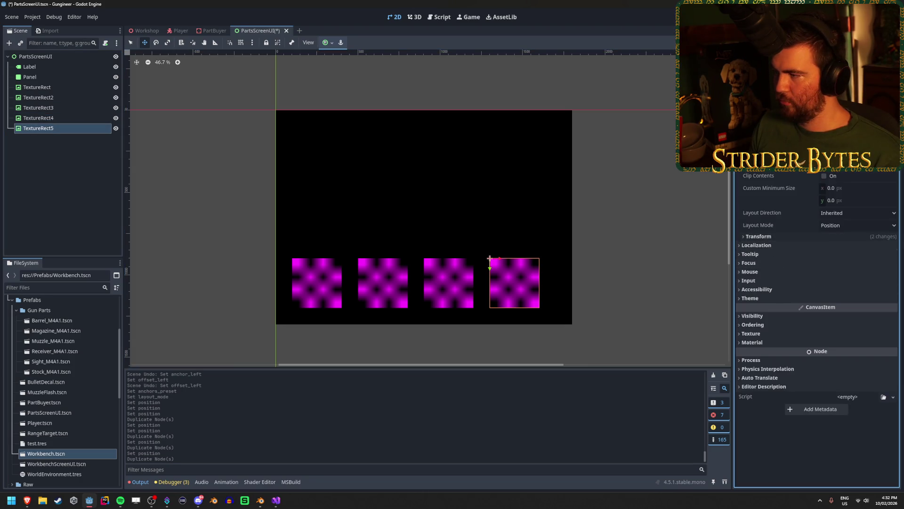
left_click(761, 236)
left_click(849, 269)
type("1700")
key("Return")
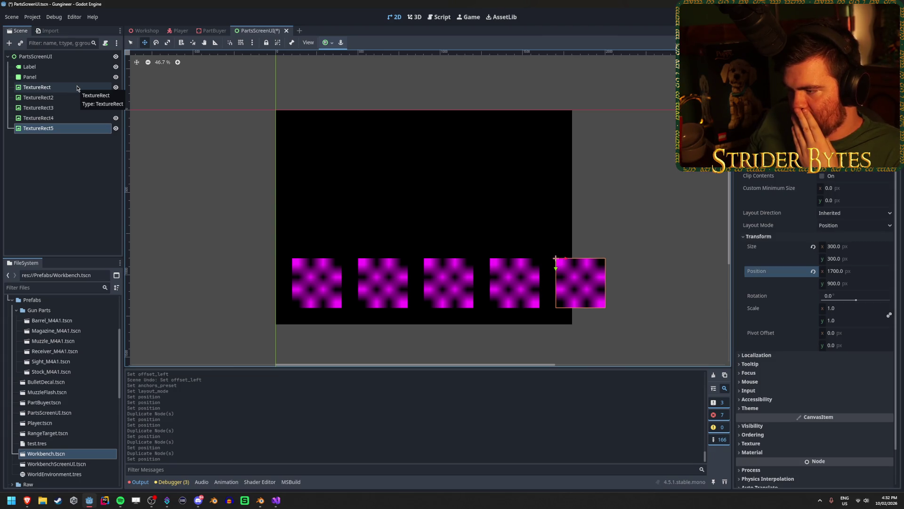
Step: Move TextureRect5 in to position x 1400
left_click(854, 272)
type("1400")
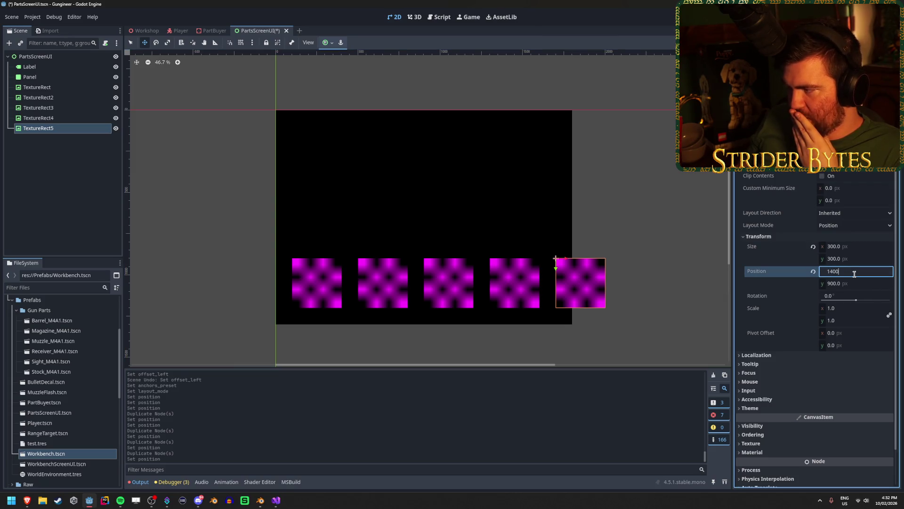
key("Return")
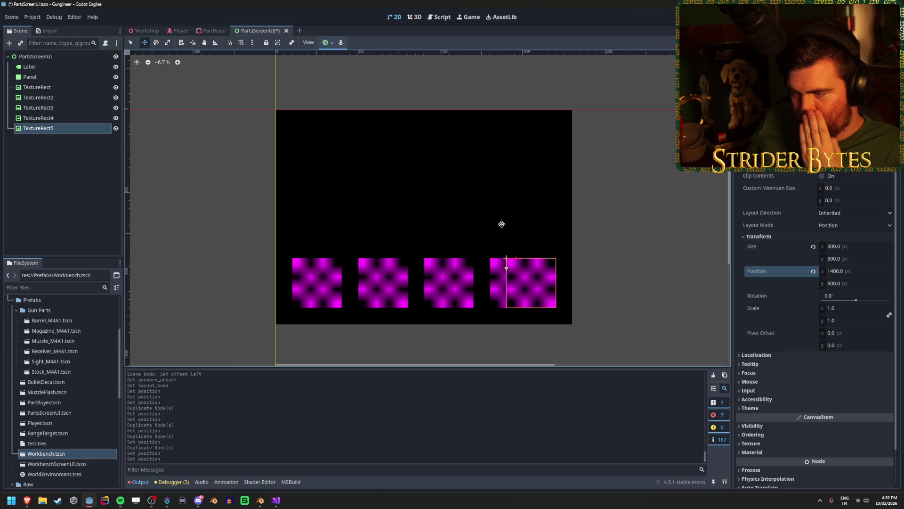
Step: Drag TextureRect4 left to about x 1099, then select TextureRect3 and TextureRect2 to shift them left
left_click(90, 119)
left_click_drag(500, 258, 358, 256)
left_click(38, 108)
left_click(38, 97)
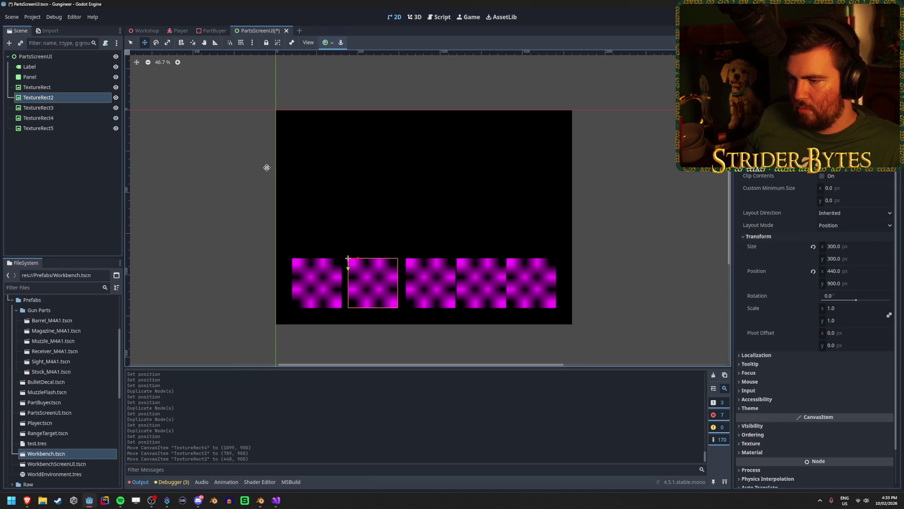